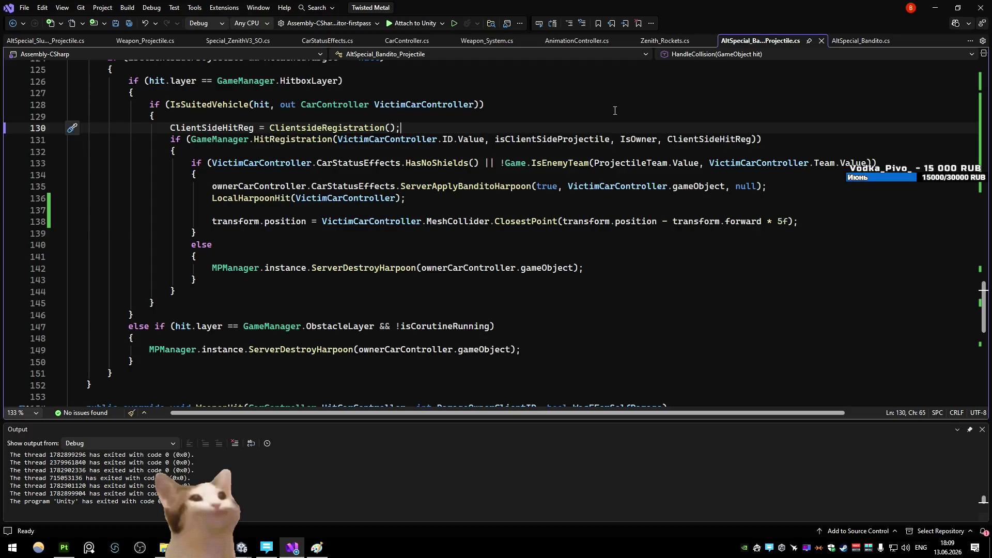
- Uncheck Player 2 in Multiplayer Play Mode, show the Inspector, and start play mode
{"action": "key", "text": "alt+Tab"}
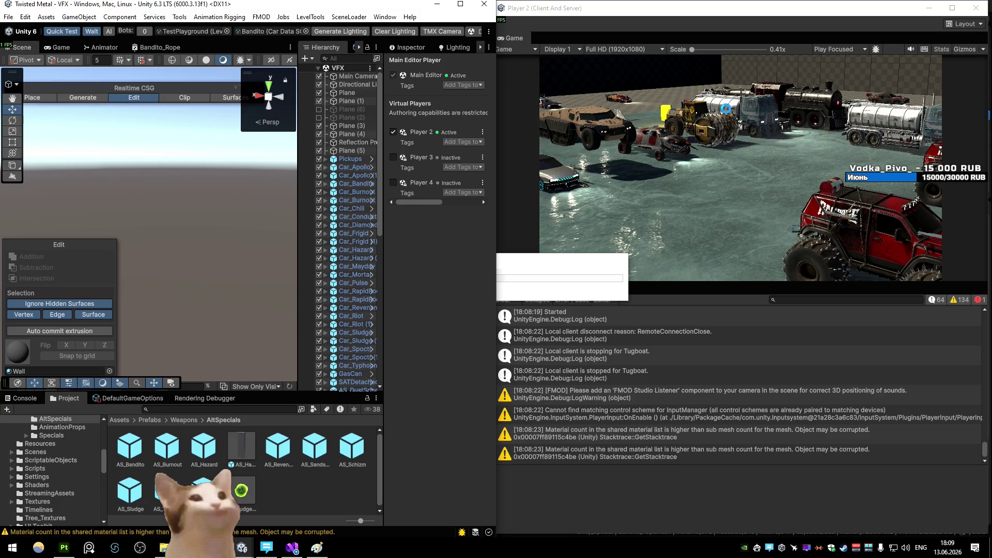
{"action": "left_click", "coordinate": [395, 132]}
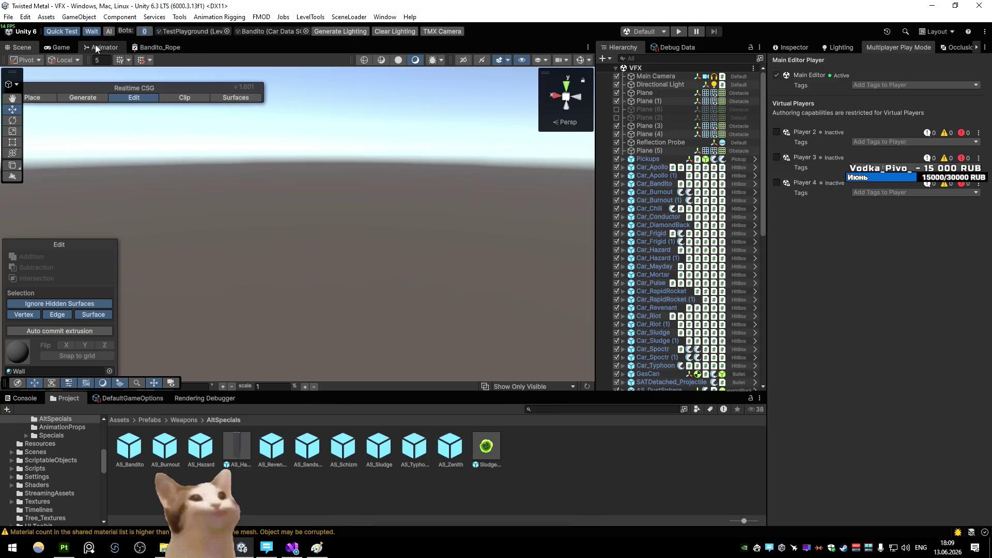
{"action": "left_click", "coordinate": [791, 51]}
{"action": "left_click", "coordinate": [682, 33]}
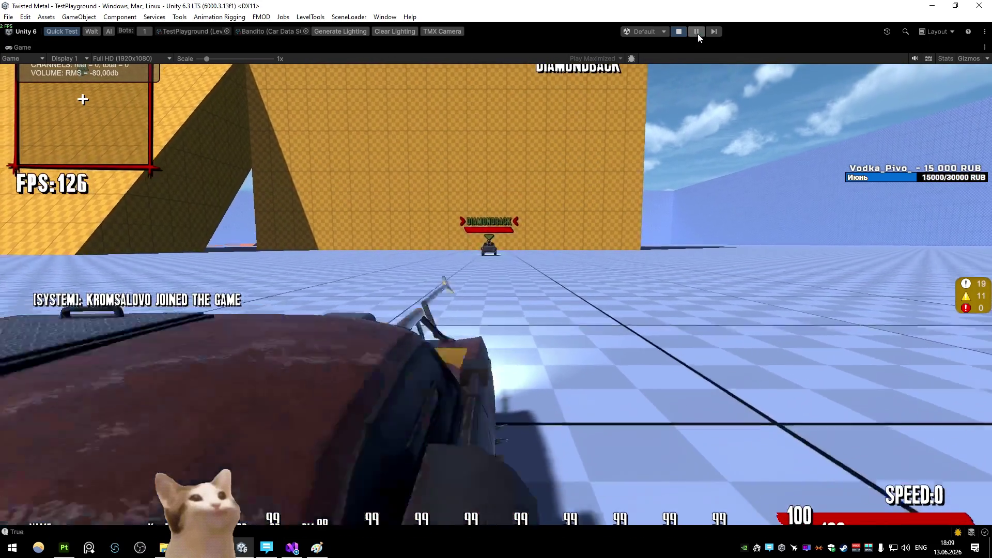
- Drive briefly, pause the game, fly the Scene camera around the truck, then switch to Visual Studio
{"action": "key", "text": "w"}
{"action": "left_click", "coordinate": [697, 34]}
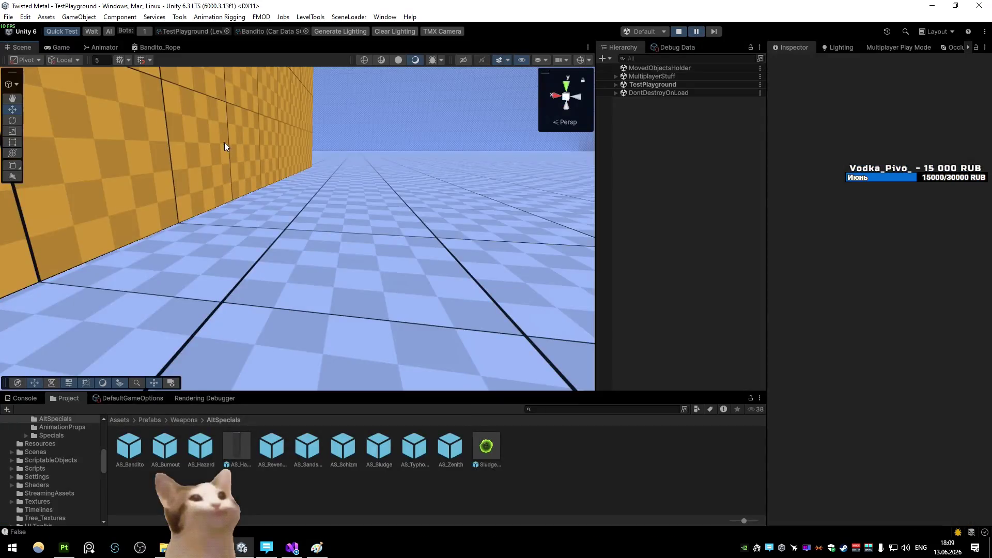
{"action": "key", "text": "w"}
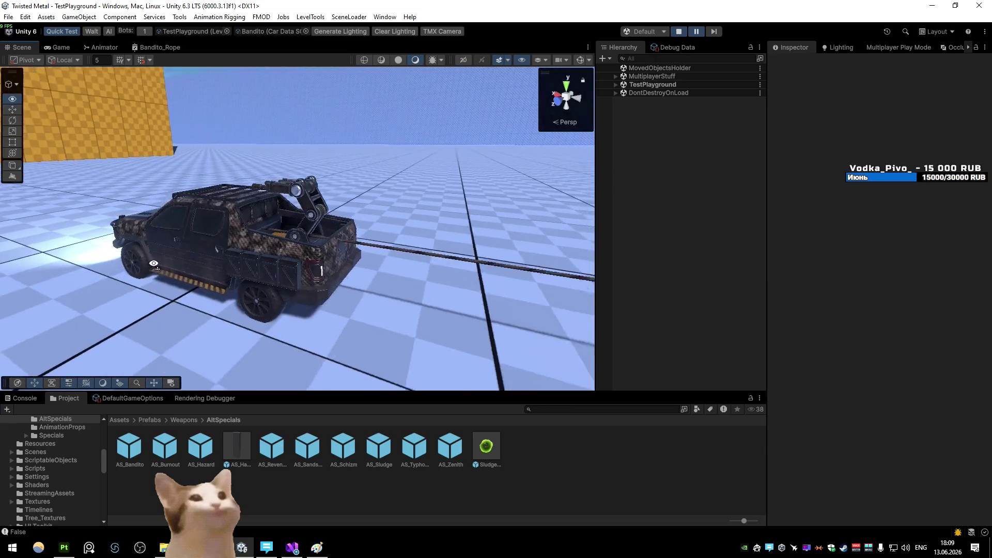
{"action": "key", "text": "s"}
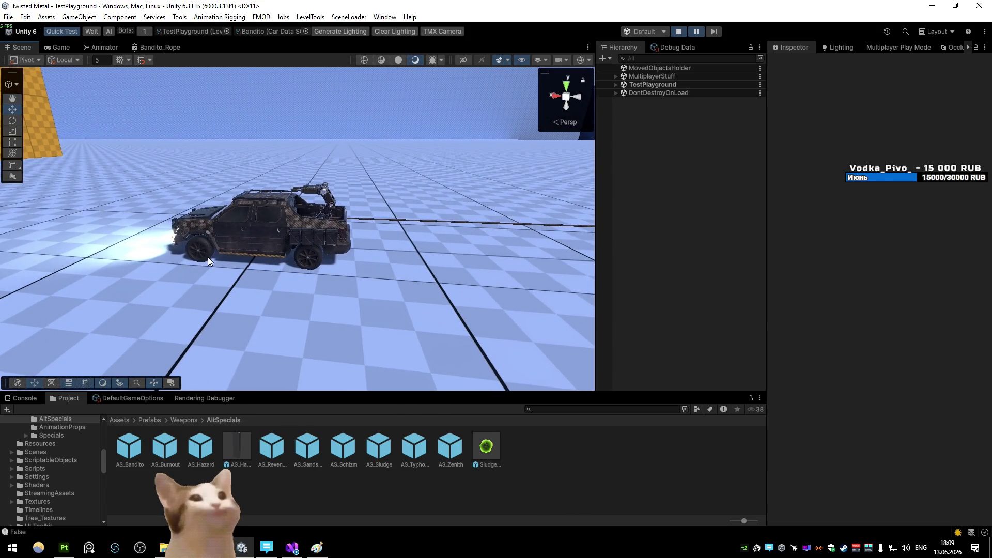
{"action": "left_click", "coordinate": [291, 547]}
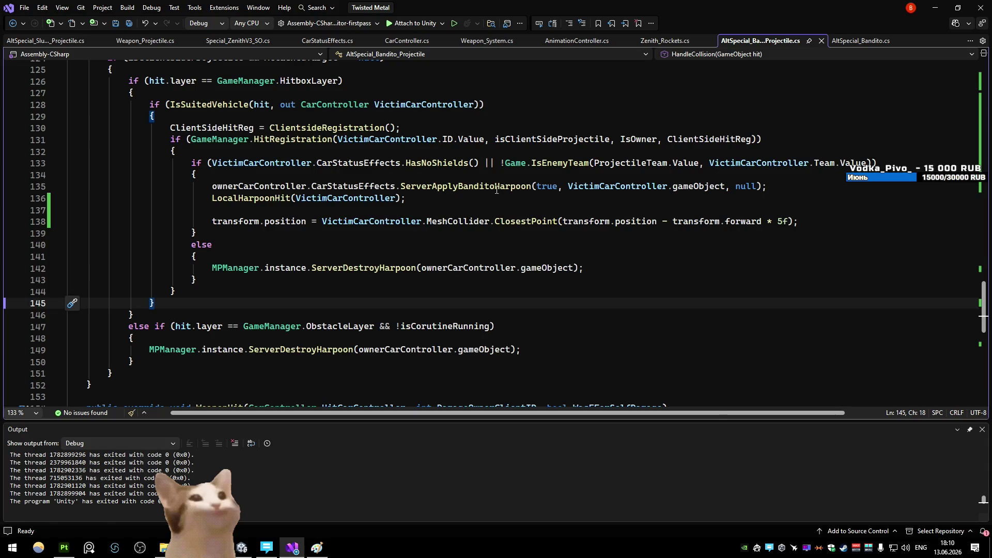
- Select Bandito_RopeMesh from the overlap picker and frame the whole car in the Scene view
{"action": "key", "text": "alt+Tab"}
{"action": "left_click", "coordinate": [311, 224], "text": "ctrl+alt"}
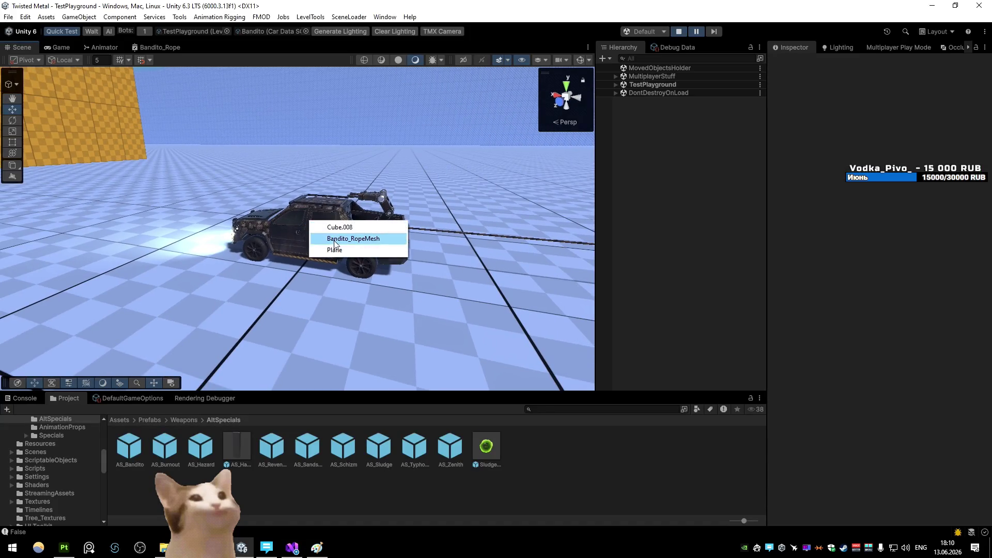
{"action": "left_click", "coordinate": [353, 238]}
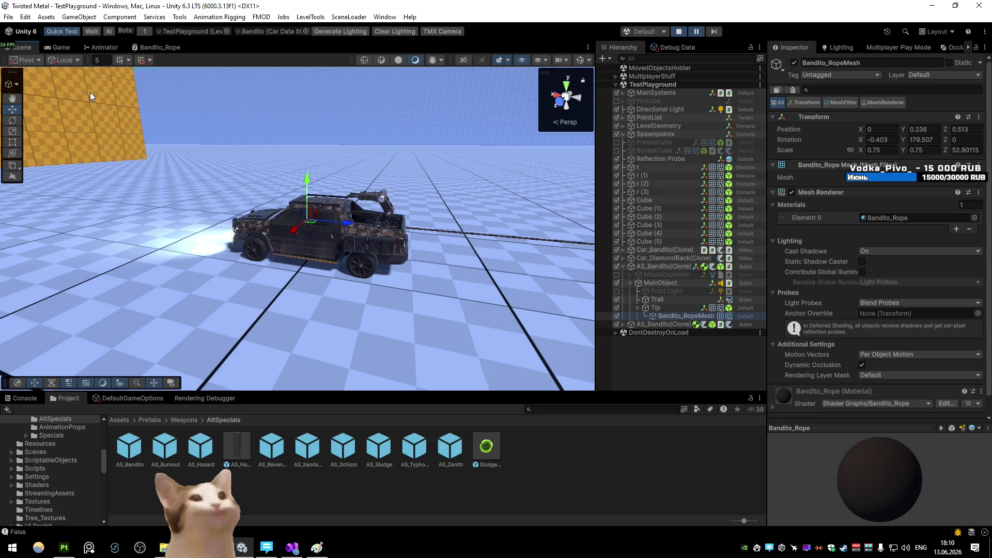
{"action": "key", "text": "alt+Tab"}
{"action": "key", "text": "alt+Tab"}
{"action": "scroll", "coordinate": [337, 214], "scroll_direction": "up", "scroll_amount": 5}
{"action": "scroll", "coordinate": [352, 209], "scroll_direction": "up", "scroll_amount": 5}
{"action": "left_click_drag", "start_coordinate": [352, 208], "coordinate": [288, 195]}
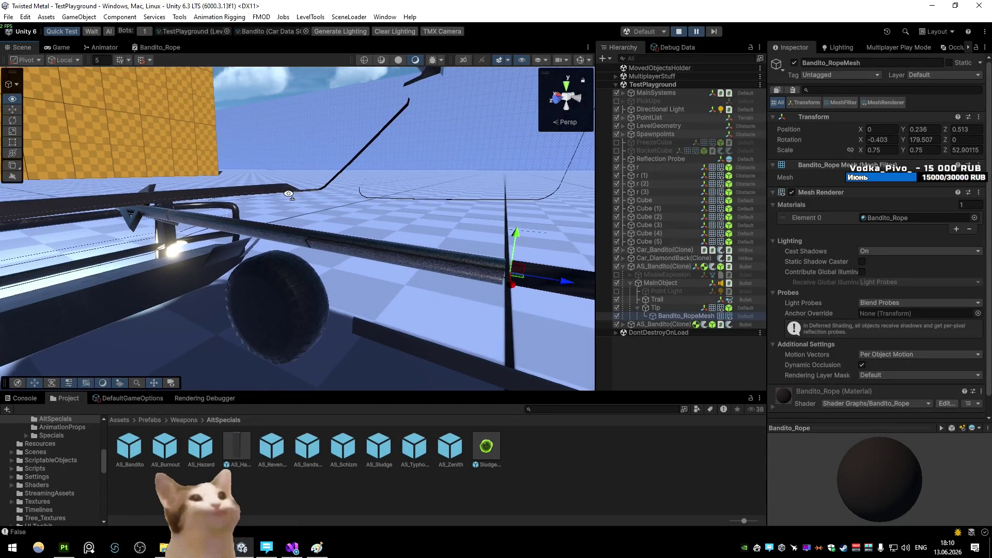
{"action": "key", "text": "f"}
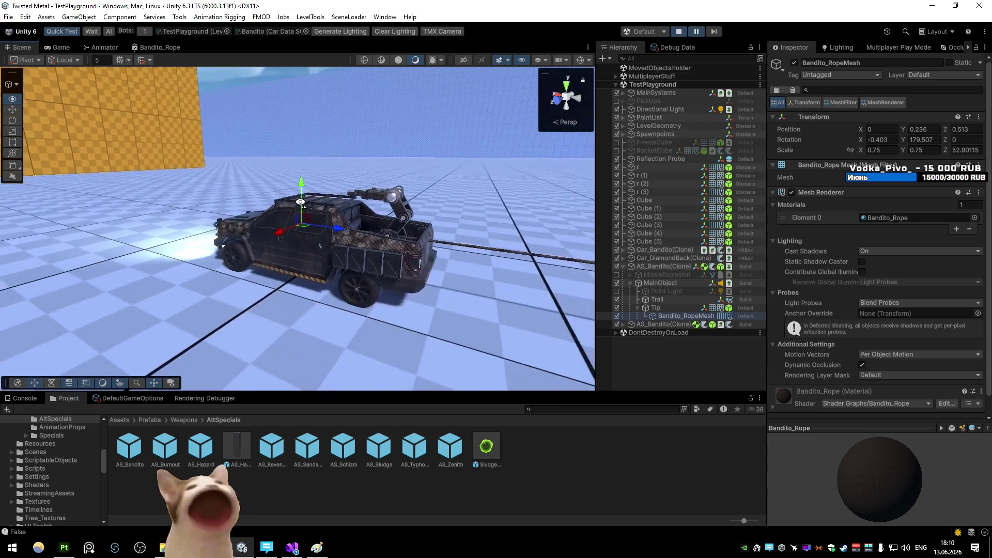
- Select the Tip object and the AS_Bandito(Clone) projectile and focus the view on it
{"action": "left_click", "coordinate": [656, 308]}
{"action": "left_click_drag", "start_coordinate": [578, 296], "coordinate": [430, 241]}
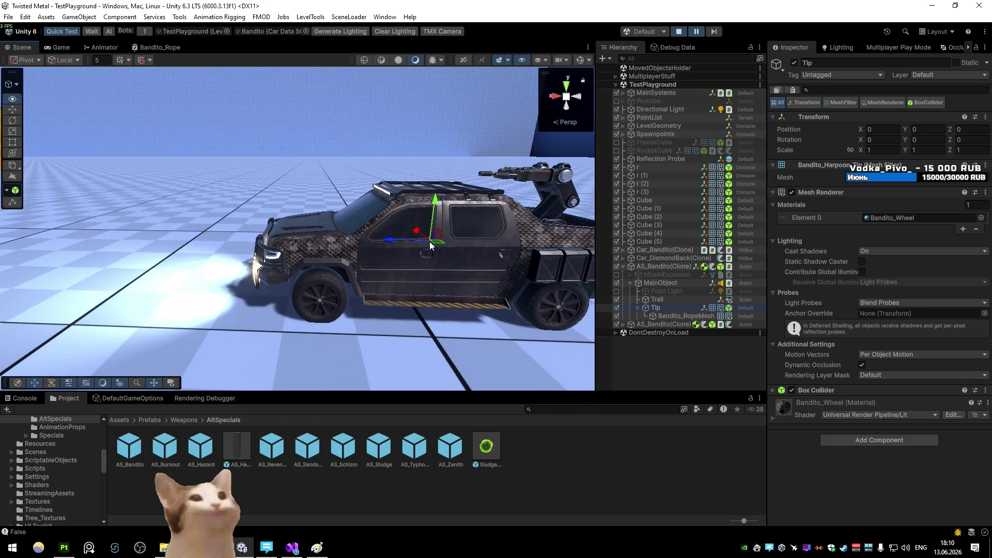
{"action": "left_click", "coordinate": [656, 267]}
{"action": "key", "text": "alt+Tab"}
{"action": "key", "text": "alt+Tab"}
{"action": "left_click_drag", "start_coordinate": [558, 260], "coordinate": [427, 263]}
{"action": "key", "text": "f"}
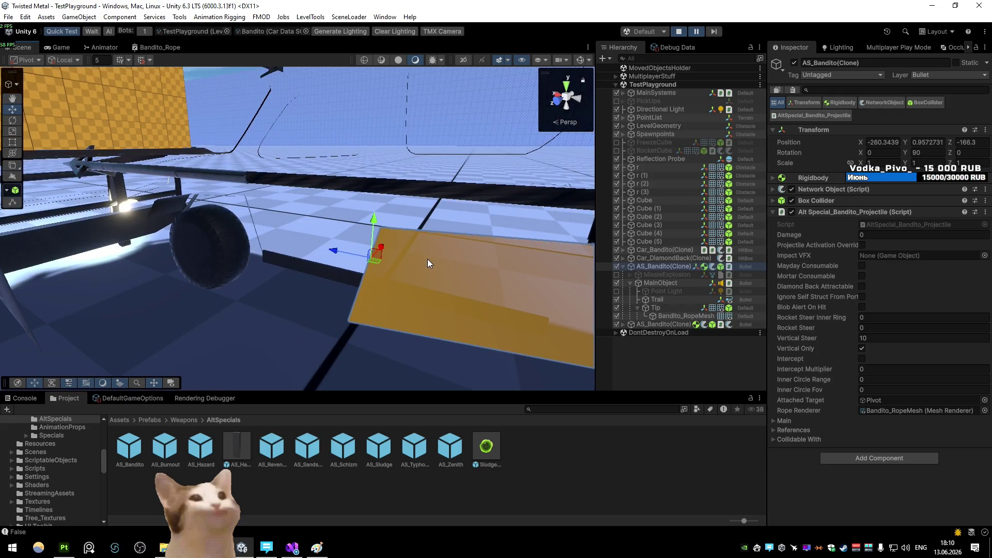
- Inspect MainObject, Tip, Trail and AS_Bandito(Clone) in the Hierarchy, then return to the script
{"action": "left_click", "coordinate": [677, 284]}
{"action": "left_click", "coordinate": [664, 310]}
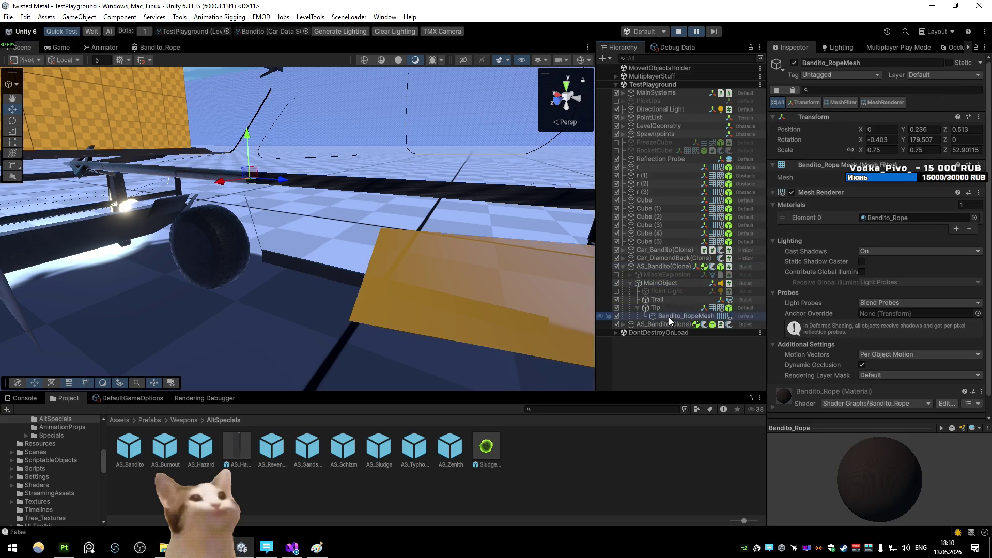
{"action": "left_click", "coordinate": [666, 300]}
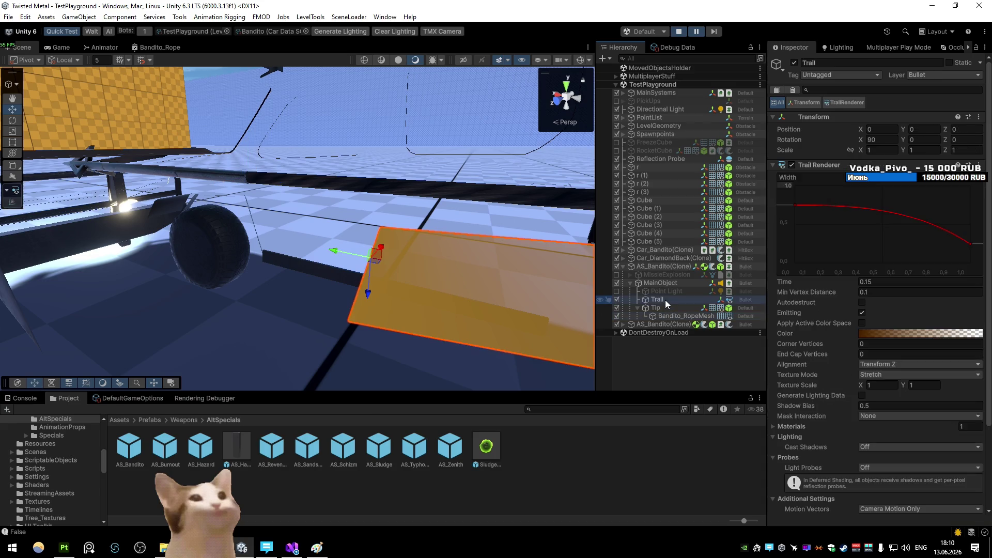
{"action": "left_click", "coordinate": [661, 284]}
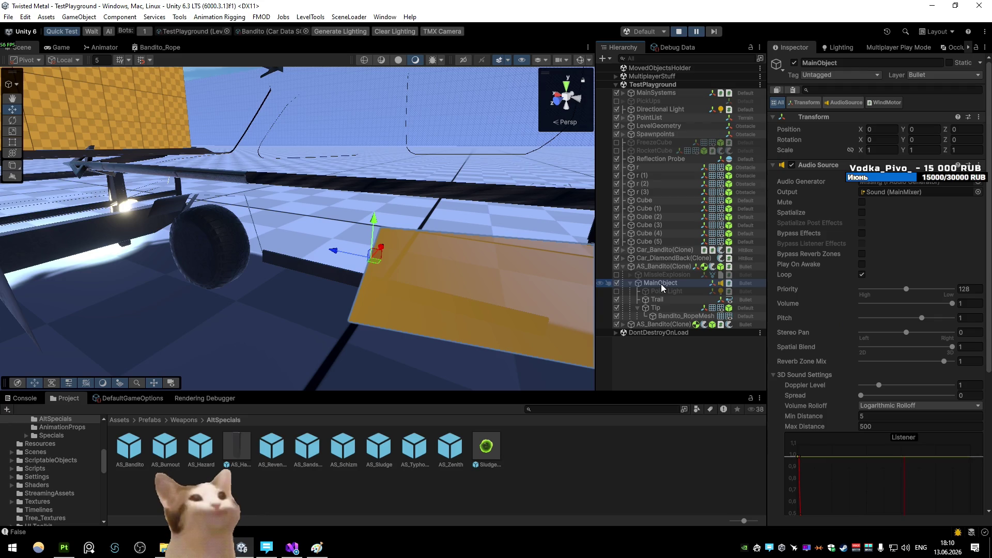
{"action": "left_click", "coordinate": [663, 269]}
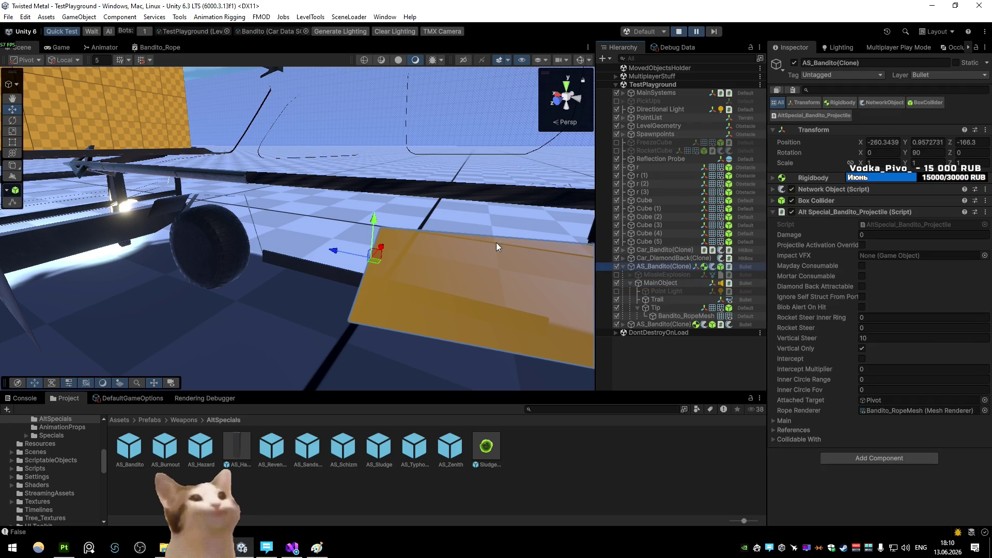
{"action": "key", "text": "f"}
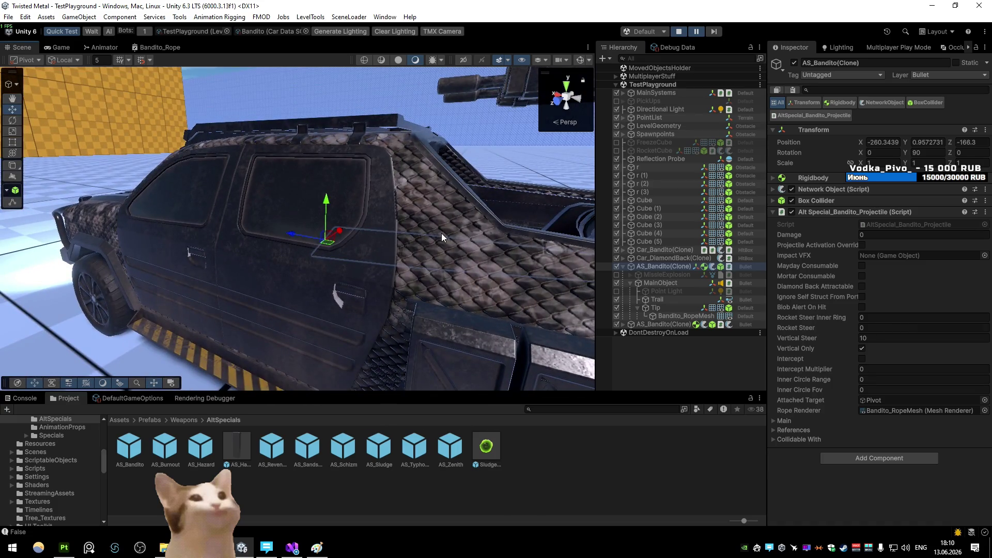
{"action": "key", "text": "alt+Tab"}
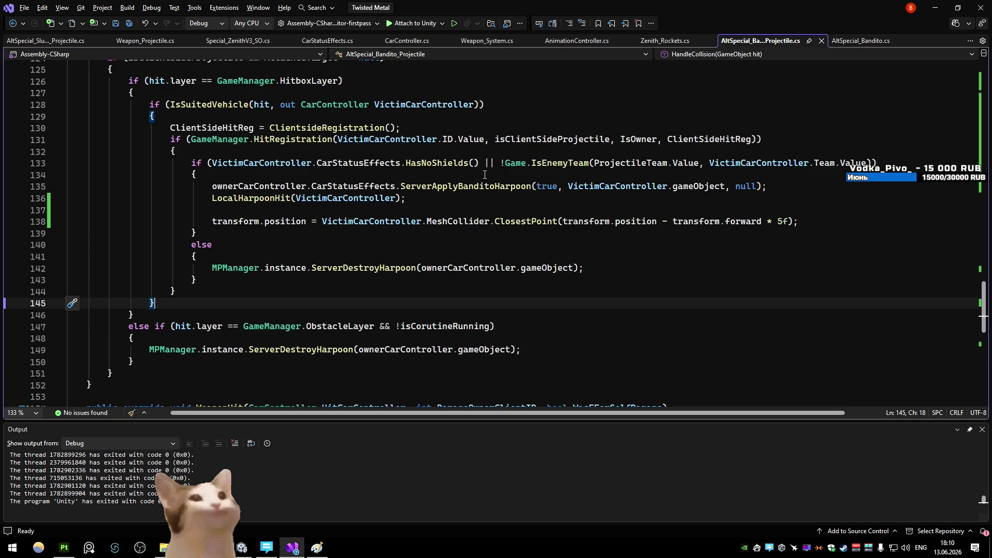
- Set a breakpoint on line 138's ClosestPoint call, start debugging, and minimise Visual Studio
{"action": "left_click", "coordinate": [559, 222]}
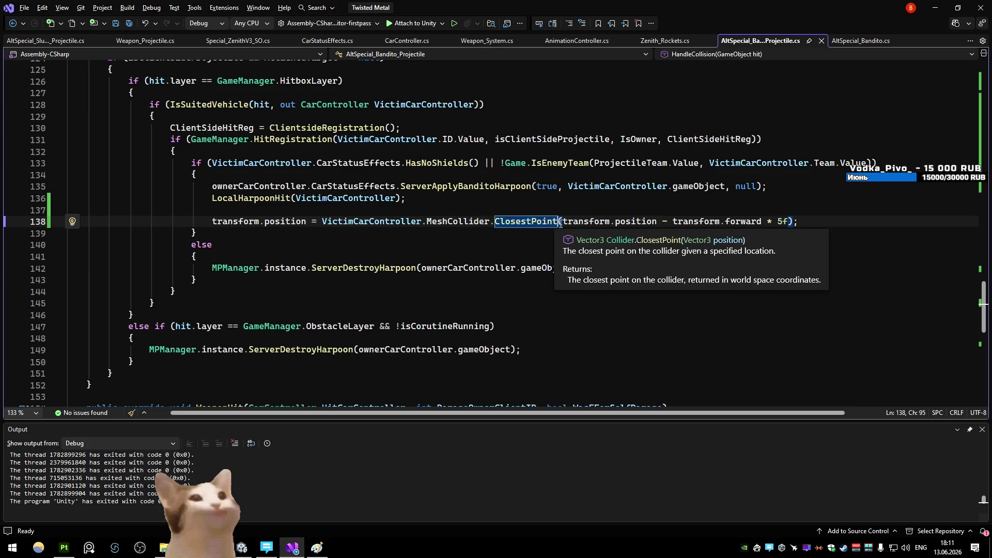
{"action": "left_click", "coordinate": [565, 221]}
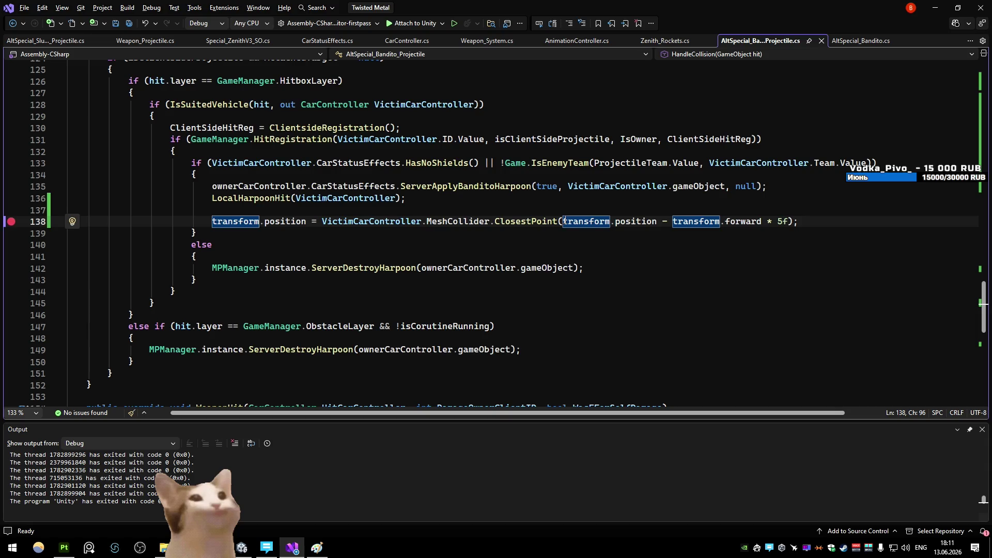
{"action": "key", "text": "F9"}
{"action": "key", "text": "F5"}
{"action": "left_click", "coordinate": [933, 10]}
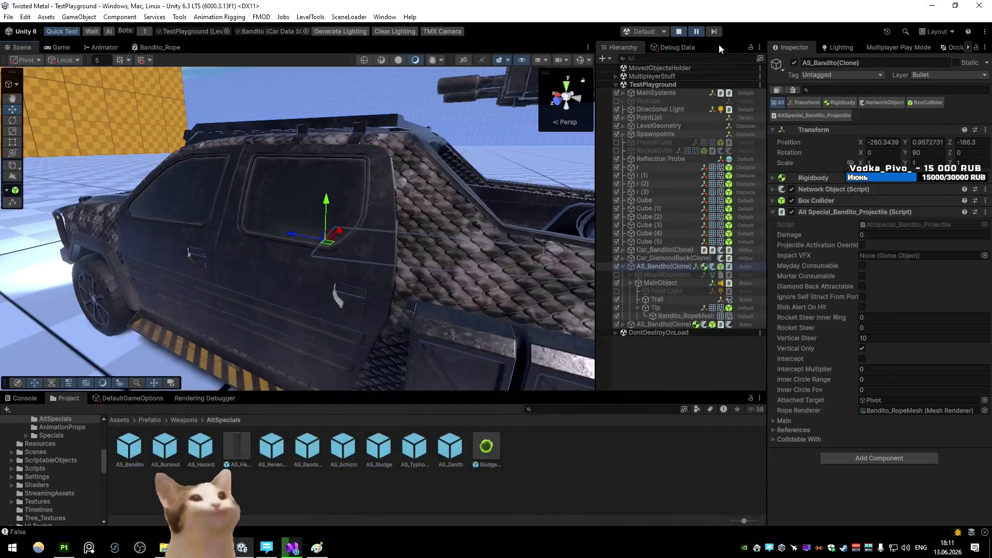
- Stop the paused play session and start play mode again to trigger the breakpoint
{"action": "key", "text": "ctrl+p"}
{"action": "key", "text": "ctrl+p"}
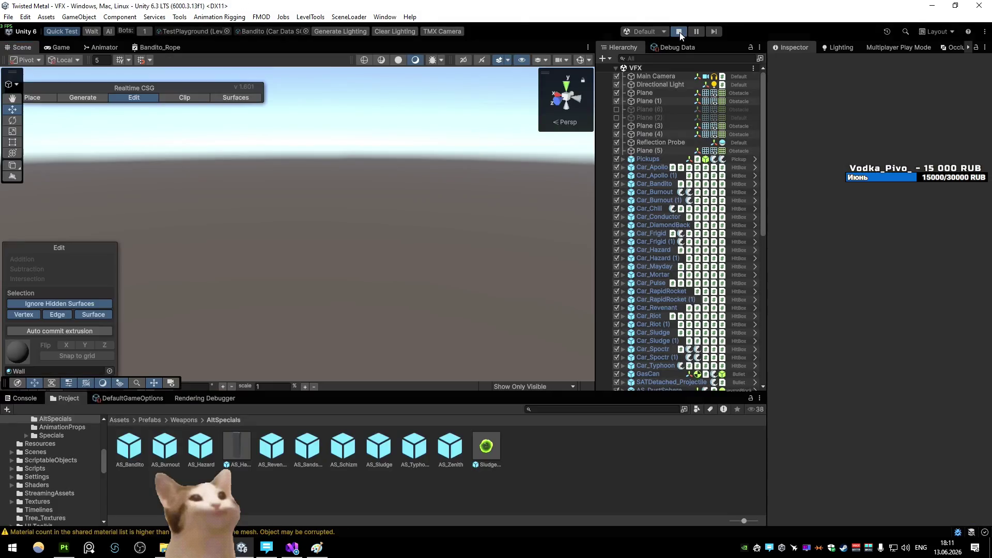
{"action": "left_click", "coordinate": [680, 32]}
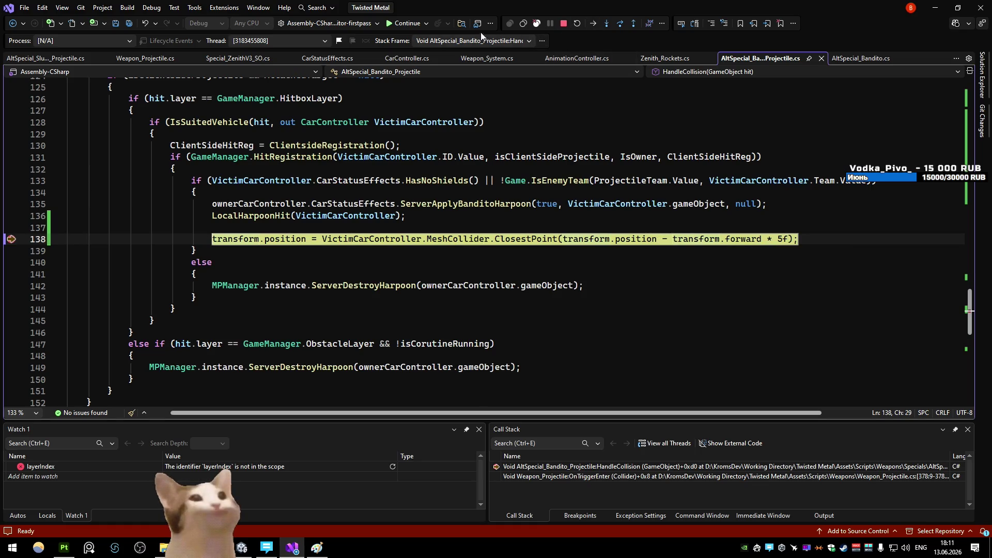
- Step past the breakpoint, show ClosestPoint's parameter info, and select part of line 138's argument
{"action": "left_click", "coordinate": [620, 24]}
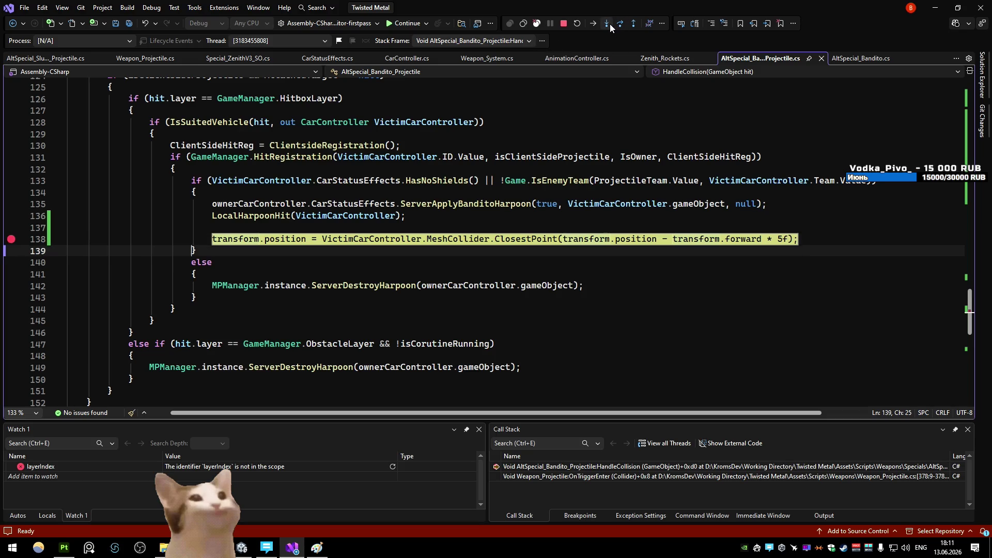
{"action": "mouse_move", "coordinate": [287, 239]}
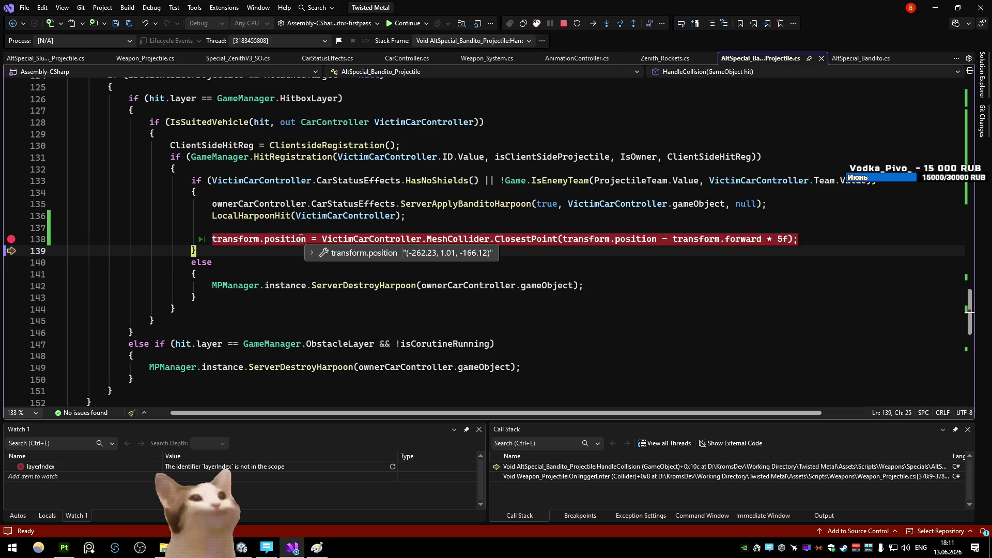
{"action": "left_click", "coordinate": [570, 218]}
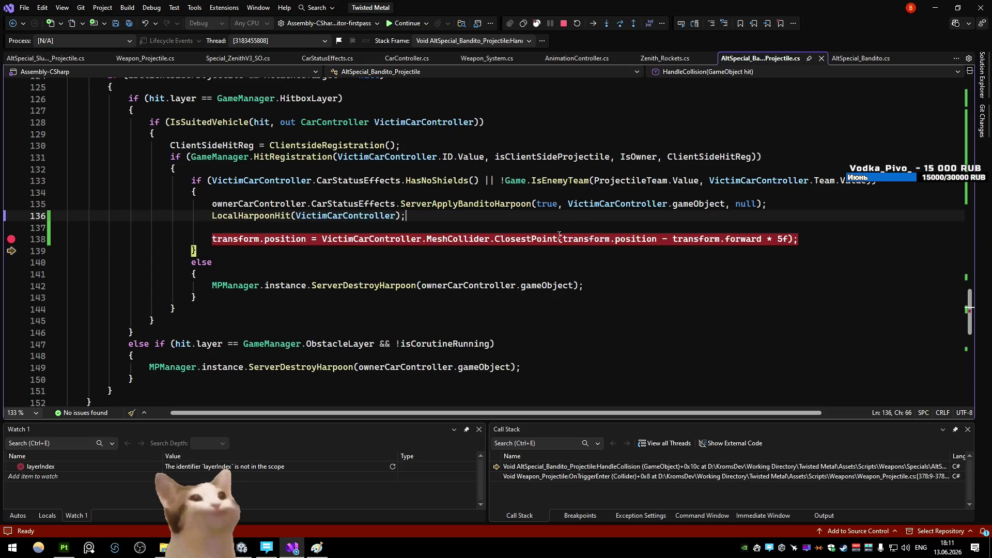
{"action": "mouse_move", "coordinate": [372, 239]}
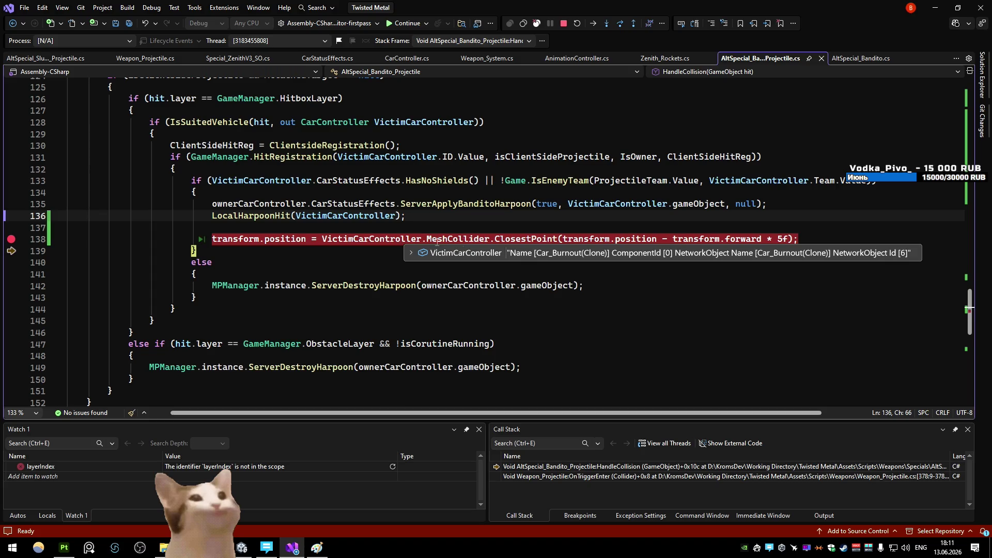
{"action": "left_click", "coordinate": [561, 239]}
{"action": "key", "text": "ctrl+shift+space"}
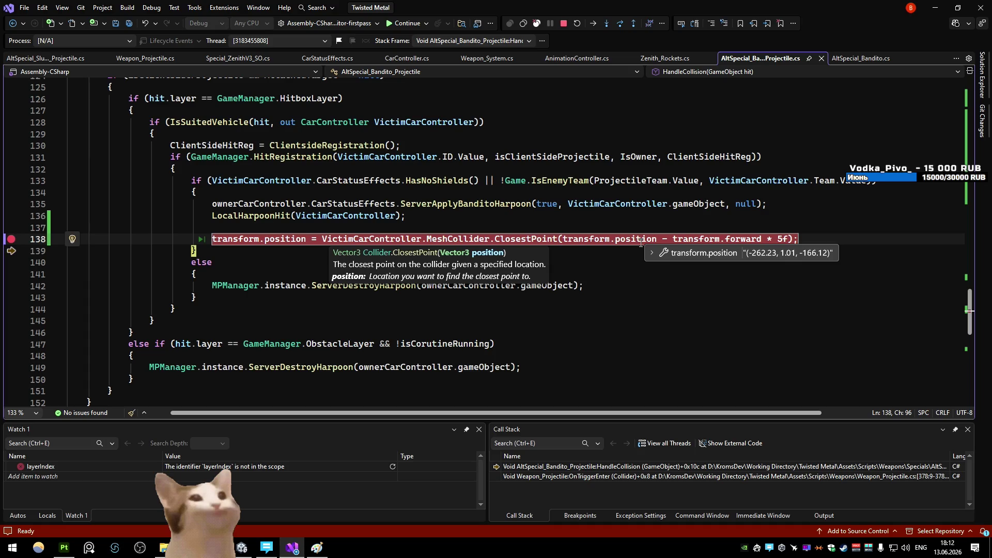
{"action": "mouse_move", "coordinate": [645, 181]}
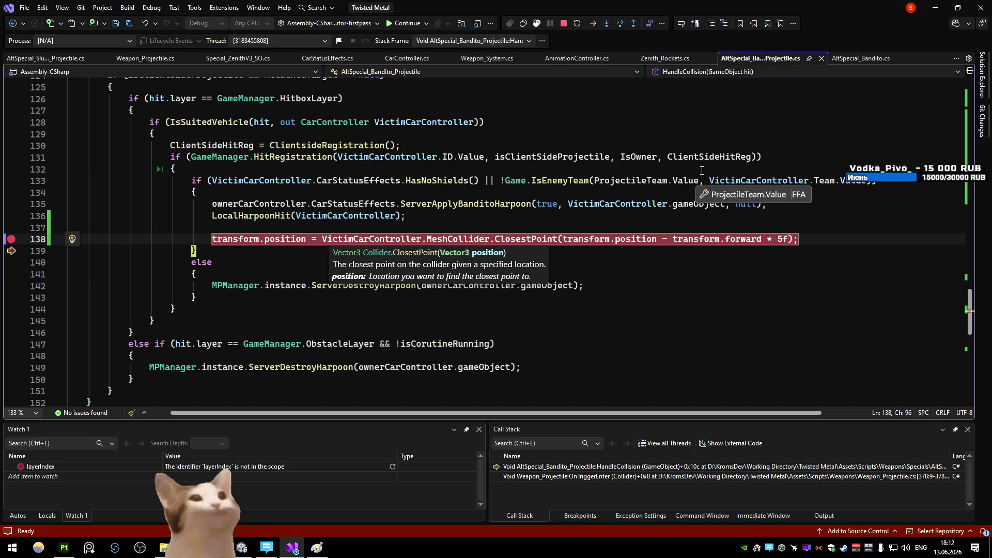
{"action": "left_click_drag", "start_coordinate": [786, 241], "coordinate": [572, 241]}
- Duplicate line 138, comment the original, target ownerCarController.transform.position in the copy, save, and stop debugging
{"action": "left_click", "coordinate": [573, 241]}
{"action": "key", "text": "ctrl+d"}
{"action": "key", "text": "Home"}
{"action": "type", "text": "//"}
{"action": "left_click_drag", "start_coordinate": [798, 251], "coordinate": [563, 250]}
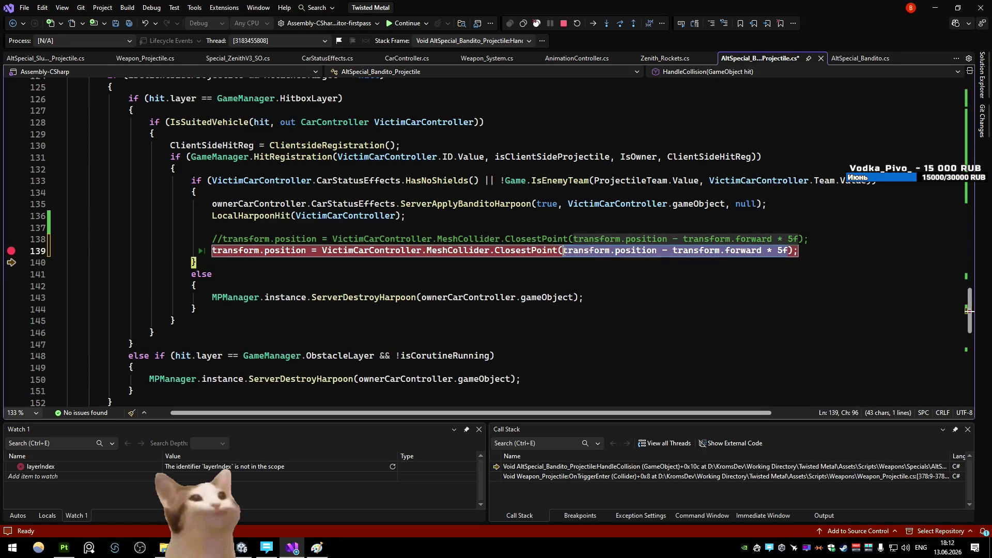
{"action": "type", "text": "owne"}
{"action": "key", "text": "Tab"}
{"action": "type", "text": "."}
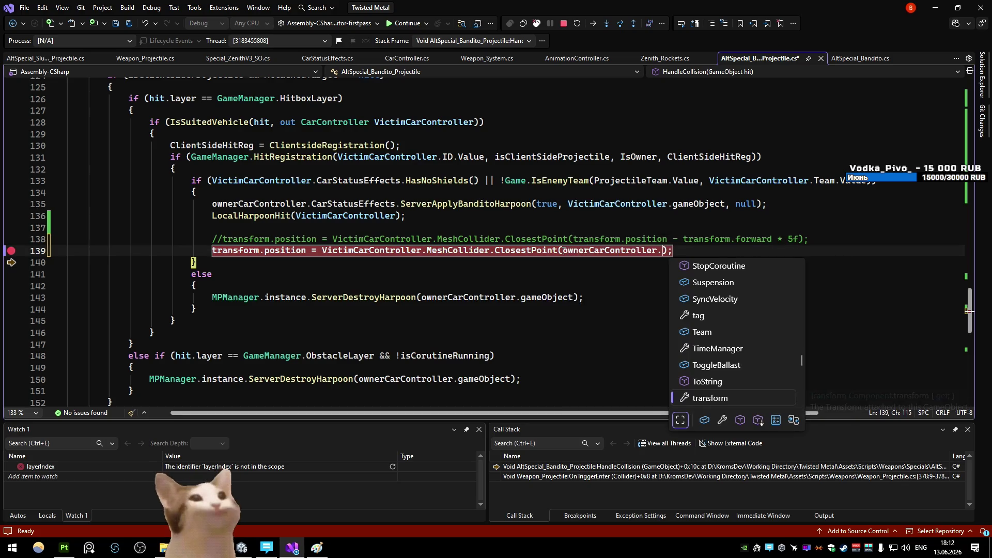
{"action": "type", "text": "transform.position"}
{"action": "key", "text": "ctrl+s"}
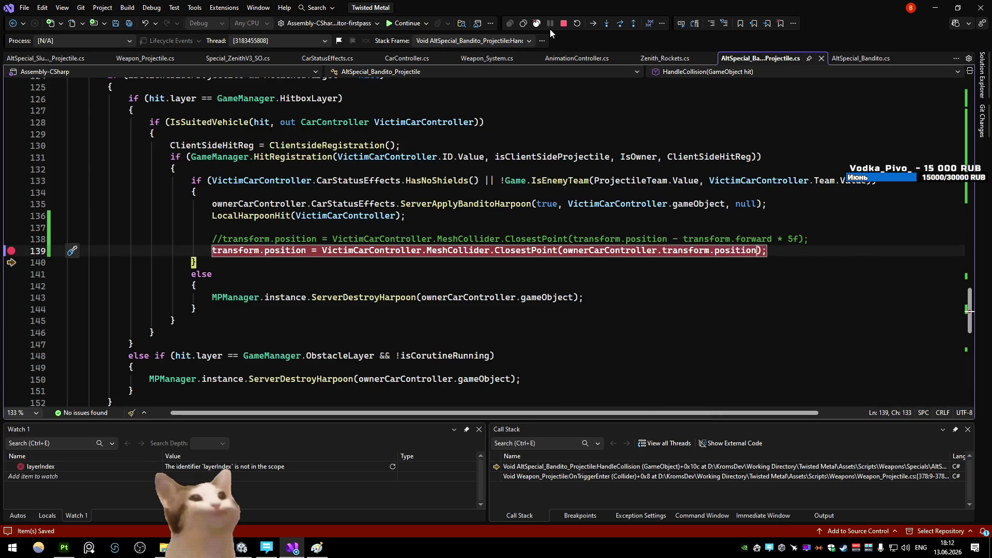
{"action": "left_click", "coordinate": [564, 22]}
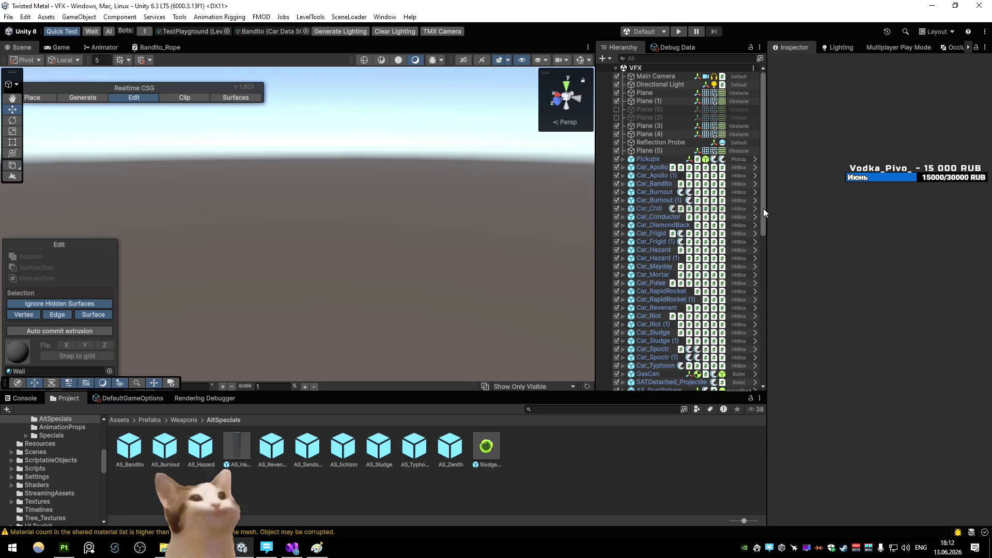
- Play the game with the edited script, pause it, orbit around the car, then return to the script
{"action": "left_click", "coordinate": [678, 31]}
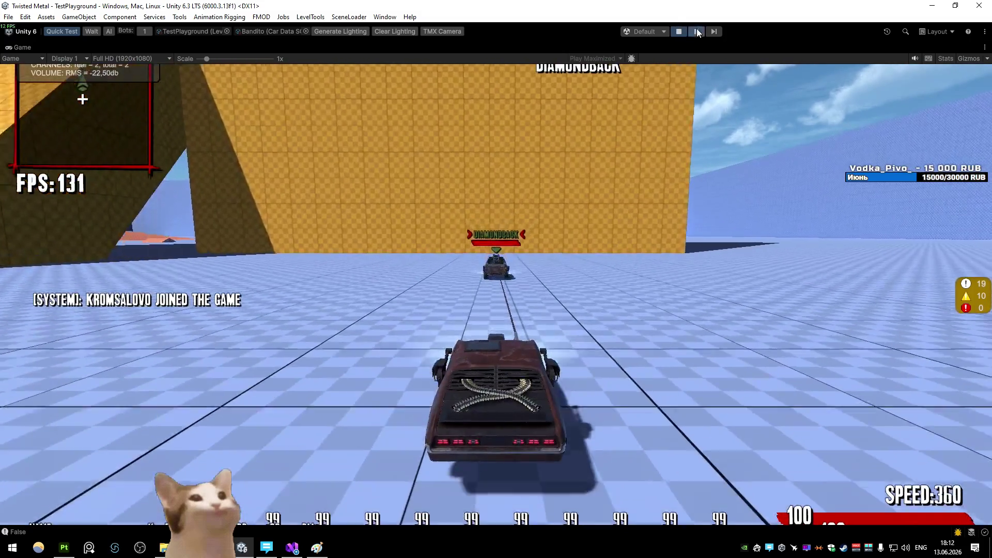
{"action": "left_click", "coordinate": [697, 31]}
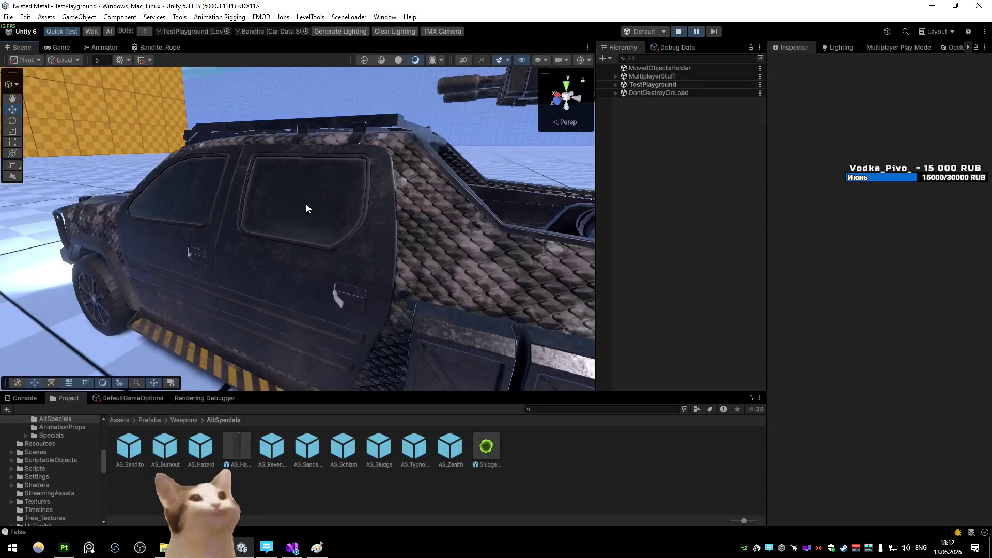
{"action": "left_click_drag", "start_coordinate": [296, 164], "coordinate": [308, 162]}
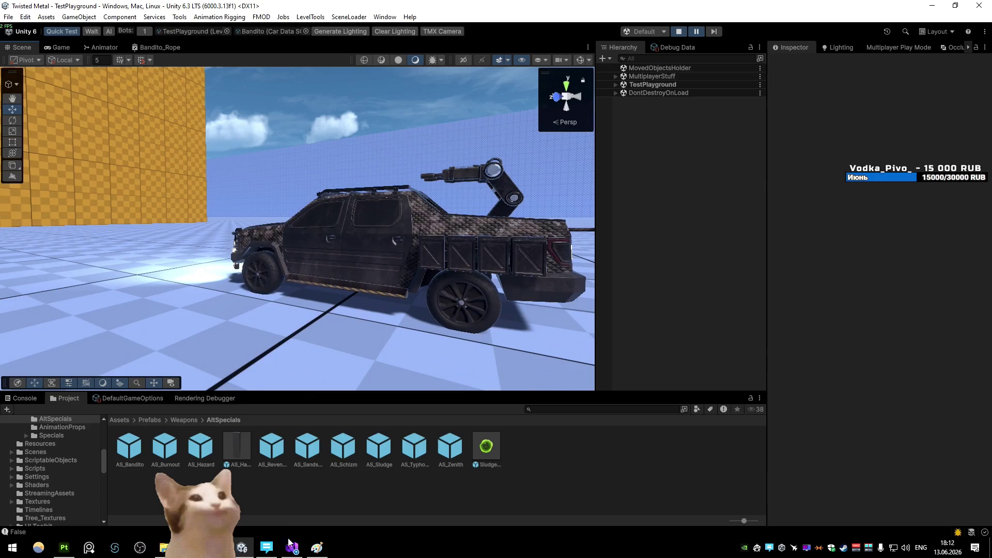
{"action": "left_click", "coordinate": [292, 548]}
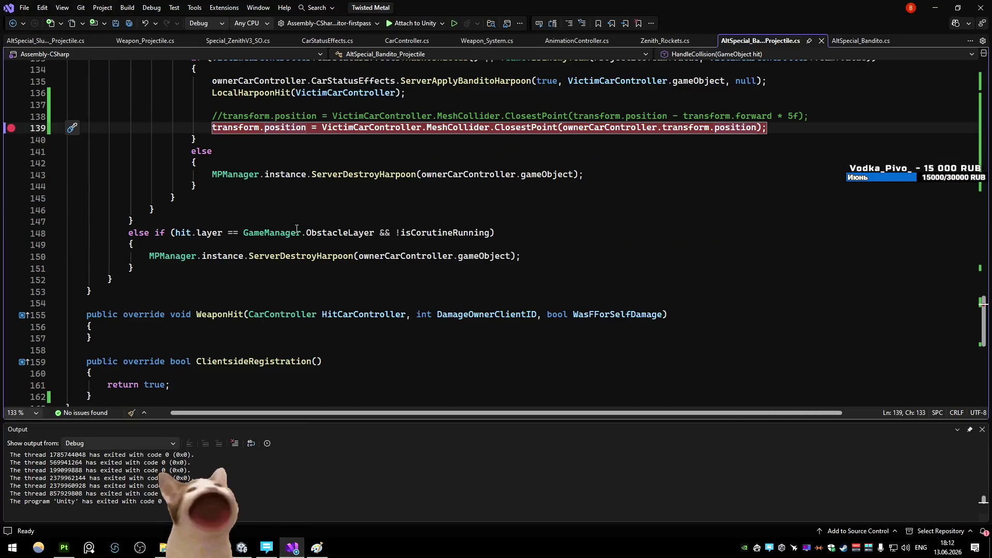
{"action": "scroll", "coordinate": [298, 274], "scroll_direction": "down", "scroll_amount": 3}
{"action": "scroll", "coordinate": [301, 233], "scroll_direction": "up", "scroll_amount": 9}
{"action": "scroll", "coordinate": [303, 220], "scroll_direction": "up", "scroll_amount": 4}
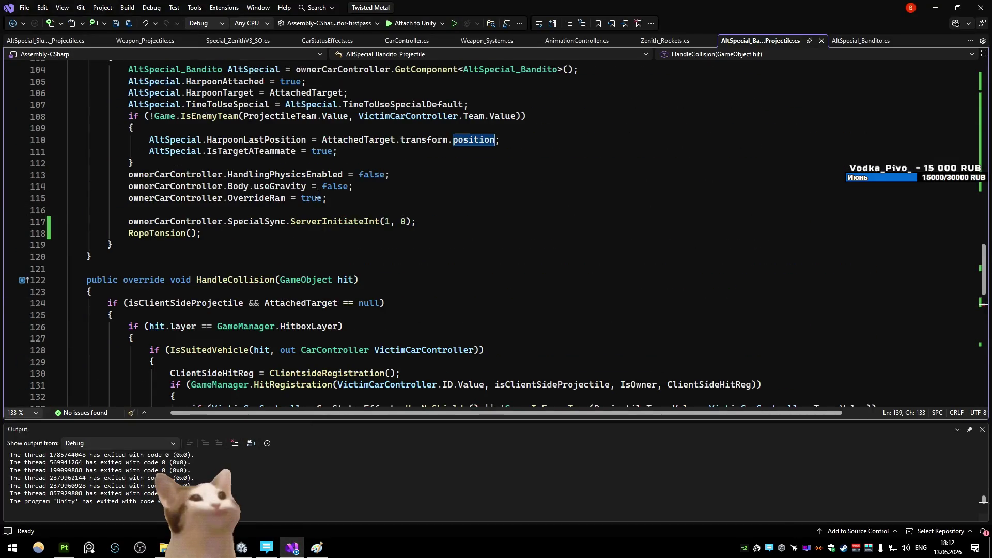
{"action": "scroll", "coordinate": [302, 220], "scroll_direction": "up", "scroll_amount": 1}
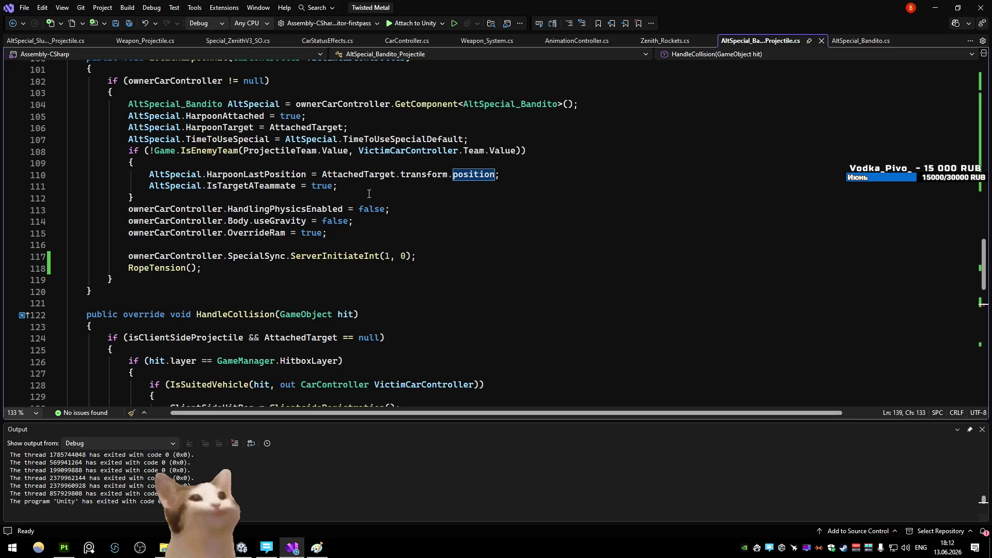
{"action": "scroll", "coordinate": [369, 193], "scroll_direction": "up", "scroll_amount": 7}
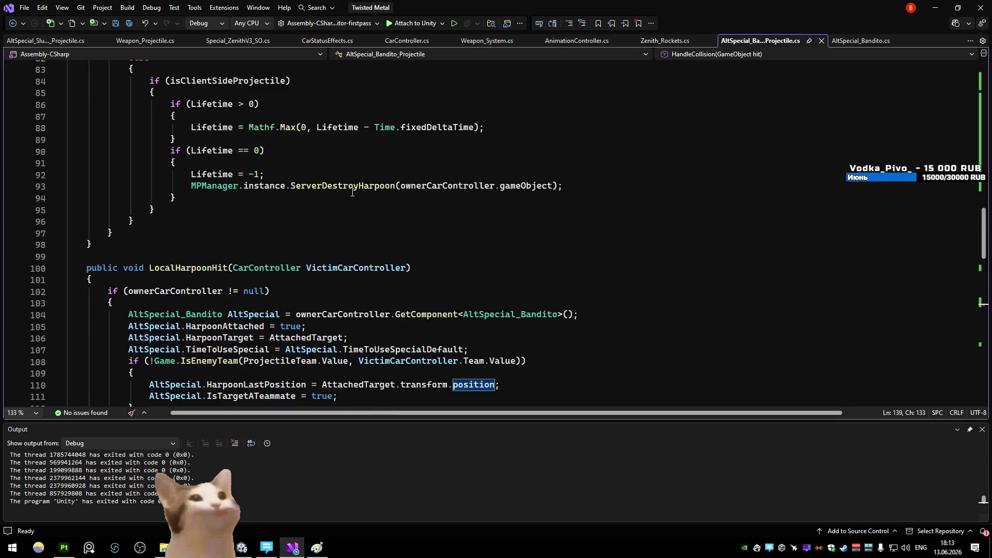
{"action": "scroll", "coordinate": [358, 190], "scroll_direction": "up", "scroll_amount": 4}
{"action": "scroll", "coordinate": [358, 190], "scroll_direction": "down", "scroll_amount": 1}
- Review the AttachedTarget MovePosition line 80 in FixedUpdate and the isClientSideProjectile check, zooming out for more code
{"action": "left_click", "coordinate": [383, 153]}
{"action": "left_click", "coordinate": [279, 174]}
{"action": "double_click", "coordinate": [345, 174]}
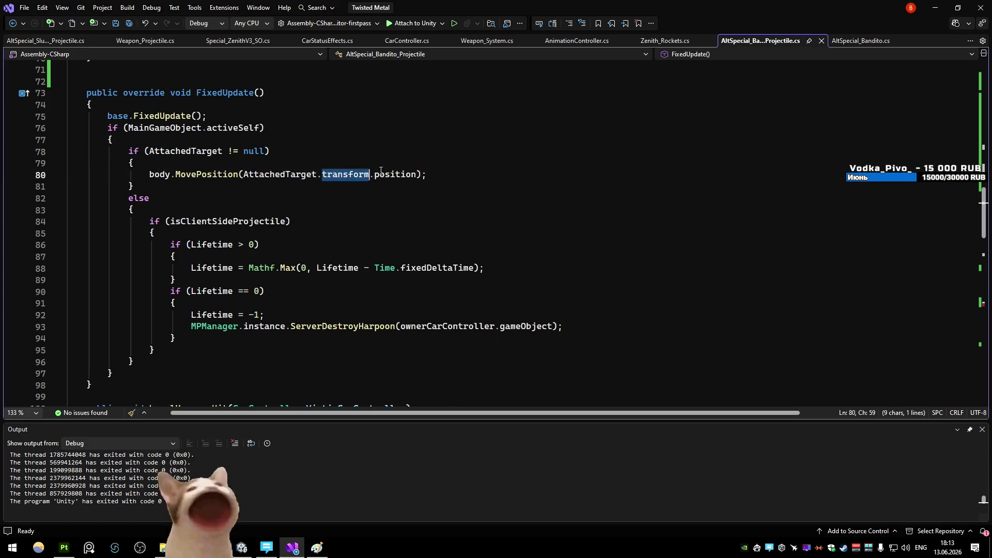
{"action": "double_click", "coordinate": [396, 175]}
{"action": "double_click", "coordinate": [279, 175]}
{"action": "double_click", "coordinate": [346, 174]}
{"action": "left_click", "coordinate": [295, 174]}
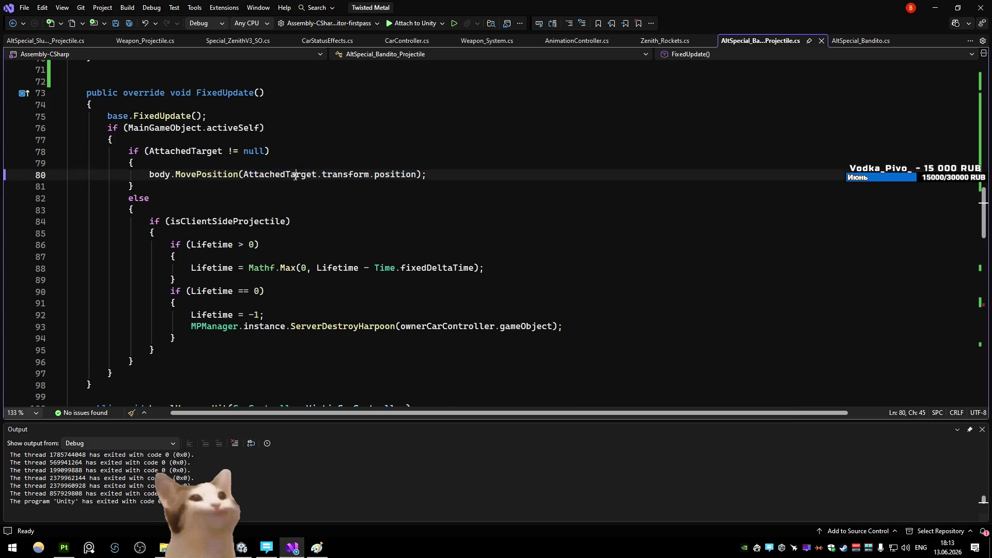
{"action": "double_click", "coordinate": [396, 174]}
{"action": "left_click", "coordinate": [394, 221]}
{"action": "scroll", "coordinate": [393, 218], "scroll_direction": "down", "scroll_amount": 1}
{"action": "scroll", "coordinate": [394, 217], "scroll_direction": "down", "scroll_amount": 17}
{"action": "scroll", "coordinate": [330, 242], "scroll_direction": "up", "scroll_amount": 6}
{"action": "scroll", "coordinate": [334, 228], "scroll_direction": "up", "scroll_amount": 8}
{"action": "scroll", "coordinate": [337, 217], "scroll_direction": "up", "scroll_amount": 5}
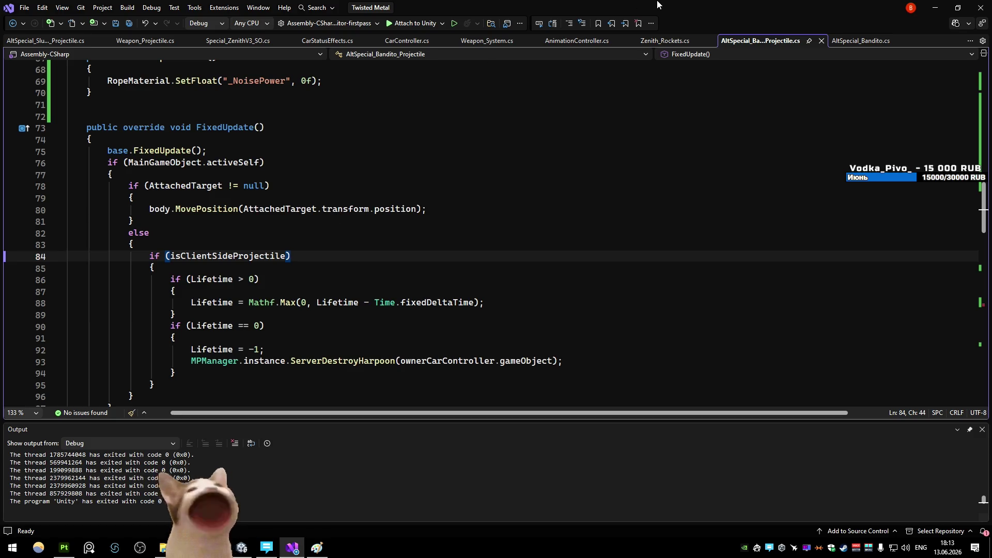
{"action": "key", "text": "ctrl+shift+comma"}
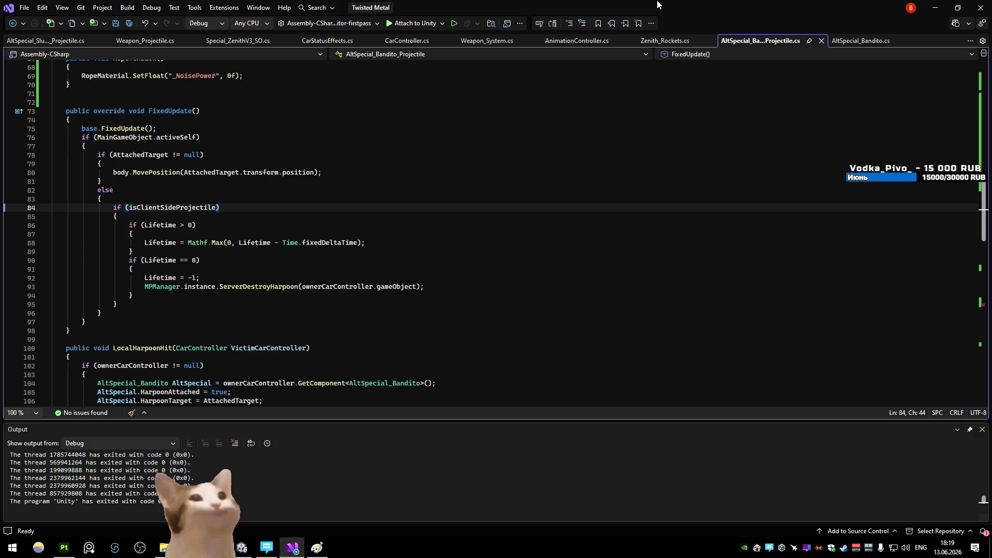
{"action": "scroll", "coordinate": [498, 158], "scroll_direction": "up", "scroll_amount": 1, "text": "ctrl"}
{"action": "scroll", "coordinate": [498, 158], "scroll_direction": "up", "scroll_amount": 1, "text": "ctrl"}
{"action": "scroll", "coordinate": [498, 158], "scroll_direction": "up", "scroll_amount": 1, "text": "ctrl"}
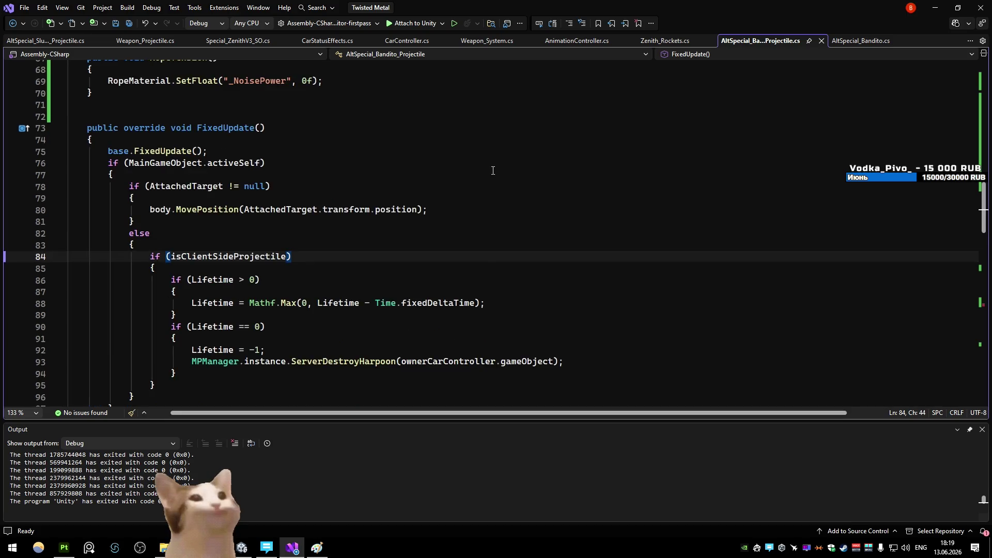
{"action": "left_click_drag", "start_coordinate": [418, 211], "coordinate": [264, 210]}
{"action": "left_click", "coordinate": [388, 197]}
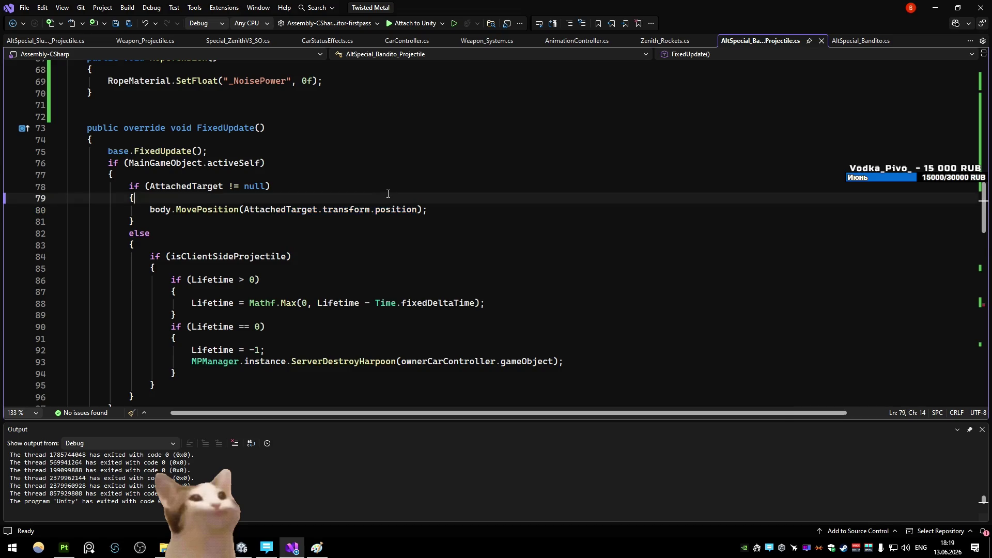
{"action": "scroll", "coordinate": [387, 194], "scroll_direction": "down", "scroll_amount": 3, "text": "ctrl"}
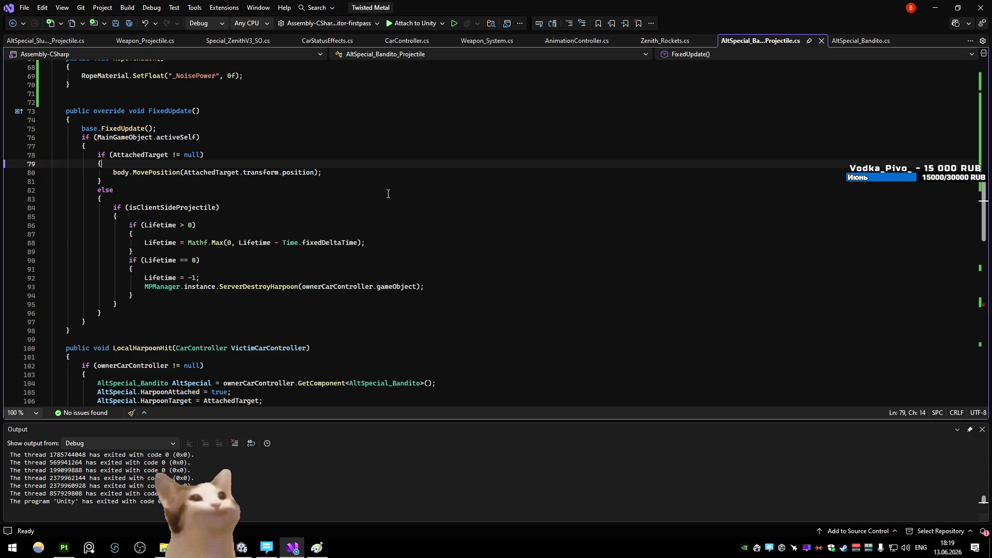
{"action": "scroll", "coordinate": [482, 224], "scroll_direction": "up", "scroll_amount": 2, "text": "ctrl"}
{"action": "scroll", "coordinate": [484, 231], "scroll_direction": "up", "scroll_amount": 1, "text": "ctrl"}
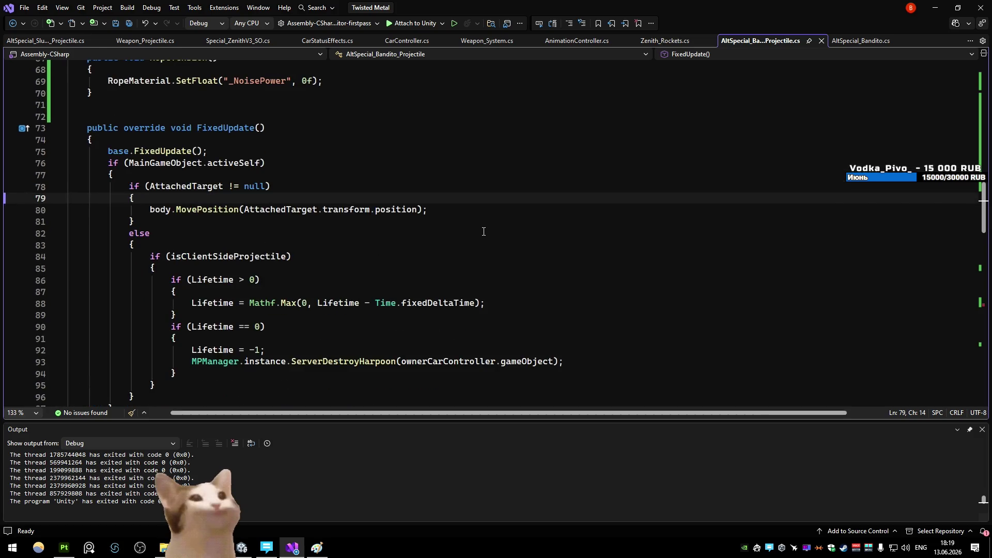
- Search the file for AttachedTarget and cycle through its occurrences in HandleCollision and the declaration
{"action": "double_click", "coordinate": [302, 209]}
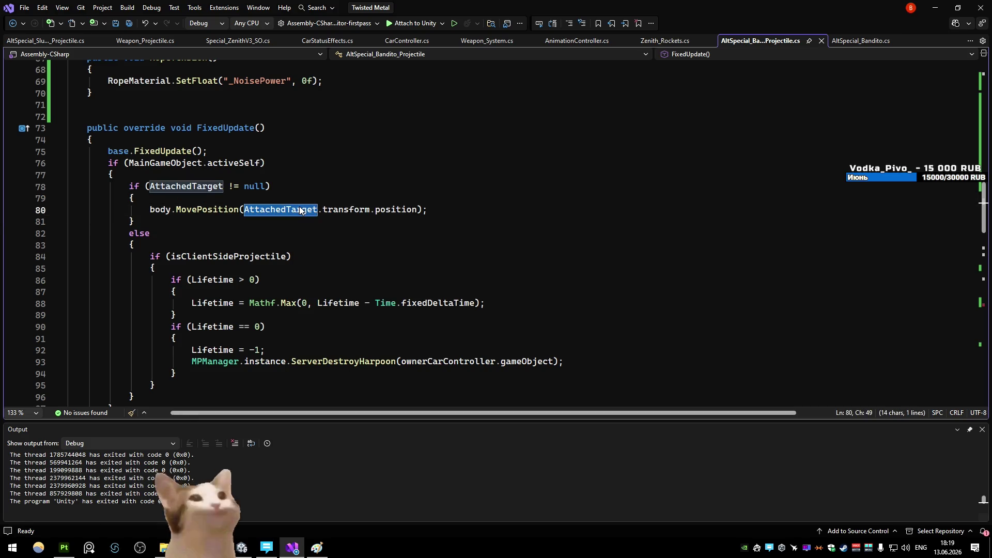
{"action": "key", "text": "ctrl+f"}
{"action": "key", "text": "Return"}
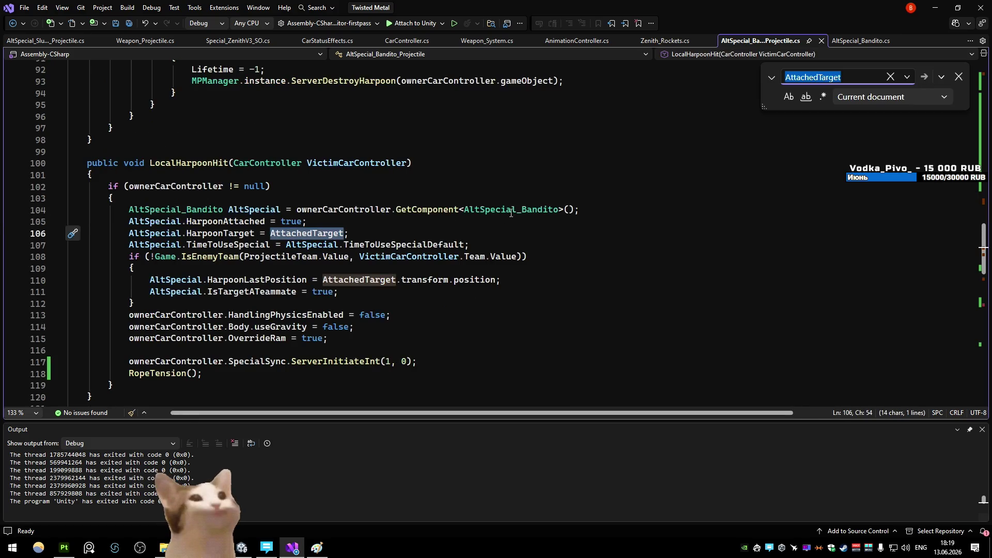
{"action": "key", "text": "Return"}
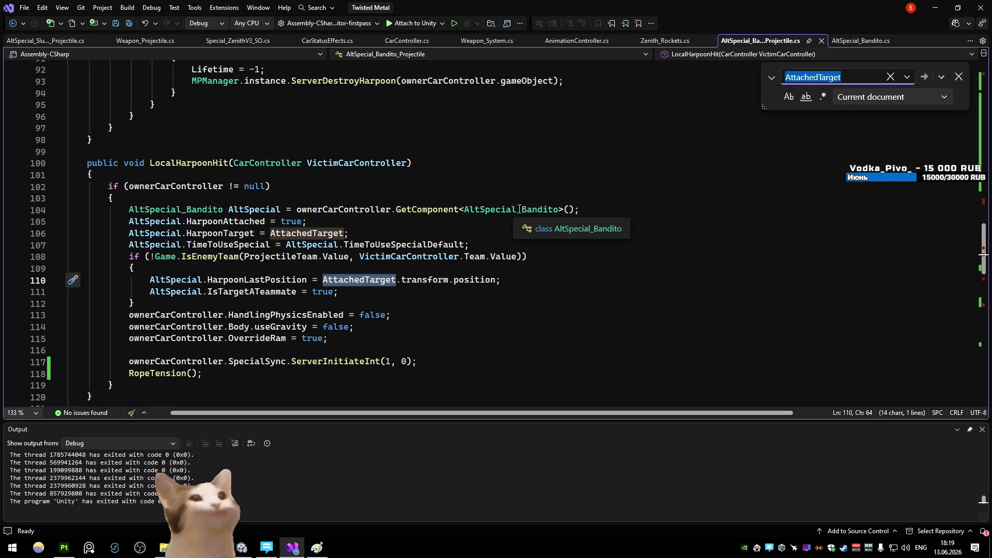
{"action": "key", "text": "Return"}
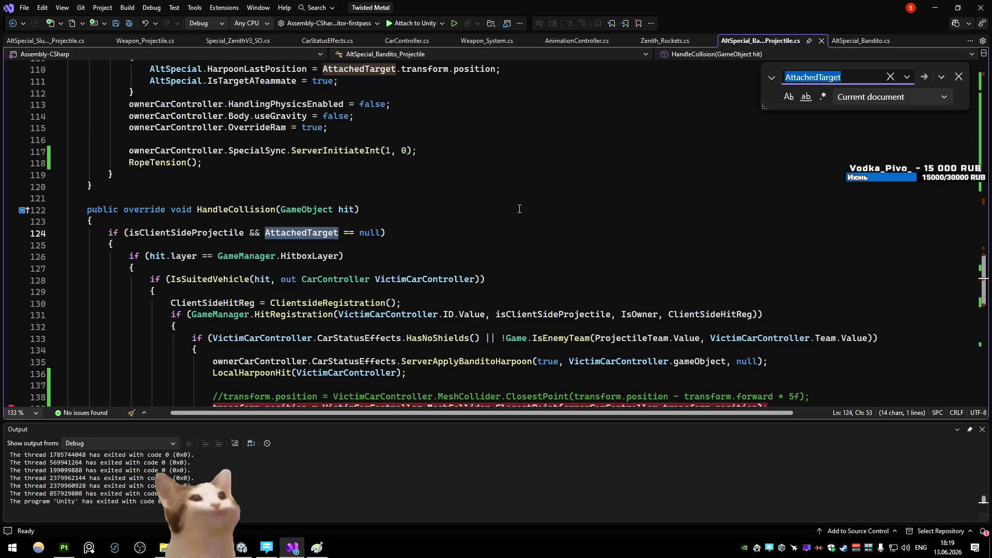
{"action": "key", "text": "Return"}
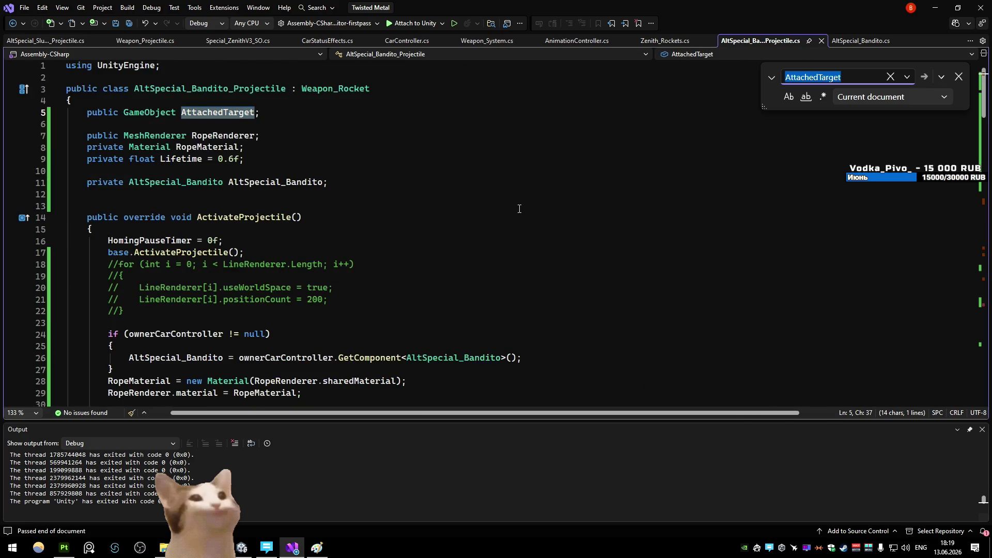
{"action": "key", "text": "Return"}
{"action": "key", "text": "Return"}
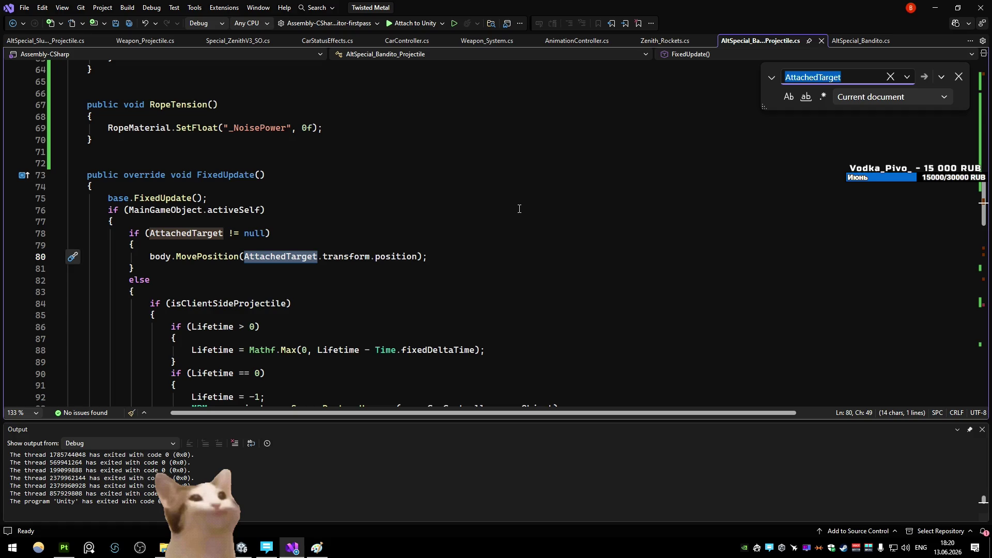
{"action": "key", "text": "Return"}
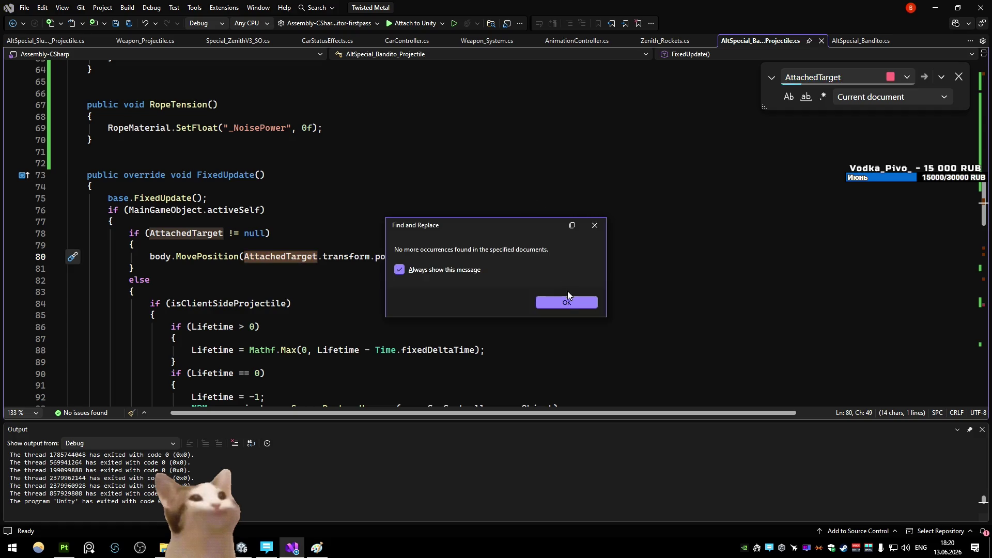
{"action": "left_click", "coordinate": [568, 298]}
- Search for 'AttachedTarget =' across the Current project, jumping to the CarStatusEffects match
{"action": "key", "text": "Return"}
{"action": "key", "text": "Return"}
{"action": "key", "text": "Return"}
{"action": "key", "text": "Return"}
{"action": "key", "text": "Return"}
{"action": "key", "text": "Return"}
{"action": "left_click", "coordinate": [561, 300]}
{"action": "key", "text": "Return"}
{"action": "key", "text": "Return"}
{"action": "key", "text": "Return"}
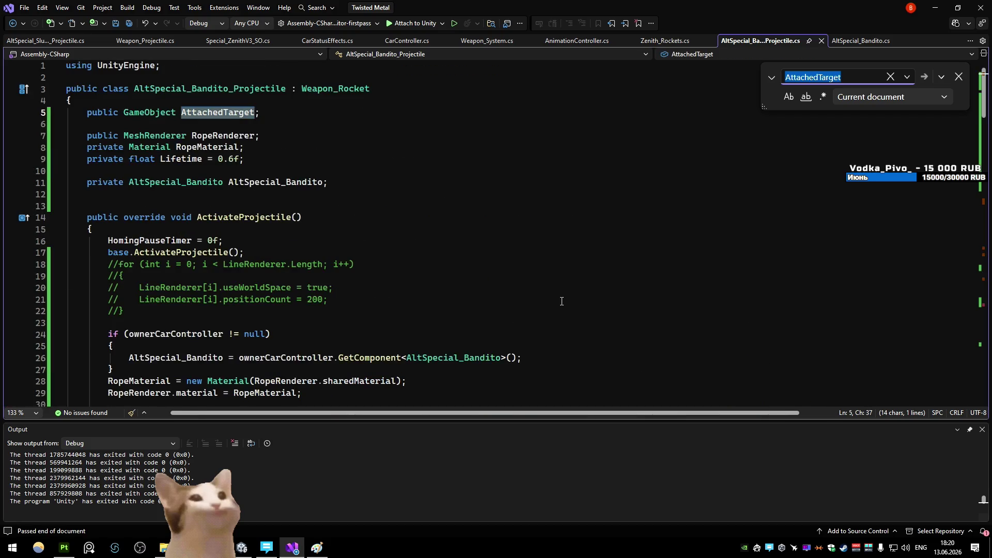
{"action": "key", "text": "Return"}
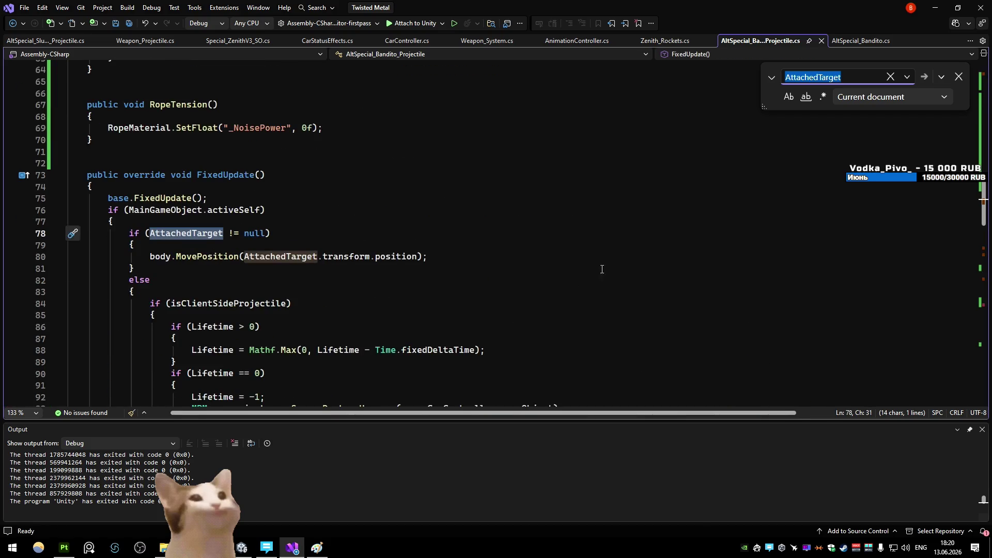
{"action": "key", "text": "End"}
{"action": "type", "text": "="}
{"action": "left_click", "coordinate": [883, 98]}
{"action": "left_click", "coordinate": [772, 184]}
{"action": "key", "text": "Return"}
{"action": "scroll", "coordinate": [595, 180], "scroll_direction": "up", "scroll_amount": 9}
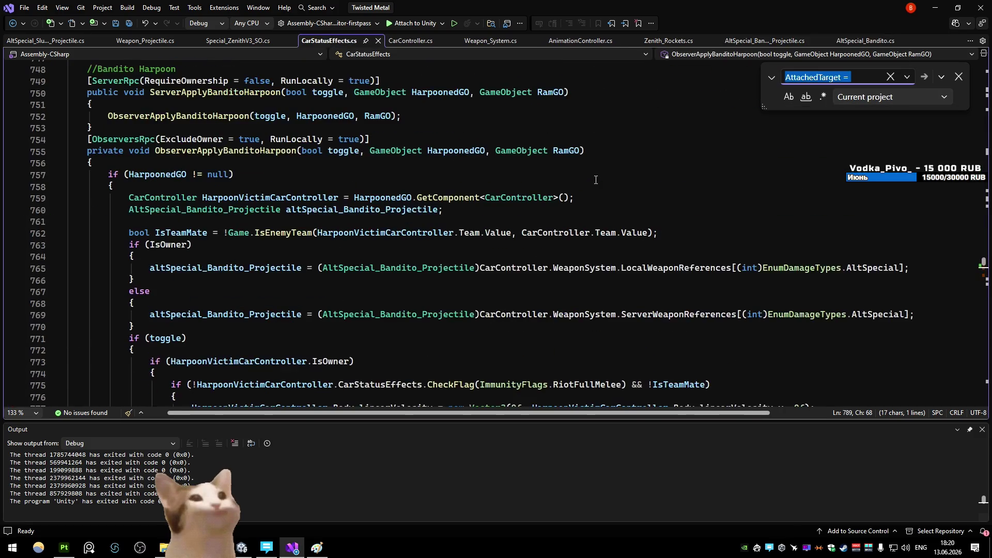
{"action": "scroll", "coordinate": [571, 172], "scroll_direction": "down", "scroll_amount": 8}
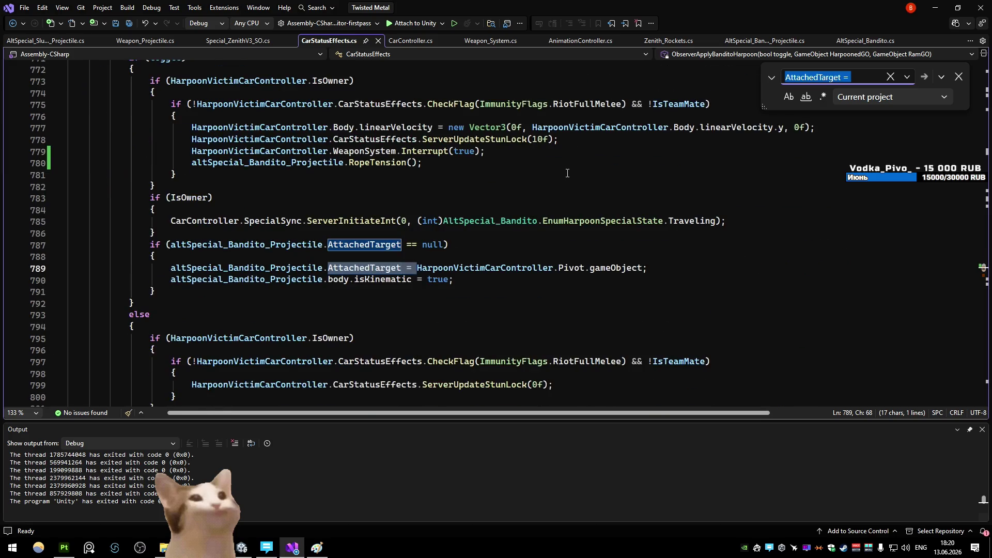
{"action": "scroll", "coordinate": [570, 174], "scroll_direction": "down", "scroll_amount": 3}
{"action": "double_click", "coordinate": [620, 164]}
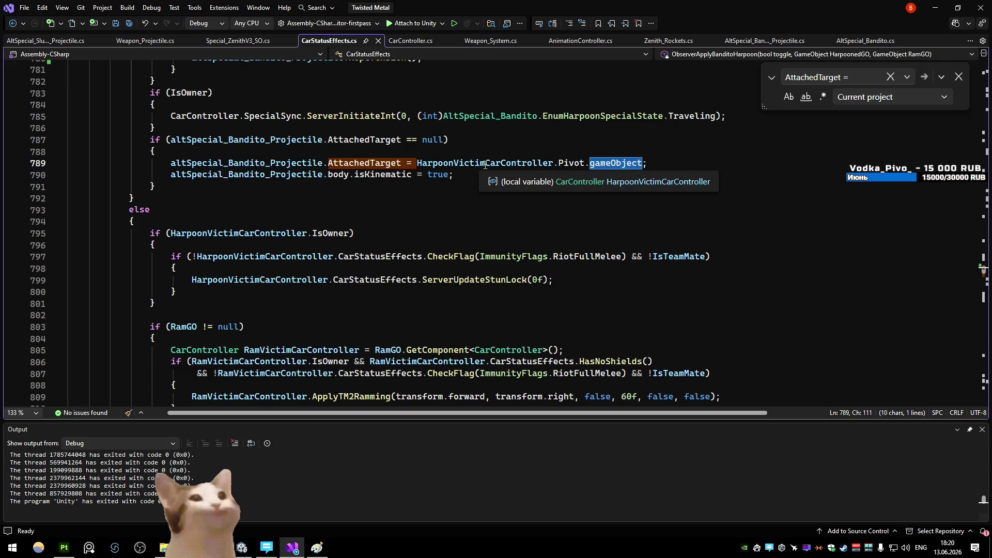
{"action": "scroll", "coordinate": [485, 164], "scroll_direction": "up", "scroll_amount": 3}
{"action": "scroll", "coordinate": [485, 164], "scroll_direction": "up", "scroll_amount": 2}
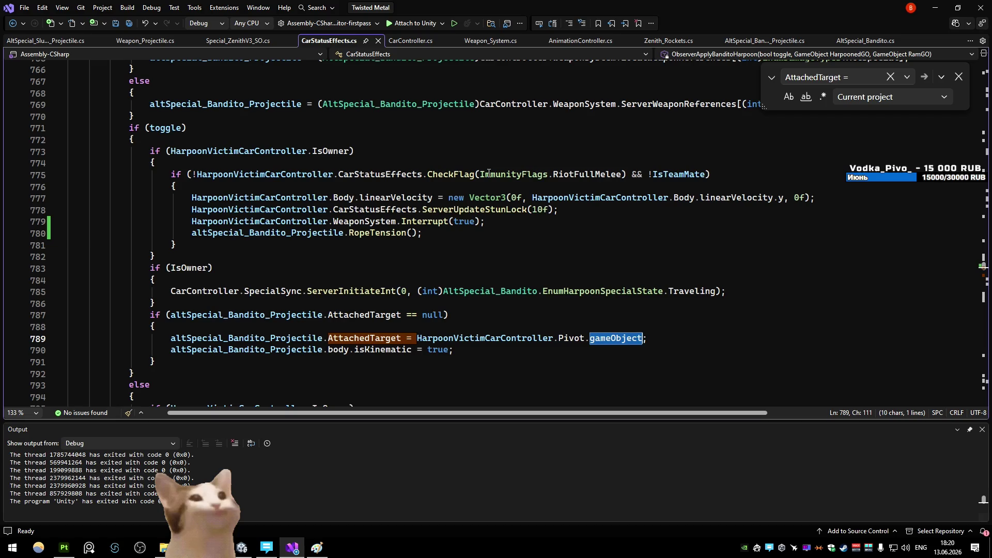
{"action": "left_click", "coordinate": [365, 338]}
{"action": "key", "text": "F12"}
- Duplicate the AttachedTarget field as a Vector3, then undo it, leaving the single GameObject field
{"action": "left_click", "coordinate": [297, 115]}
{"action": "key", "text": "ctrl+d"}
{"action": "double_click", "coordinate": [150, 125]}
{"action": "type", "text": "Vec"}
{"action": "key", "text": "Down"}
{"action": "key", "text": "Down"}
{"action": "key", "text": "Tab"}
{"action": "left_click", "coordinate": [286, 124]}
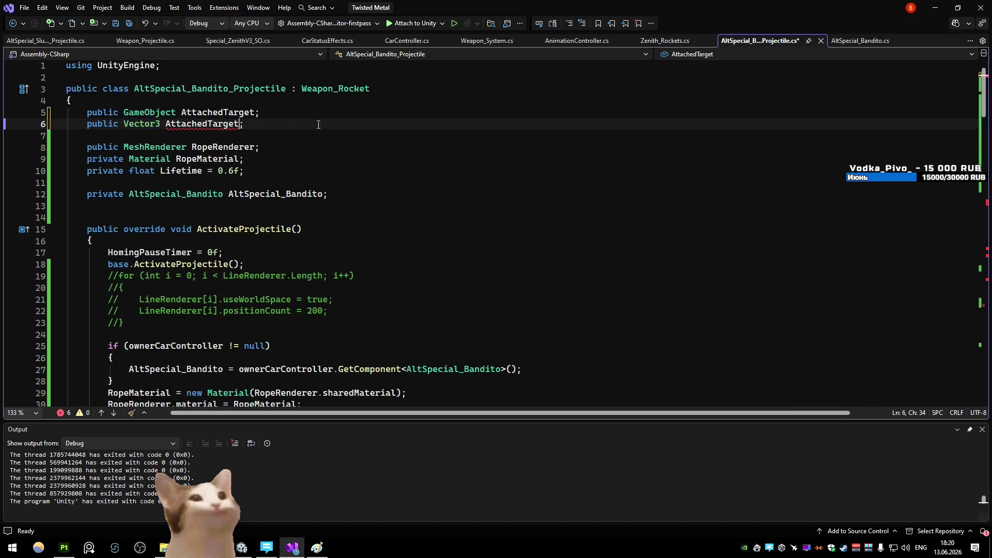
{"action": "key", "text": "ctrl+z"}
{"action": "key", "text": "ctrl+z"}
{"action": "key", "text": "ctrl+z"}
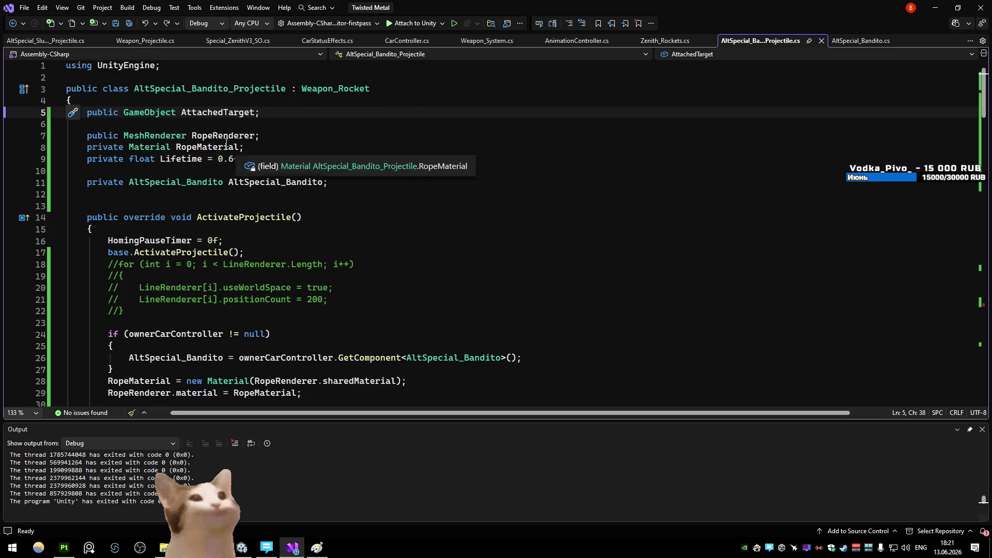
{"action": "double_click", "coordinate": [217, 112]}
- Search 'AttachedTarget =' and cycle through both CarStatusEffects assignments: the pivot and the null reset
{"action": "key", "text": "ctrl+f"}
{"action": "type", "text": "="}
{"action": "key", "text": "Return"}
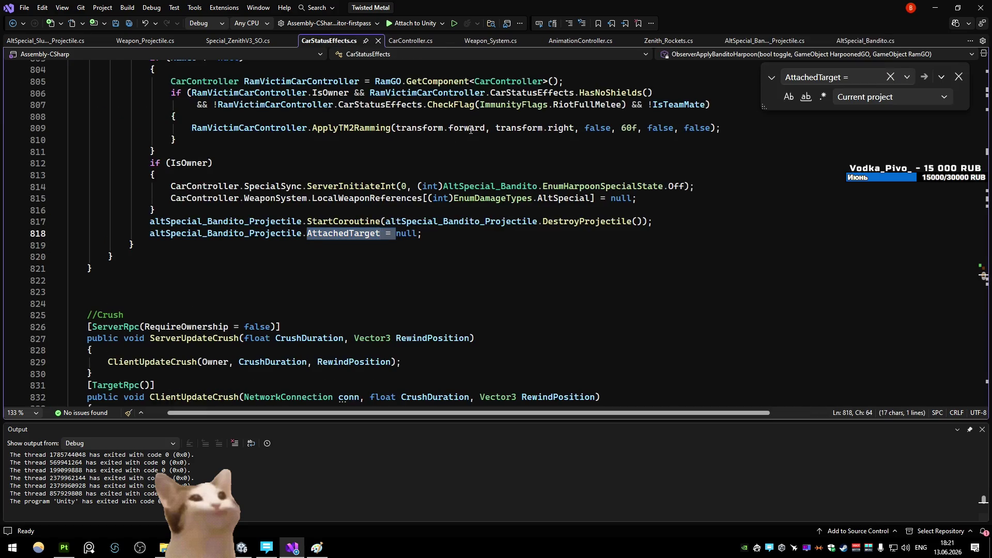
{"action": "key", "text": "Return"}
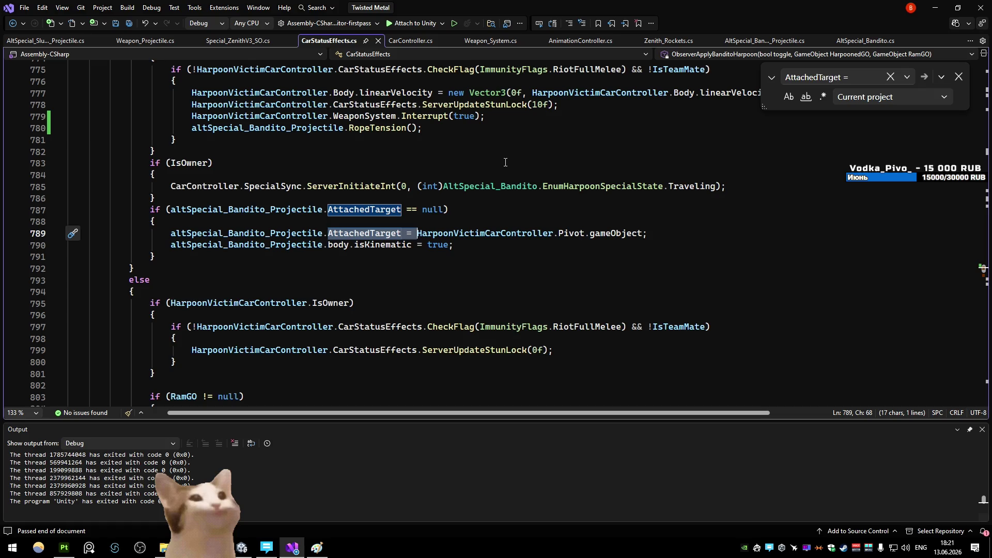
{"action": "key", "text": "Return"}
{"action": "left_click", "coordinate": [559, 293]}
{"action": "key", "text": "Return"}
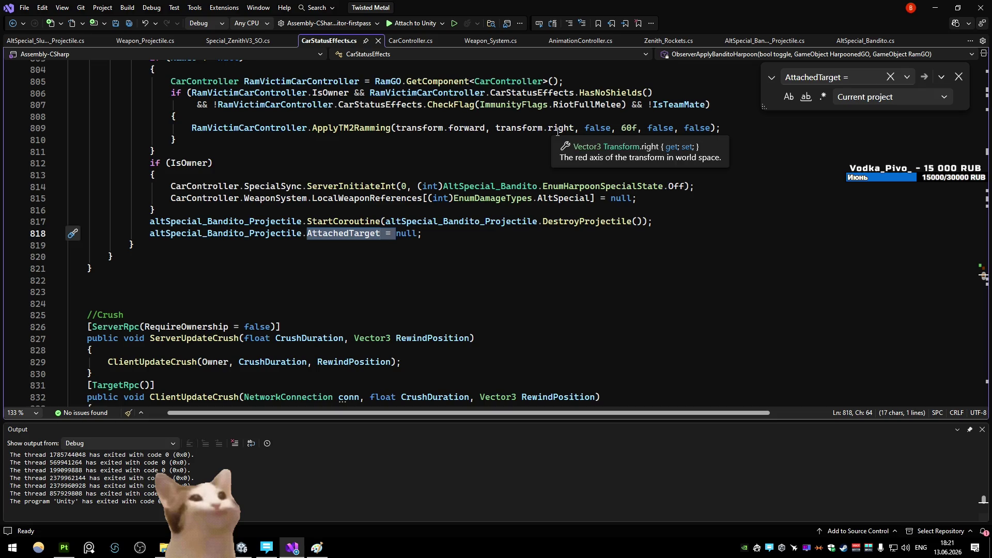
{"action": "scroll", "coordinate": [558, 132], "scroll_direction": "up", "scroll_amount": 4}
{"action": "scroll", "coordinate": [465, 156], "scroll_direction": "up", "scroll_amount": 4}
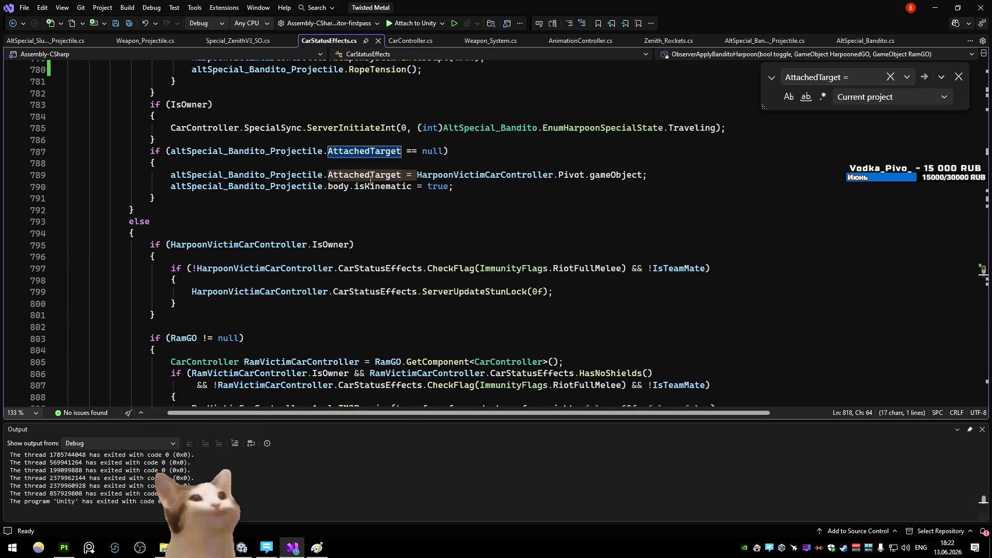
{"action": "scroll", "coordinate": [374, 174], "scroll_direction": "up", "scroll_amount": 4}
{"action": "scroll", "coordinate": [374, 174], "scroll_direction": "down", "scroll_amount": 5}
{"action": "scroll", "coordinate": [376, 169], "scroll_direction": "down", "scroll_amount": 5}
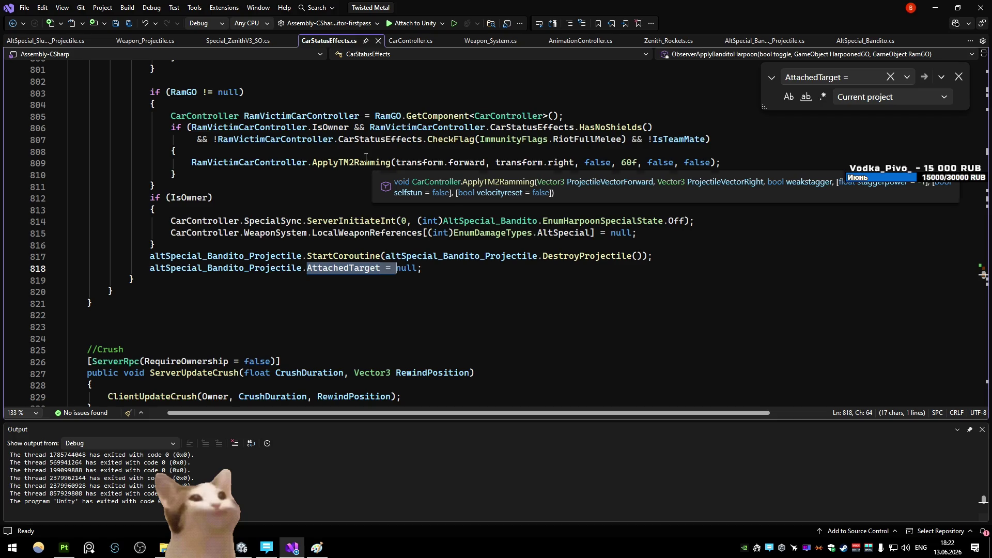
{"action": "key", "text": "F3"}
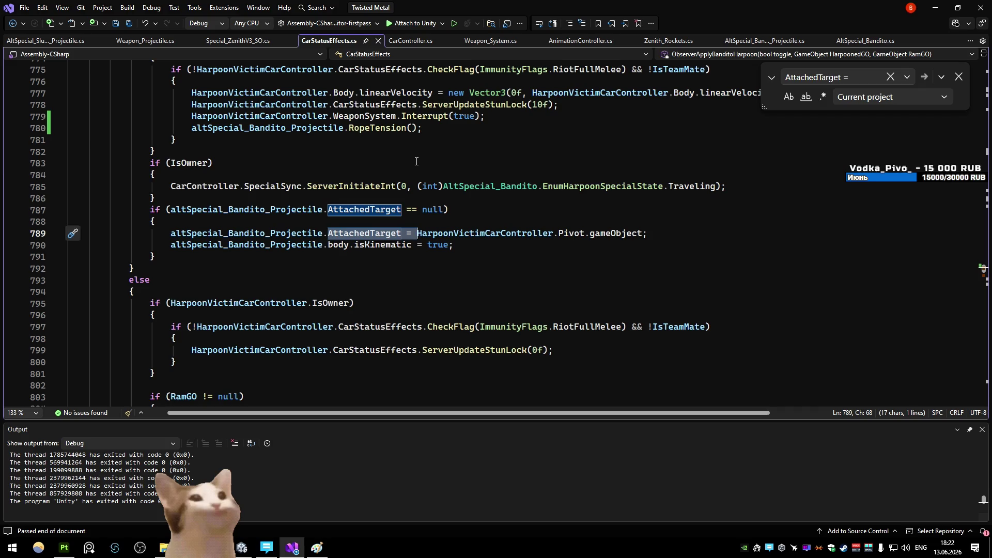
{"action": "key", "text": "F3"}
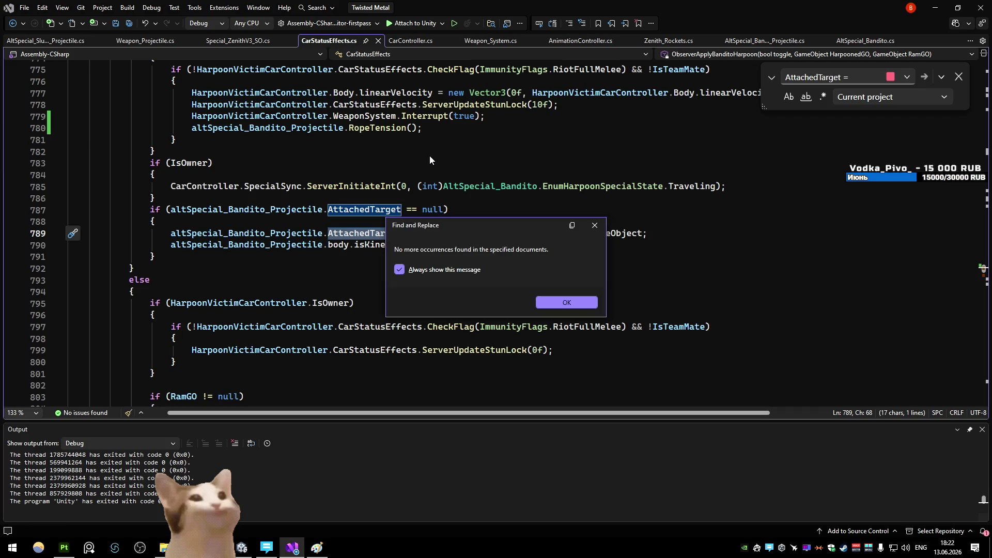
{"action": "left_click", "coordinate": [563, 301]}
- Search every AttachedTarget use to reach the projectile's FixedUpdate
{"action": "double_click", "coordinate": [384, 236]}
{"action": "key", "text": "ctrl+f"}
{"action": "key", "text": "Return"}
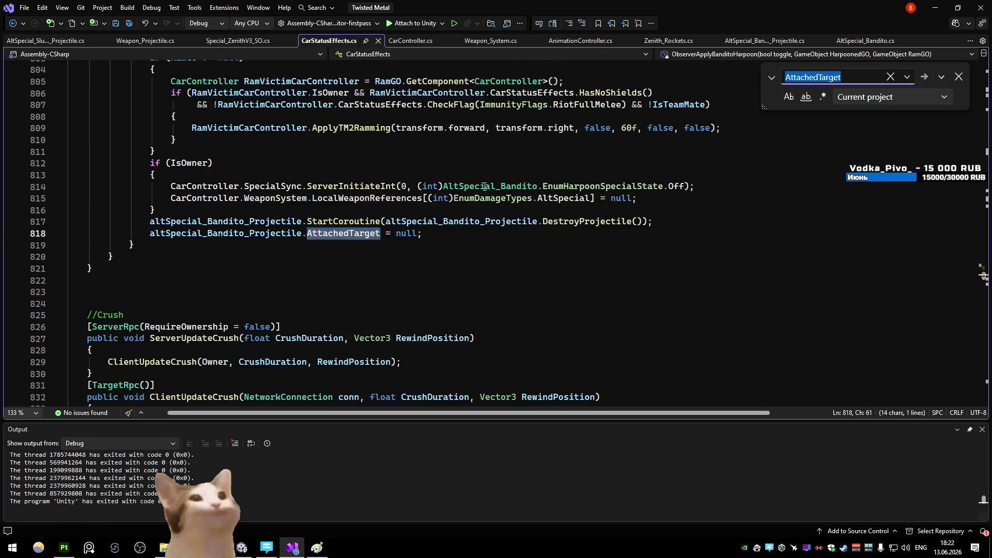
{"action": "key", "text": "Return"}
{"action": "key", "text": "Return"}
{"action": "key", "text": "Return"}
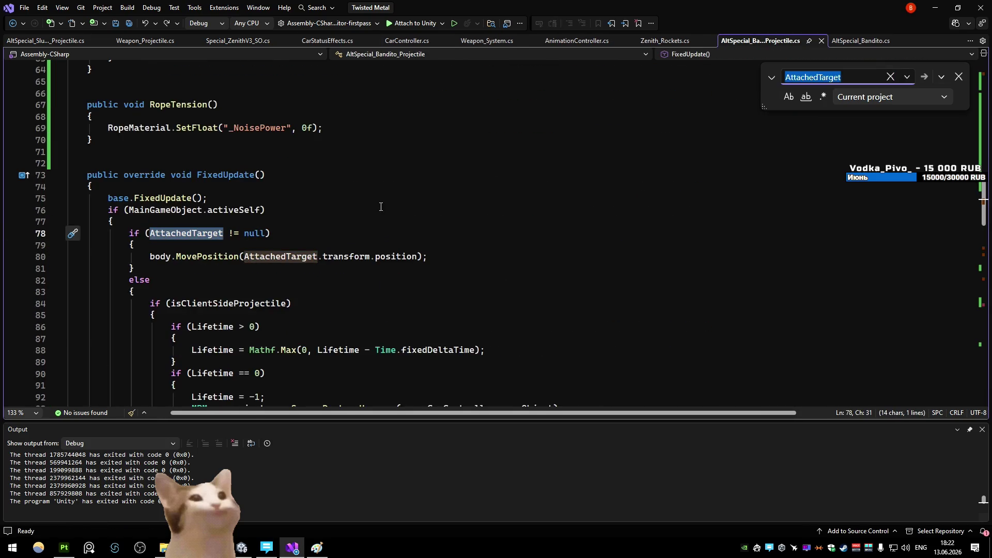
{"action": "scroll", "coordinate": [326, 209], "scroll_direction": "down", "scroll_amount": 3}
- Comment out body.MovePosition in the projectile's FixedUpdate and return to line 789 in CarStatusEffects
{"action": "left_click", "coordinate": [269, 187]}
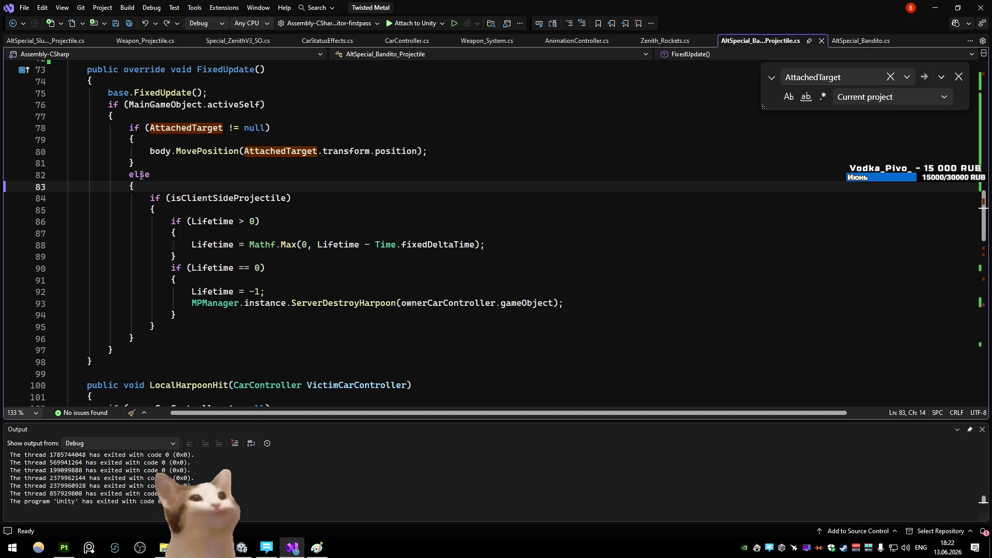
{"action": "left_click", "coordinate": [149, 151]}
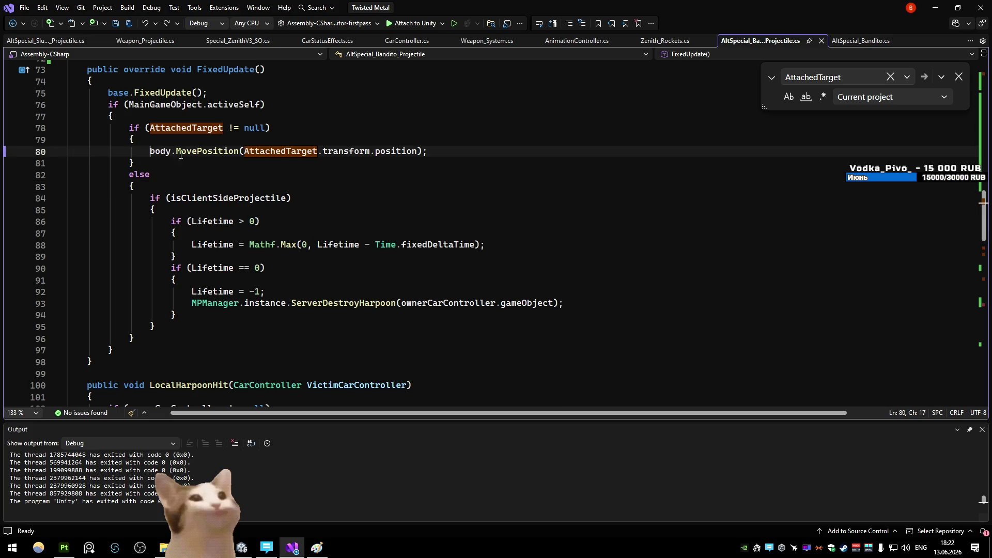
{"action": "type", "text": "//"}
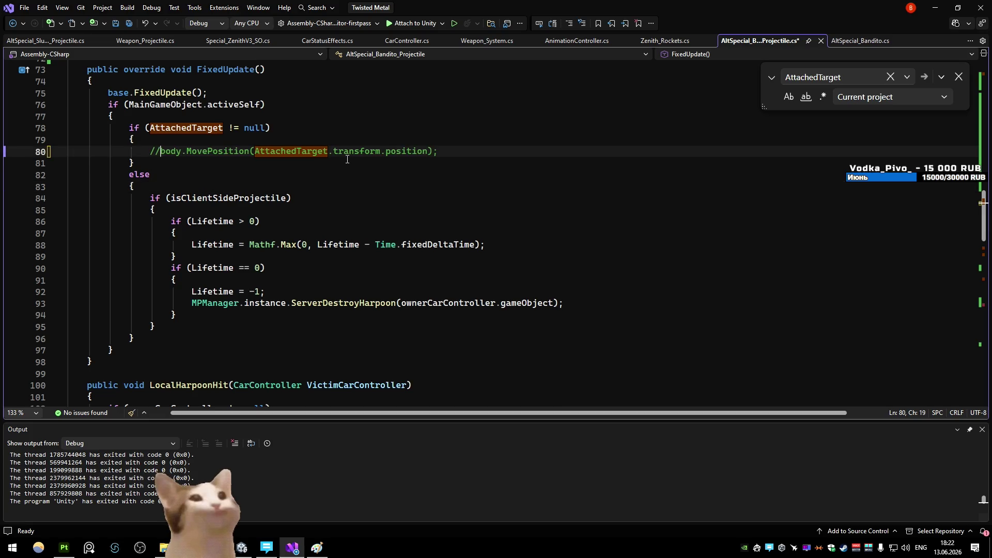
{"action": "key", "text": "F3"}
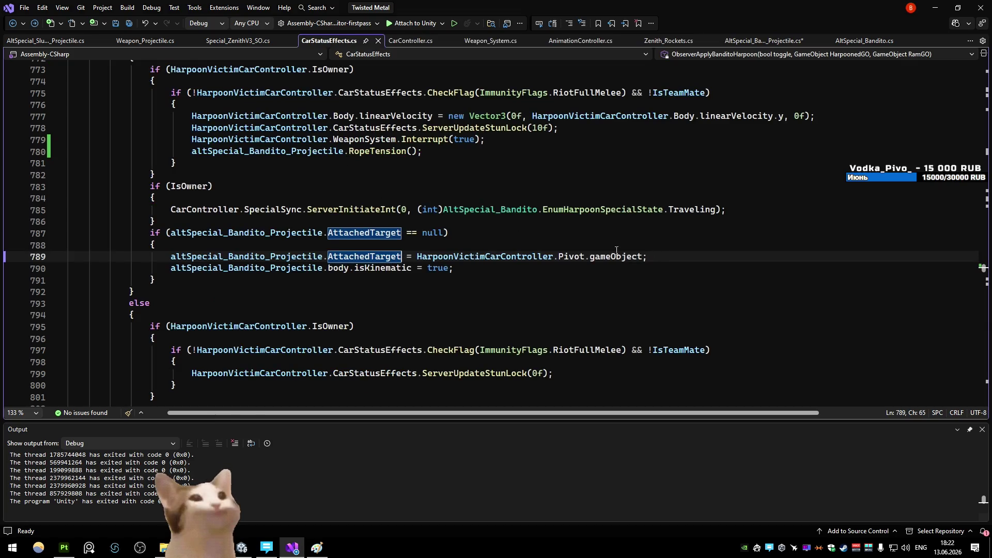
{"action": "left_click", "coordinate": [664, 256]}
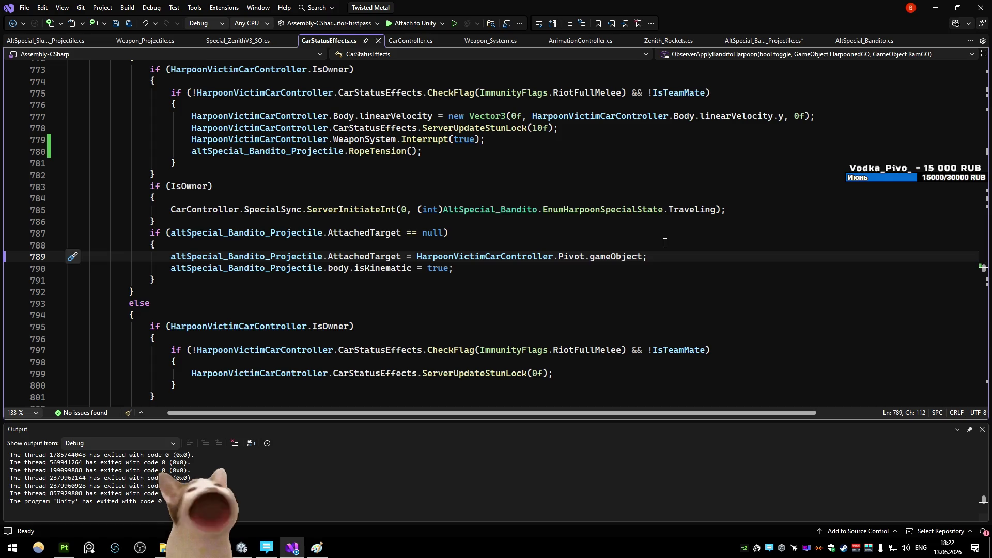
{"action": "scroll", "coordinate": [408, 244], "scroll_direction": "up", "scroll_amount": 1}
{"action": "scroll", "coordinate": [408, 245], "scroll_direction": "up", "scroll_amount": 5}
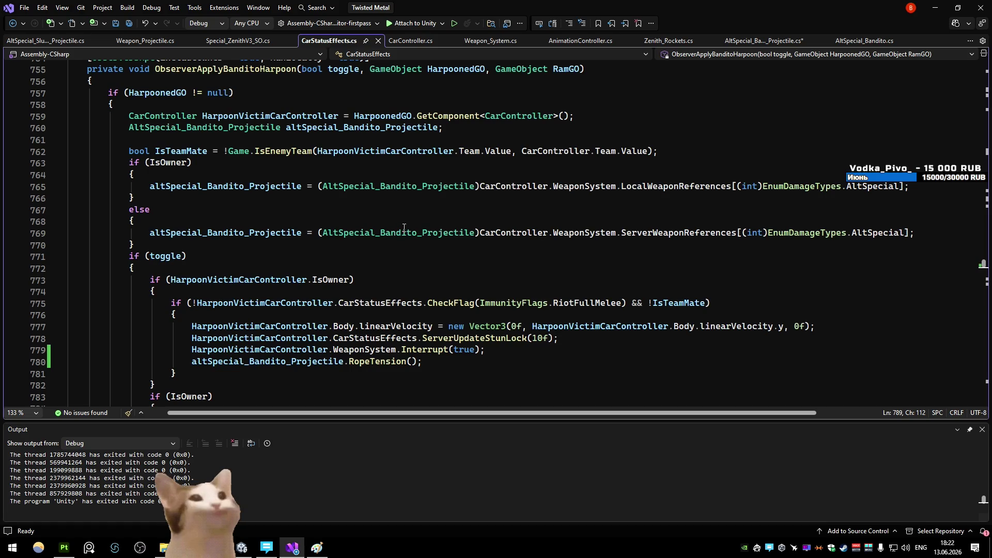
{"action": "key", "text": "End"}
- Start line 790 with the altSpecial_Bandito_Projectile body.MovePosition call, correcting mistyped members
{"action": "key", "text": "Return"}
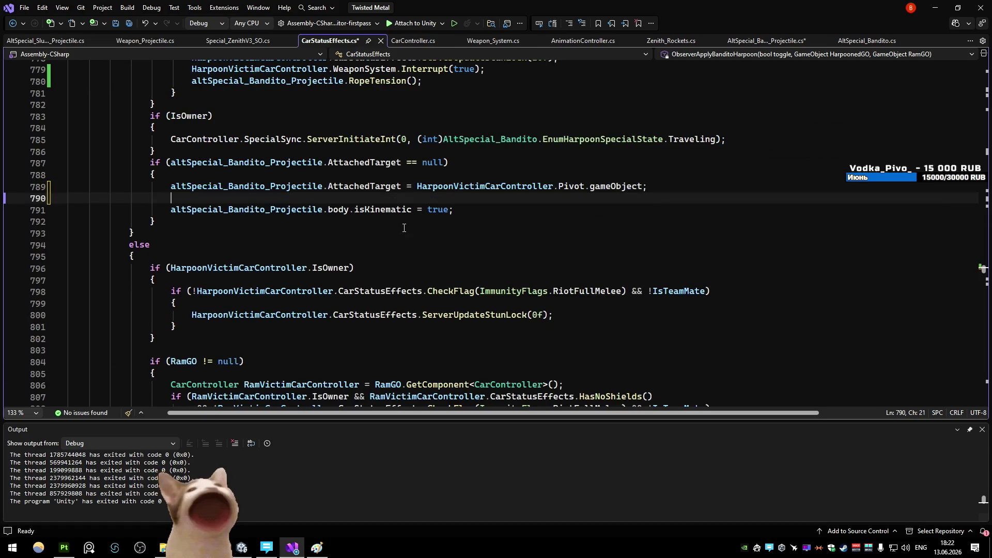
{"action": "type", "text": "attaspe"}
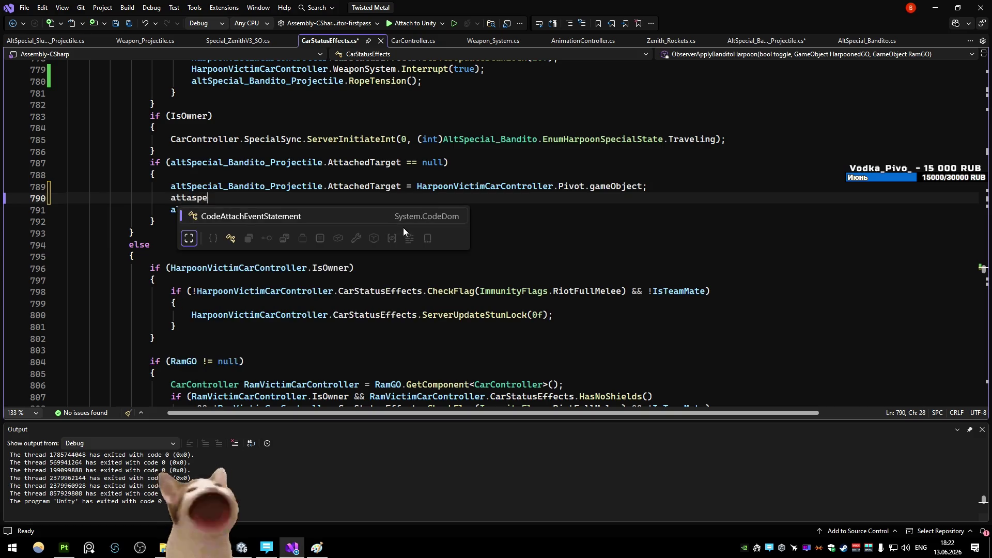
{"action": "key", "text": "BackSpace"}
{"action": "key", "text": "BackSpace"}
{"action": "key", "text": "BackSpace"}
{"action": "type", "text": "ltspec"}
{"action": "key", "text": "Down"}
{"action": "key", "text": "Down"}
{"action": "key", "text": "Down"}
{"action": "type", "text": ".transform.po ="}
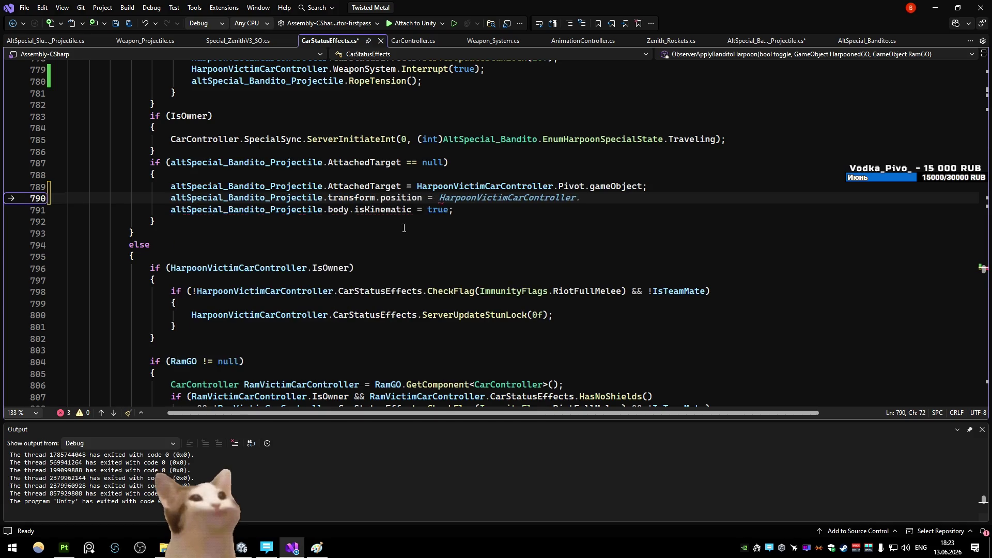
{"action": "key", "text": "BackSpace"}
{"action": "key", "text": "BackSpace"}
{"action": "key", "text": "BackSpace"}
{"action": "key", "text": "BackSpace"}
{"action": "key", "text": "BackSpace"}
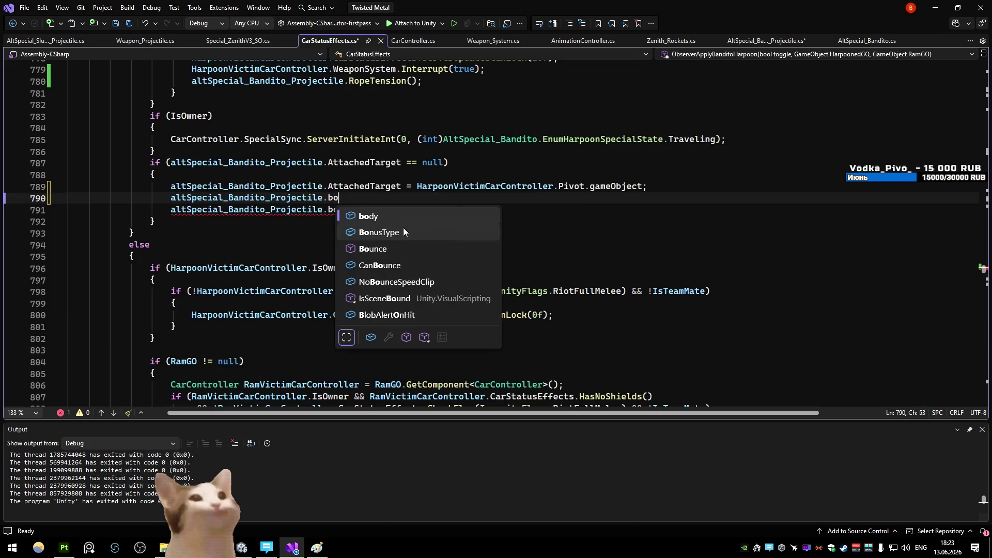
{"action": "type", "text": "body."}
{"action": "key", "text": "BackSpace"}
{"action": "key", "text": "BackSpace"}
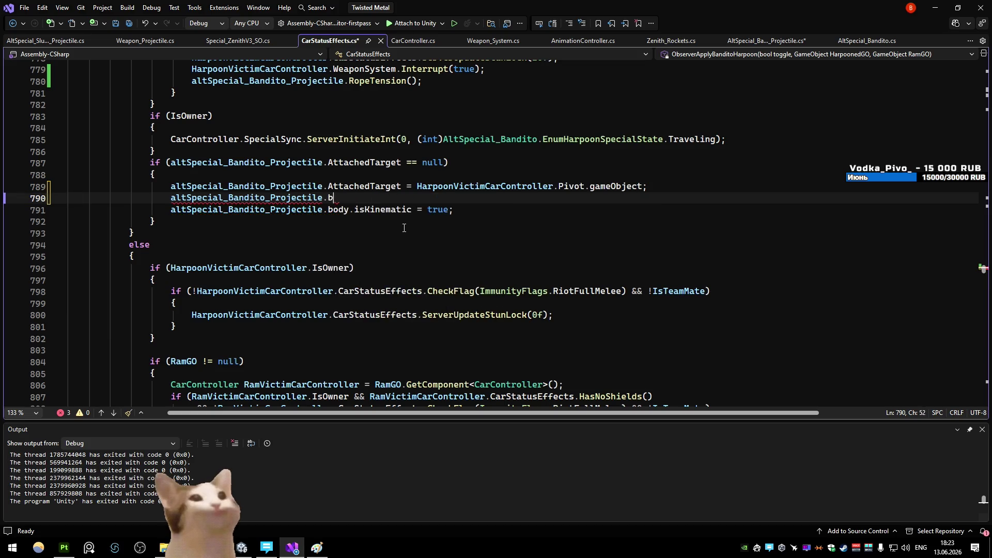
{"action": "type", "text": "ody."}
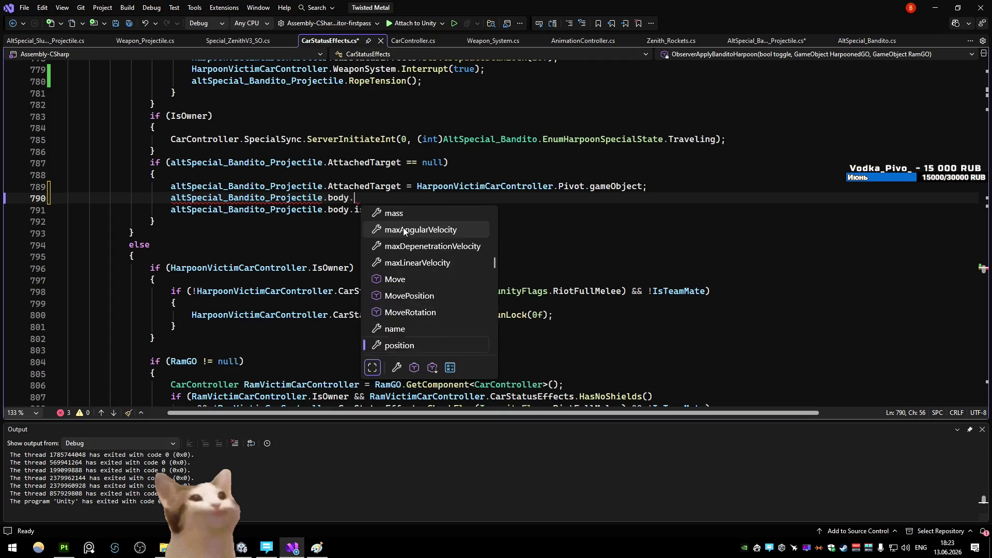
{"action": "type", "text": "movep("}
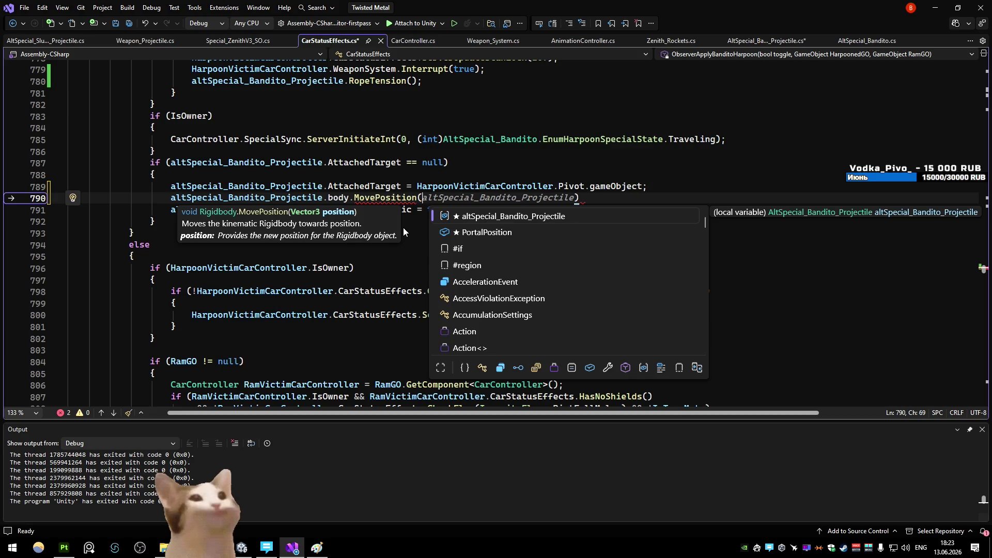
{"action": "type", "text": "Harpoo"}
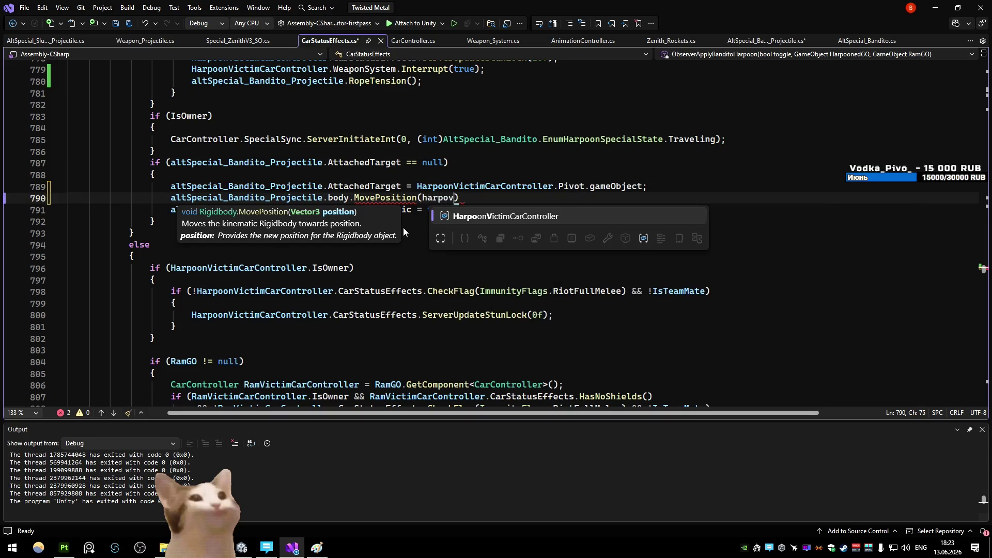
{"action": "type", "text": "VictimCarController.mes.cl"}
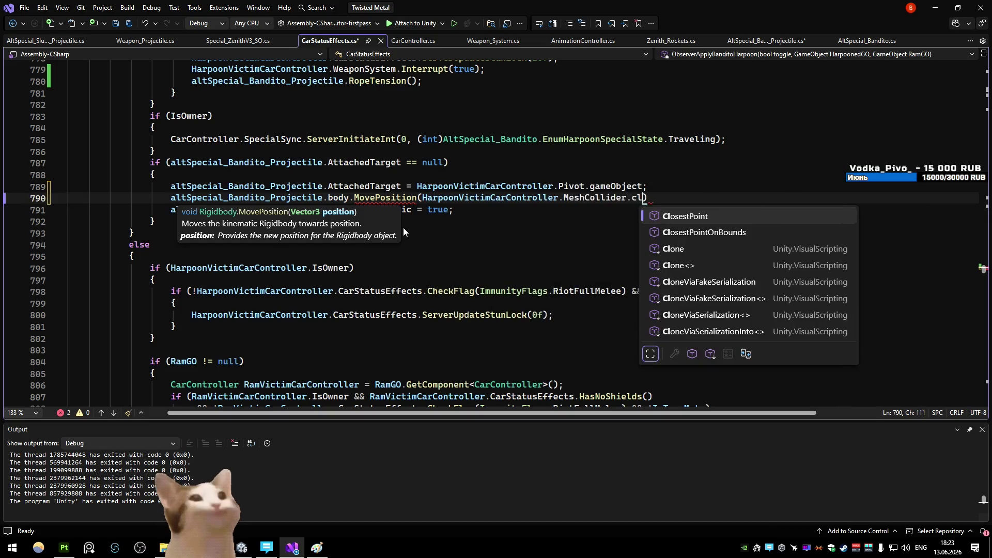
{"action": "type", "text": "("}
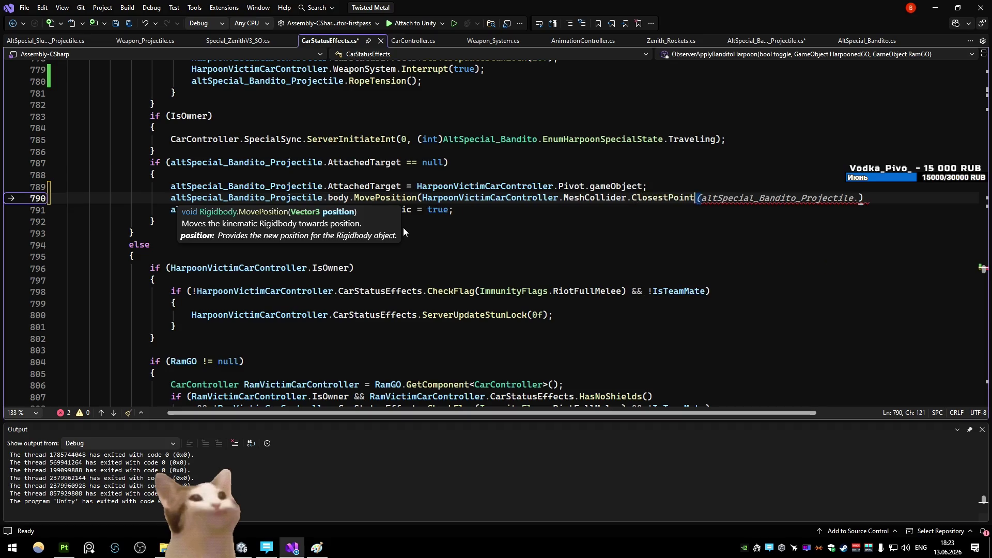
{"action": "type", "text": "a"}
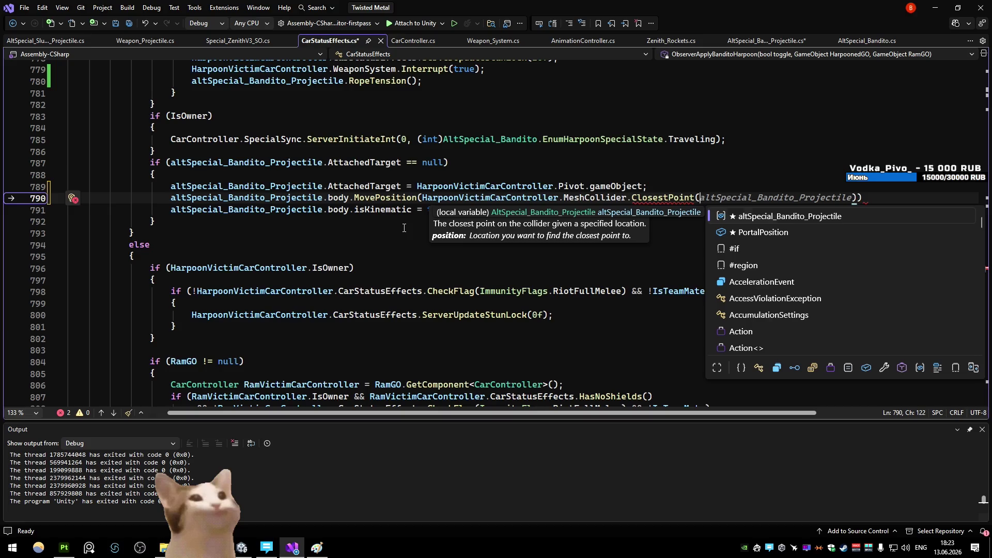
{"action": "type", "text": "l"}
- Pass MeshCollider.ClosestPoint of the projectile's position minus transform.forward * 5f as the move target
{"action": "key", "text": "Tab"}
{"action": "type", "text": ".transform.forward"}
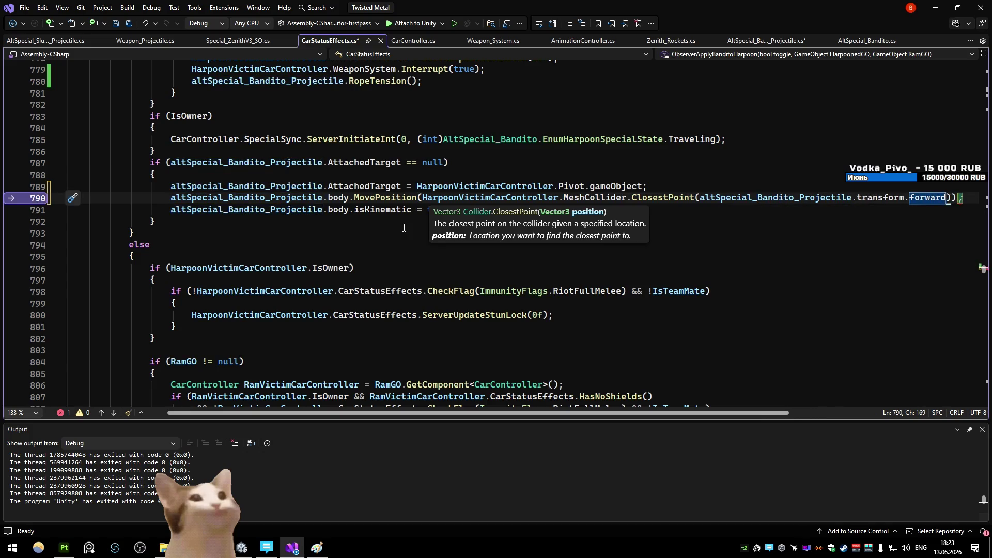
{"action": "key", "text": "ctrl+z"}
{"action": "type", "text": "altspec"}
{"action": "key", "text": "Tab"}
{"action": "type", "text": ".transform.position -"}
{"action": "key", "text": "End"}
{"action": "type", "text": "))"}
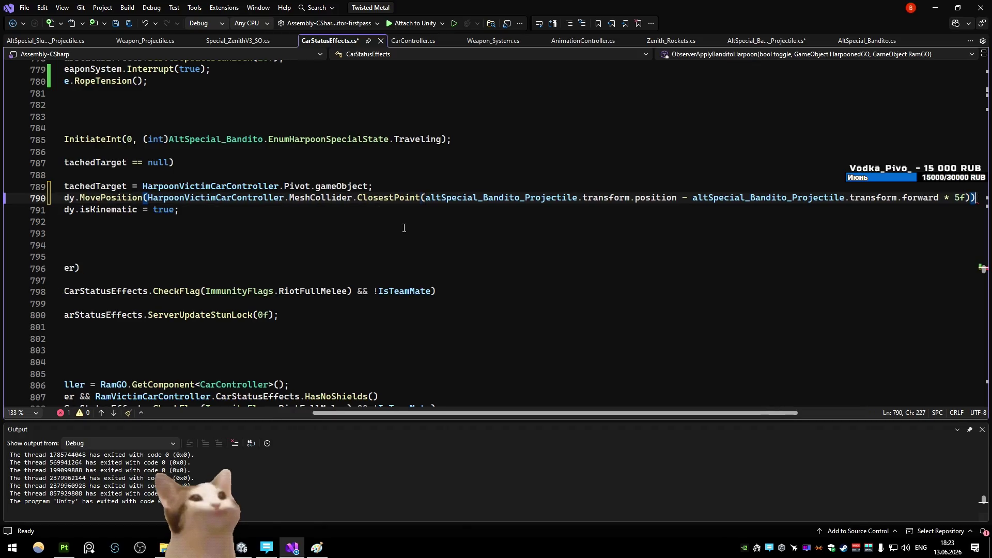
{"action": "key", "text": "End"}
{"action": "key", "text": "Home"}
{"action": "key", "text": "End"}
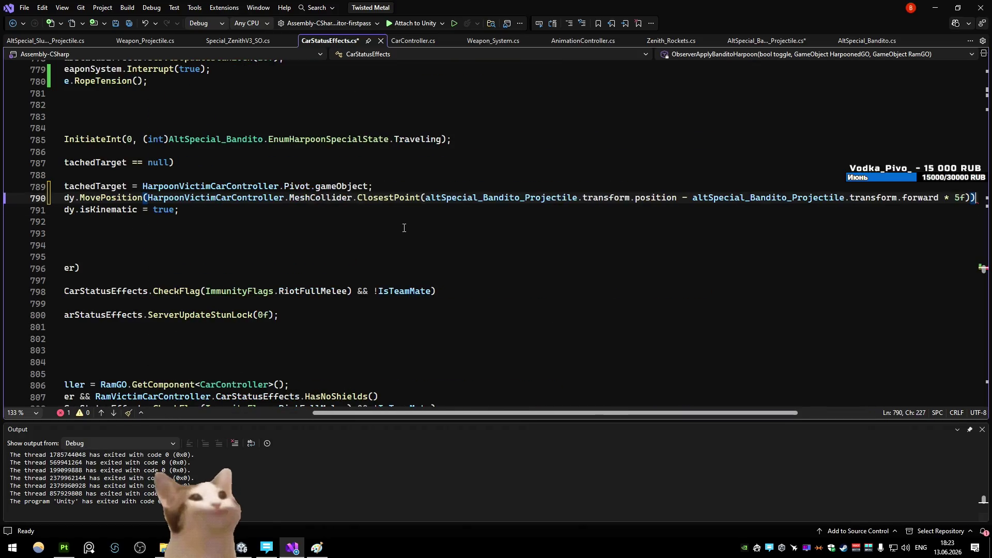
{"action": "type", "text": ";"}
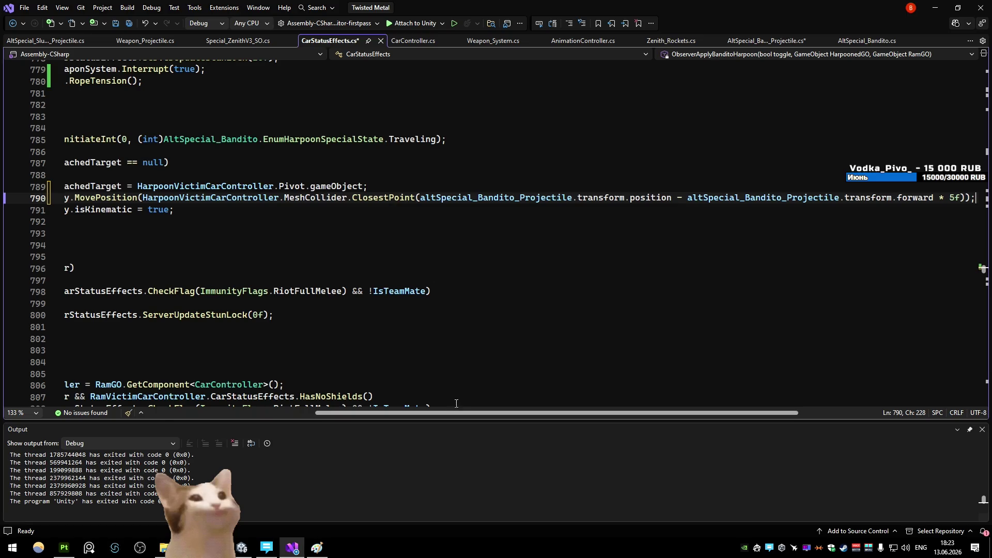
{"action": "scroll", "coordinate": [404, 410], "scroll_direction": "left", "scroll_amount": 3}
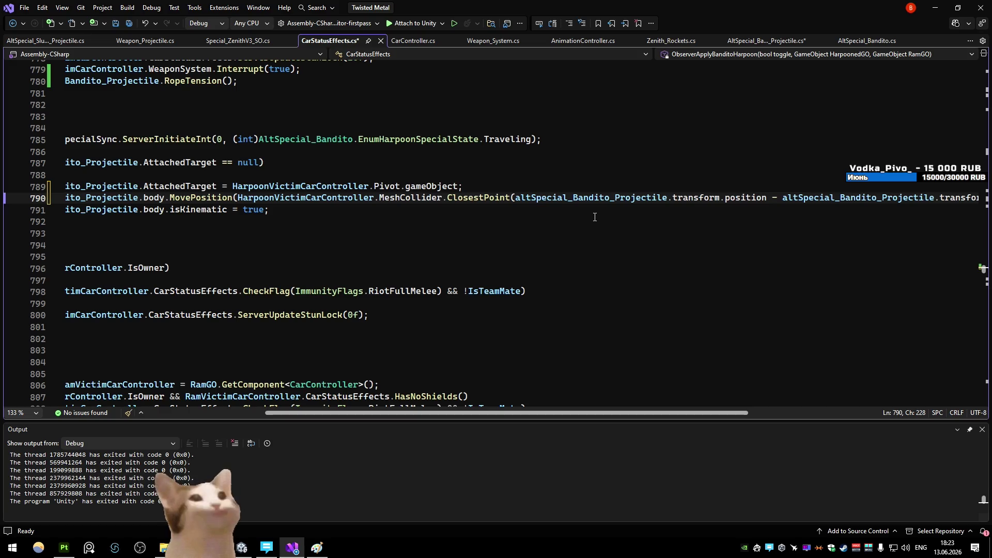
{"action": "scroll", "coordinate": [594, 217], "scroll_direction": "left", "scroll_amount": 3}
{"action": "left_click", "coordinate": [487, 271]}
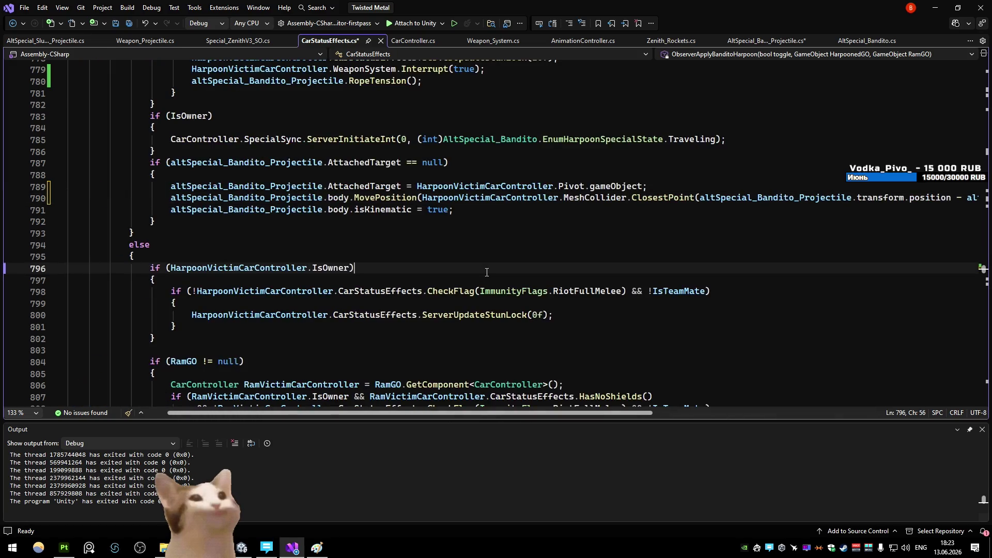
{"action": "scroll", "coordinate": [487, 271], "scroll_direction": "up", "scroll_amount": 2}
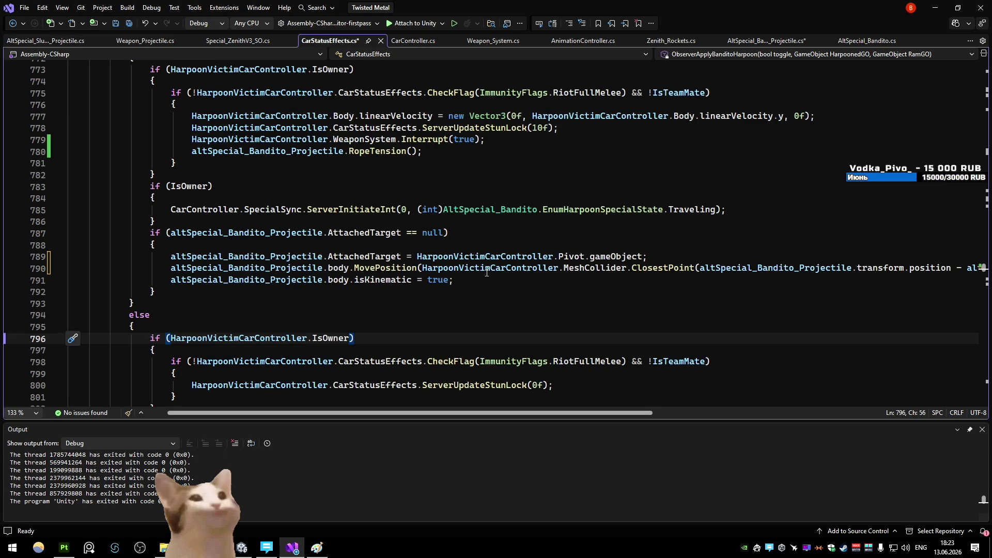
{"action": "scroll", "coordinate": [500, 406], "scroll_direction": "right", "scroll_amount": 4}
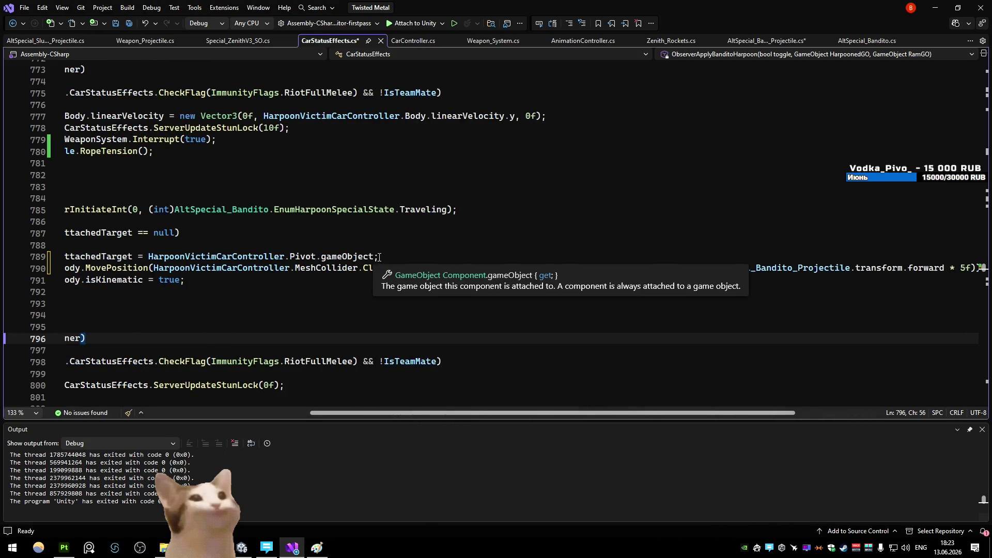
{"action": "left_click_drag", "start_coordinate": [375, 256], "coordinate": [149, 257]}
{"action": "key", "text": "ctrl+c"}
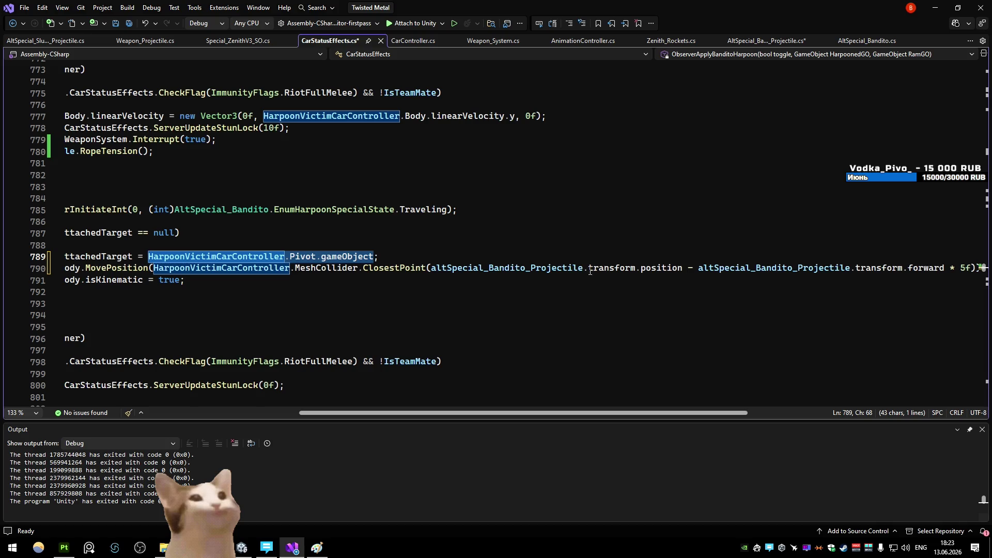
- Replace the projectile position term with HarpoonVictimCarController.Pivot.position on line 790
{"action": "left_click", "coordinate": [684, 267]}
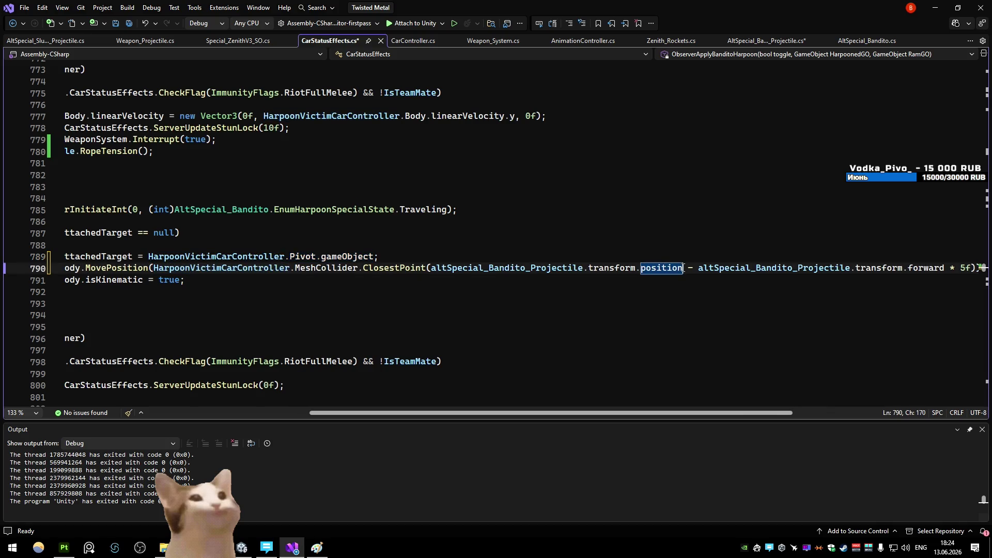
{"action": "left_click_drag", "start_coordinate": [684, 267], "coordinate": [431, 268]}
{"action": "key", "text": "ctrl+v"}
{"action": "left_click", "coordinate": [543, 216]}
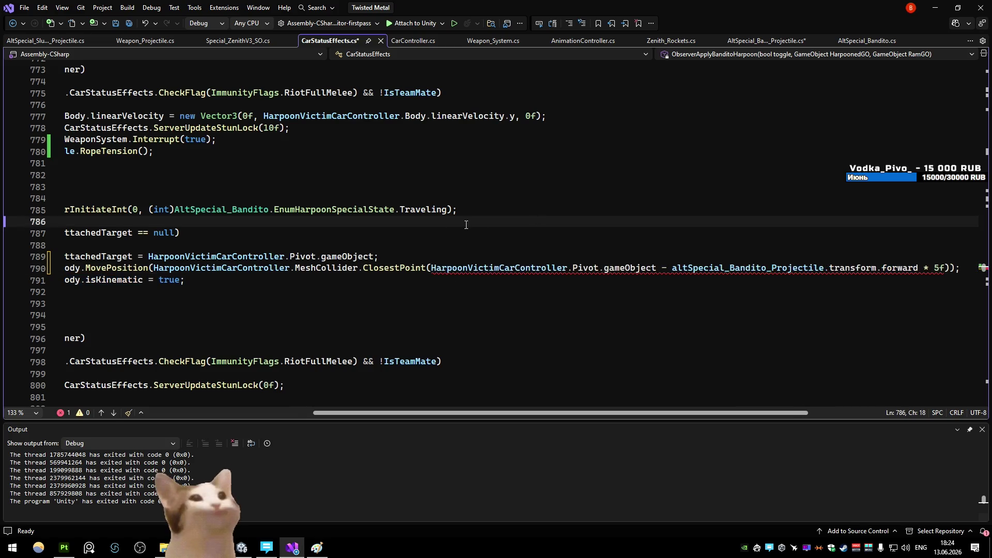
{"action": "double_click", "coordinate": [644, 267]}
{"action": "key", "text": "BackSpace"}
{"action": "type", "text": "po"}
{"action": "key", "text": "Tab"}
{"action": "left_click", "coordinate": [700, 221]}
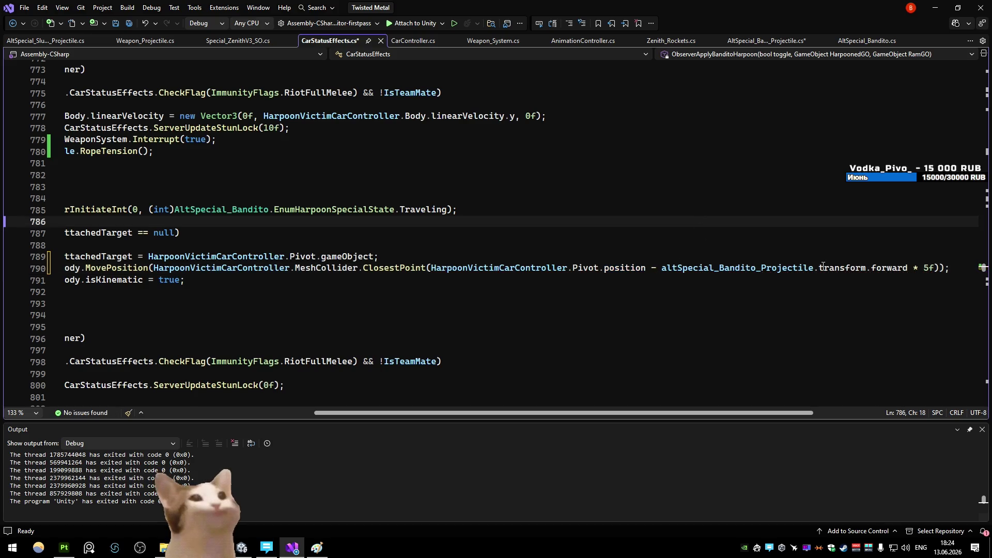
{"action": "left_click_drag", "start_coordinate": [567, 412], "coordinate": [478, 412]}
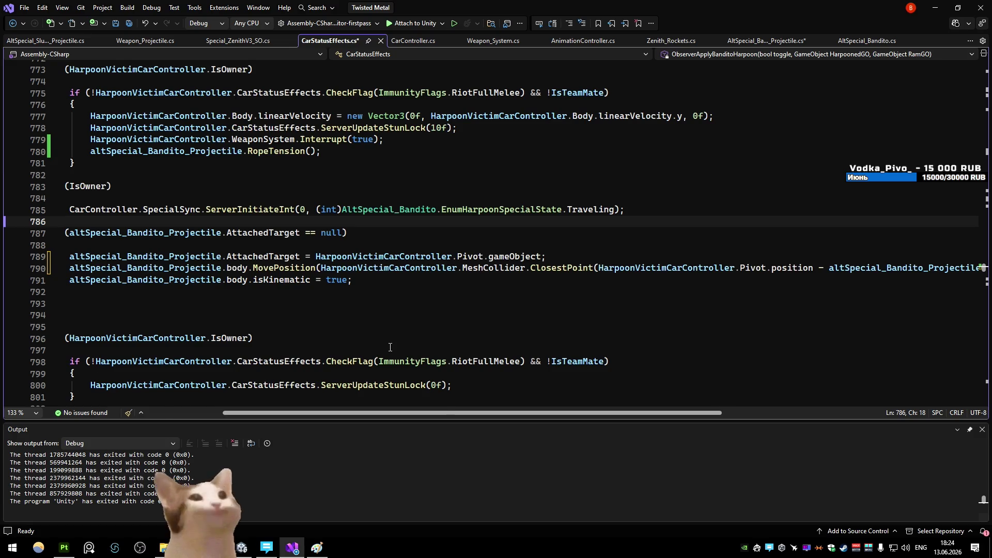
{"action": "left_click_drag", "start_coordinate": [473, 413], "coordinate": [584, 413]}
- Start a new statement on line 791 below the MovePosition call
{"action": "left_click", "coordinate": [836, 267]}
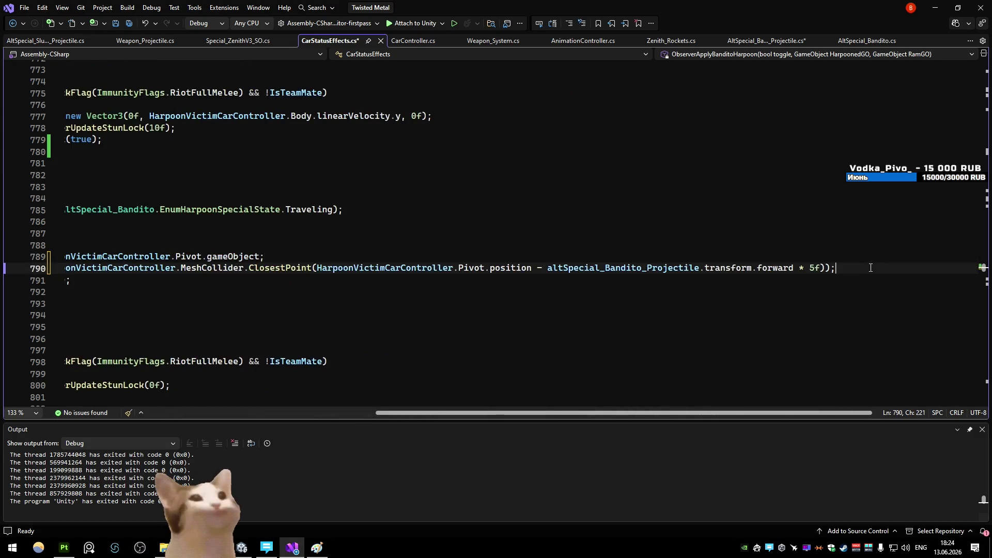
{"action": "key", "text": "Return"}
{"action": "left_click_drag", "start_coordinate": [664, 414], "coordinate": [610, 415]}
{"action": "type", "text": "altsp.transform.parent = har"}
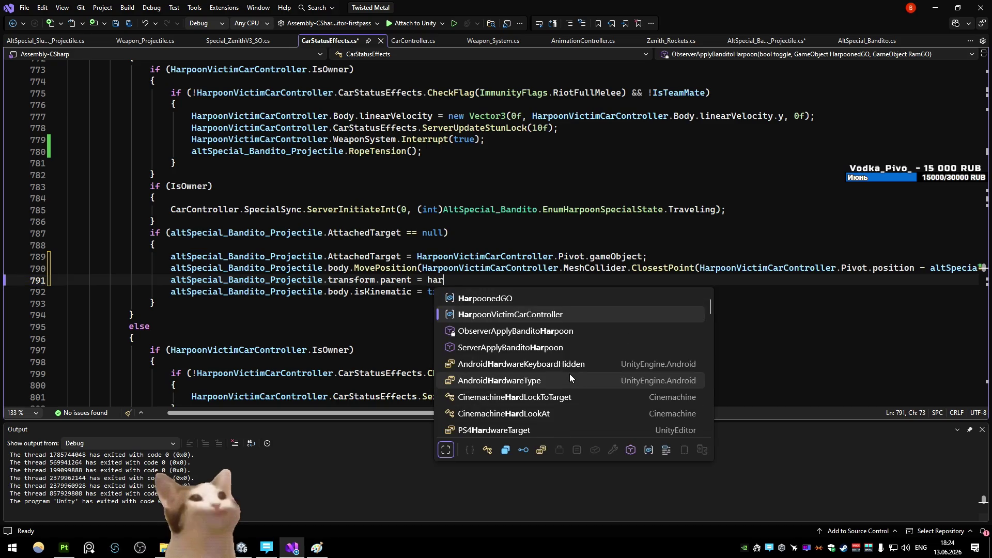
- Assign the projectile's transform.parent to HarpoonVictimCarController.BodyMesh.transform on line 791
{"action": "key", "text": "Tab"}
{"action": "type", "text": ".tr"}
{"action": "key", "text": "Tab"}
{"action": "type", "text": ";"}
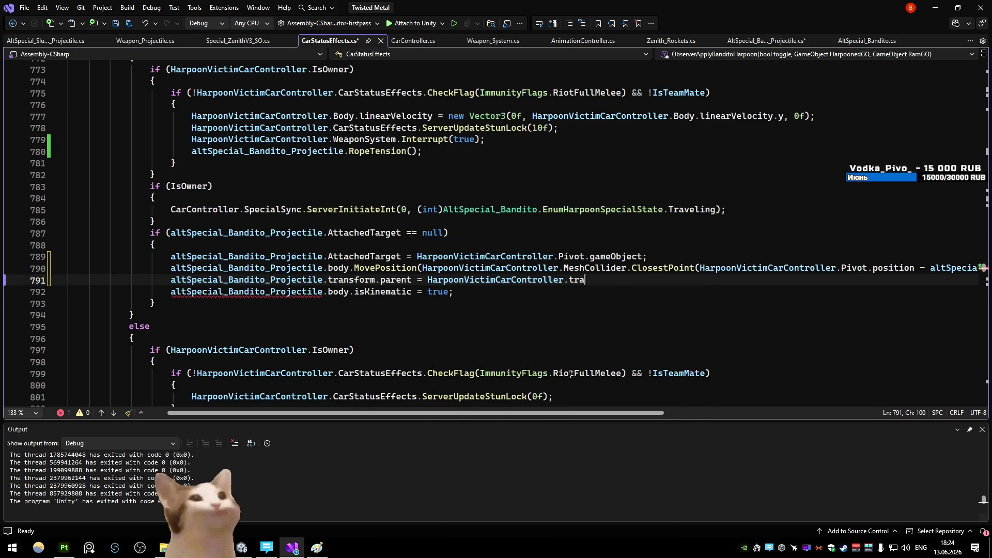
{"action": "left_click", "coordinate": [641, 325]}
{"action": "left_click", "coordinate": [698, 209]}
{"action": "left_click", "coordinate": [706, 163]}
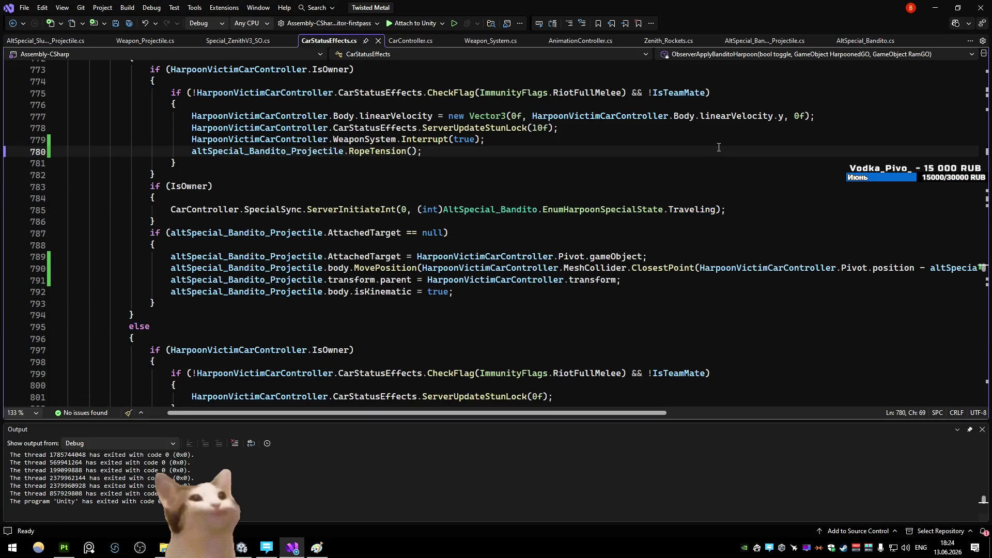
{"action": "double_click", "coordinate": [593, 281]}
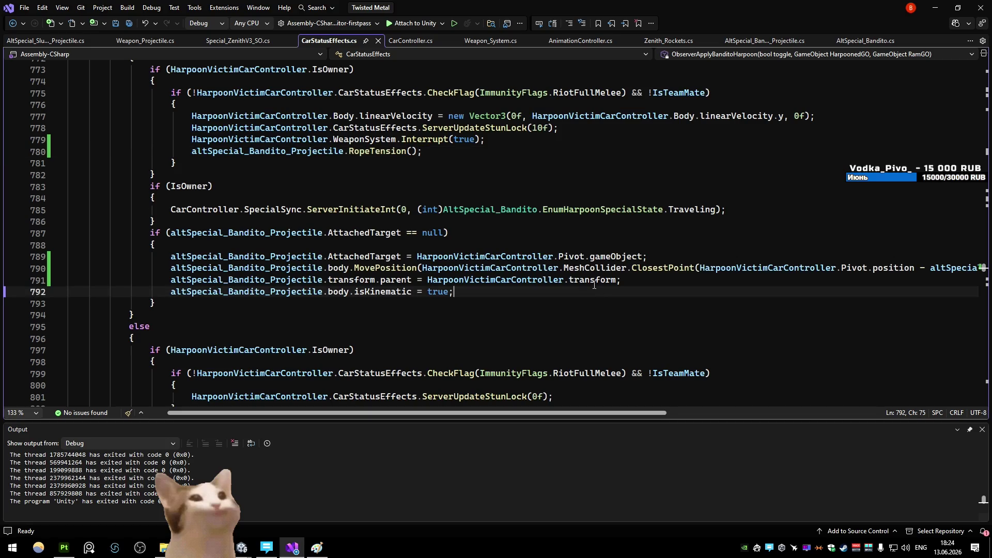
{"action": "type", "text": "bo"}
{"action": "key", "text": "Down"}
{"action": "key", "text": "Tab"}
{"action": "type", "text": ".tr"}
{"action": "key", "text": "Tab"}
{"action": "type", "text": ";"}
- Save CarStatusEffects and switch to Unity so the scripts recompile
{"action": "key", "text": "ctrl+s"}
{"action": "left_click", "coordinate": [668, 226]}
{"action": "left_click", "coordinate": [938, 8]}
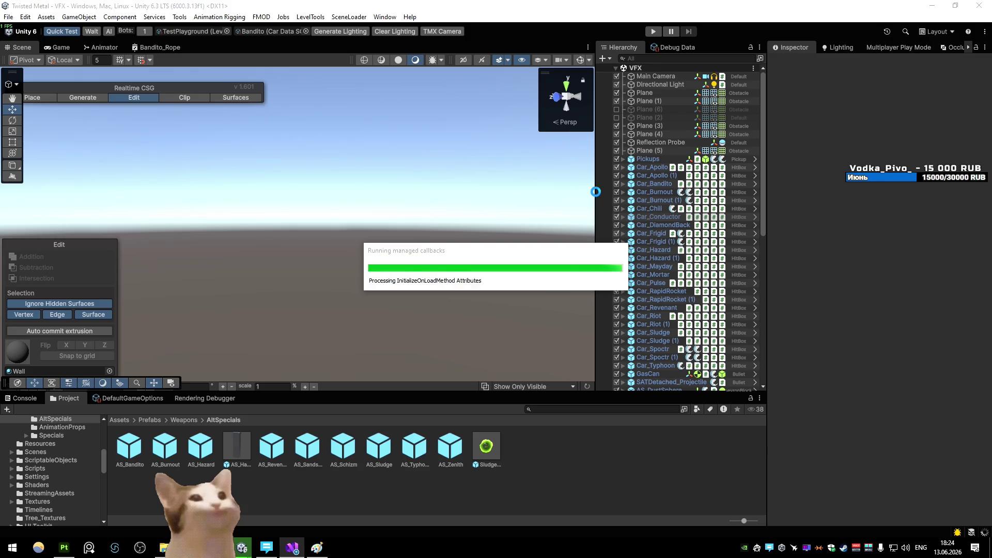
- Play the test playground with the recompiled scripts, then pause it
{"action": "left_click", "coordinate": [680, 31]}
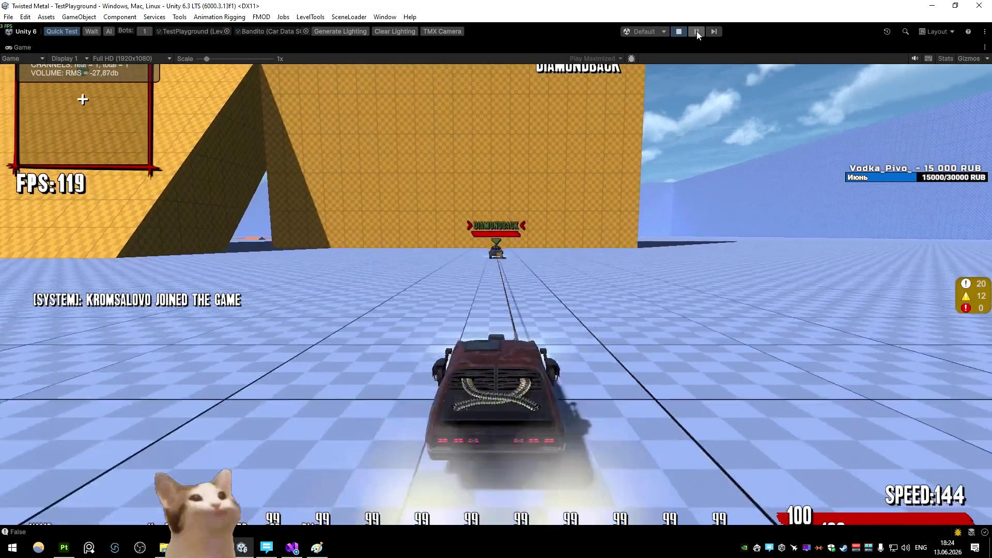
{"action": "left_click", "coordinate": [697, 32]}
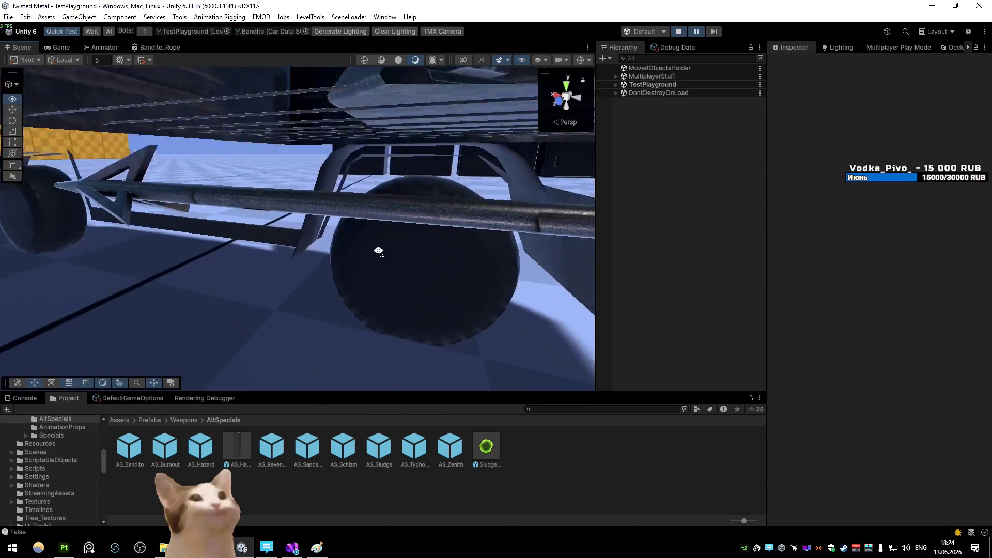
- Pick the harpoon Tip object from under the car and frame it in the Scene view
{"action": "mouse_move", "coordinate": [318, 223]}
{"action": "left_mouse_down"}
{"action": "mouse_move", "coordinate": [300, 235]}
{"action": "mouse_move", "coordinate": [306, 212]}
{"action": "left_mouse_up"}
{"action": "right_click", "coordinate": [307, 211]}
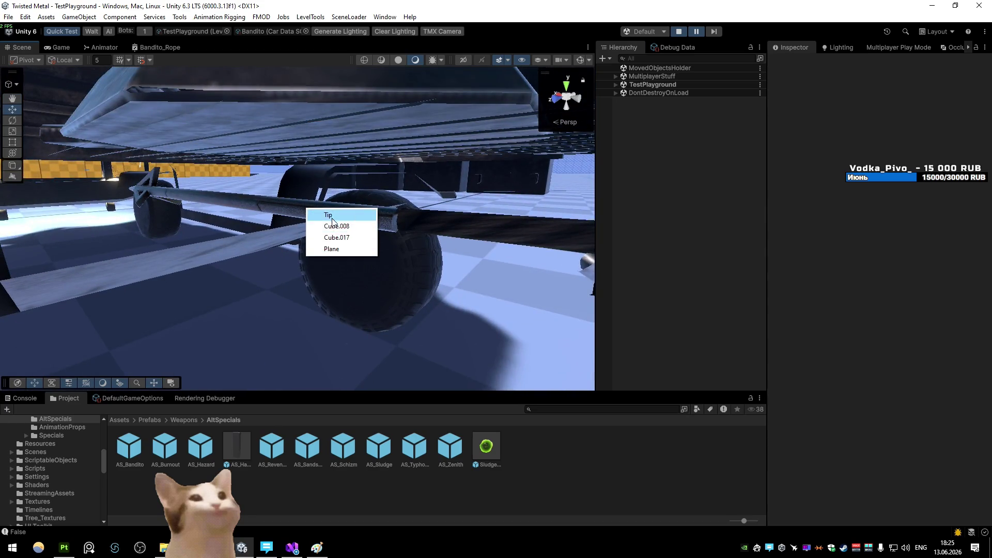
{"action": "left_click", "coordinate": [334, 226]}
{"action": "key", "text": "f"}
{"action": "left_click", "coordinate": [437, 290]}
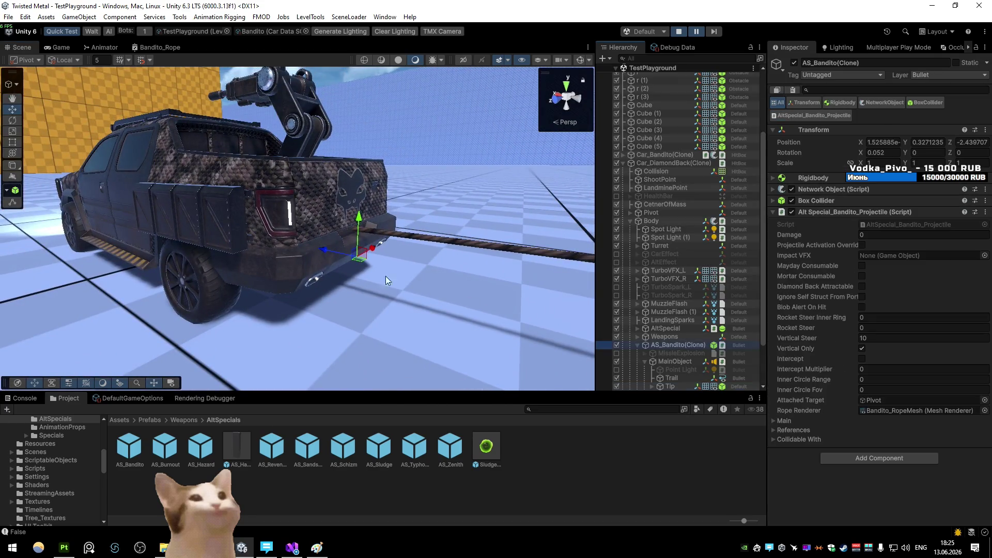
{"action": "left_click_drag", "start_coordinate": [436, 290], "coordinate": [406, 249]}
{"action": "scroll", "coordinate": [406, 250], "scroll_direction": "up", "scroll_amount": 3}
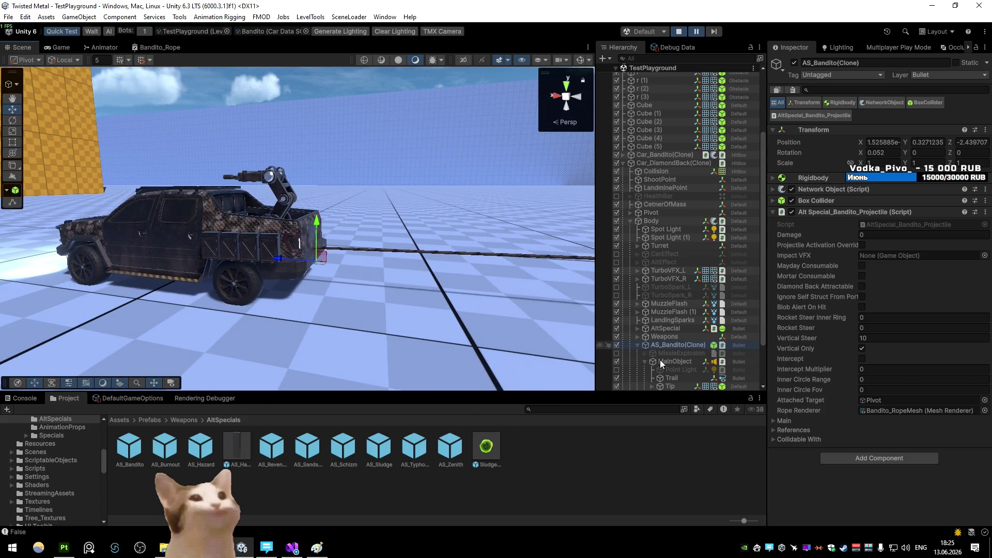
{"action": "left_click", "coordinate": [676, 385]}
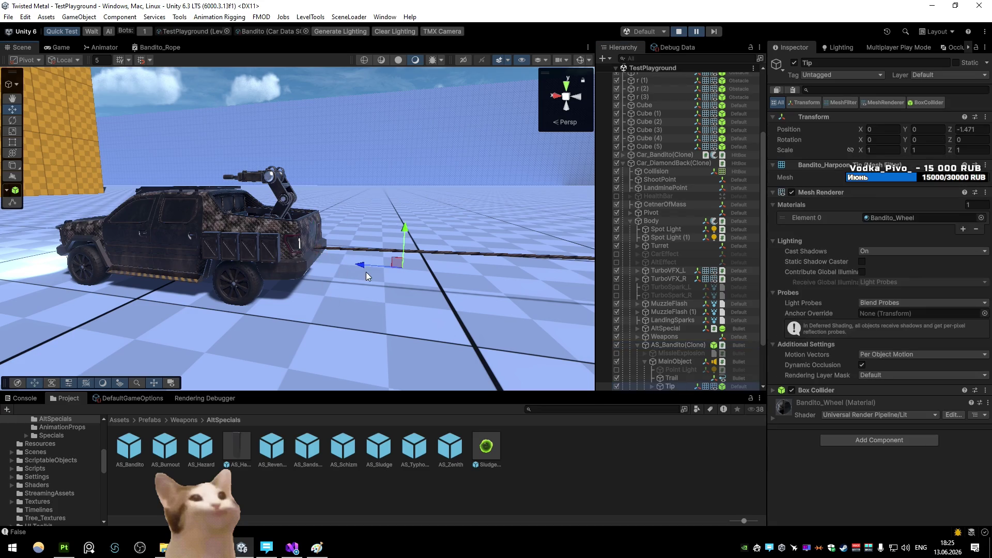
- Step the paused game a few frames and set Tip's local Position Z to -1.85
{"action": "left_click", "coordinate": [711, 32]}
{"action": "scroll", "coordinate": [380, 273], "scroll_direction": "up", "scroll_amount": 5}
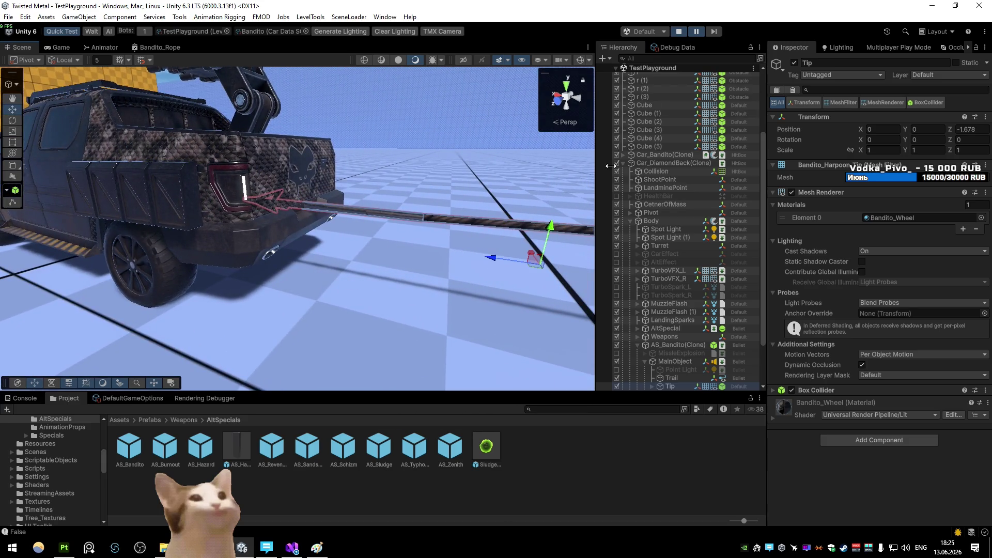
{"action": "left_click", "coordinate": [715, 34]}
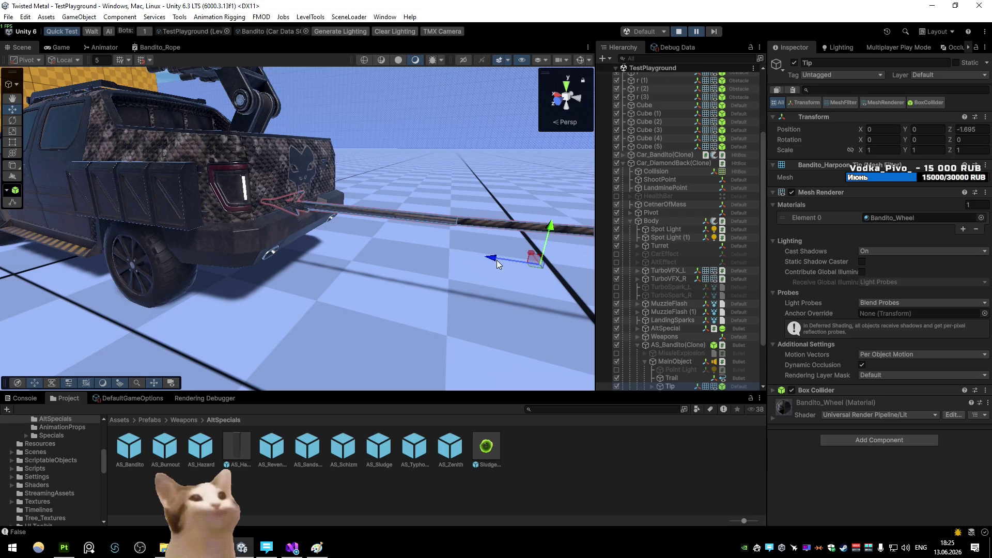
{"action": "left_click", "coordinate": [714, 34]}
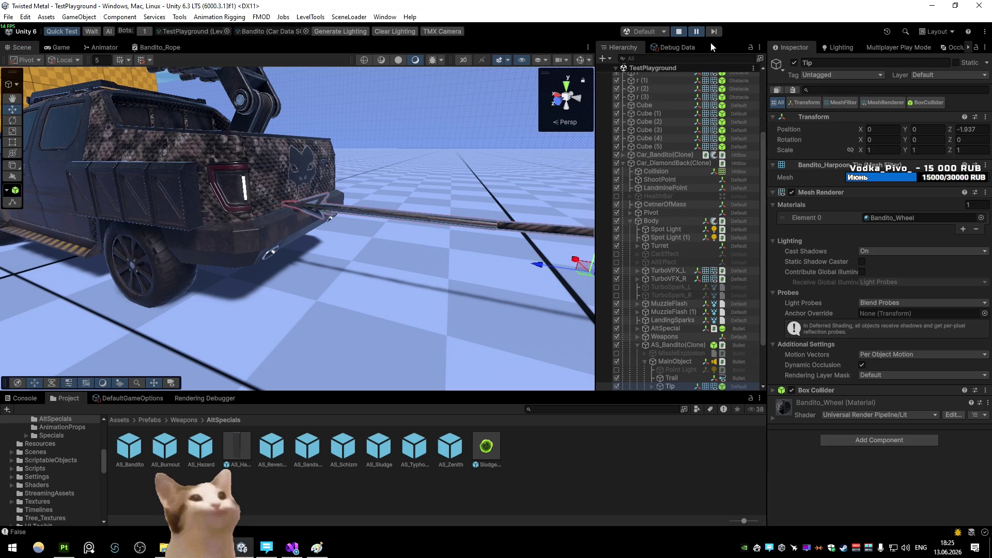
{"action": "left_click_drag", "start_coordinate": [543, 233], "coordinate": [506, 228]}
{"action": "scroll", "coordinate": [506, 228], "scroll_direction": "down", "scroll_amount": 5}
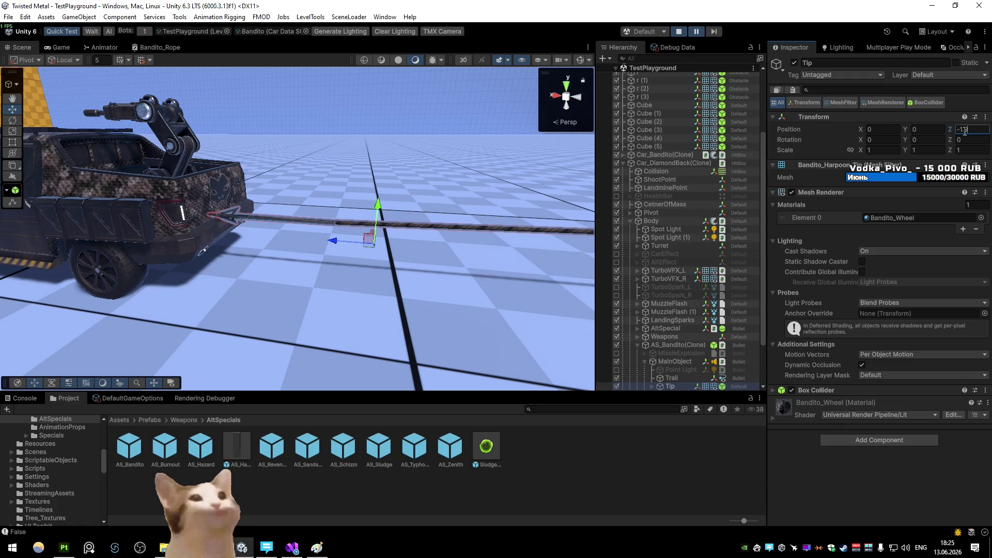
{"action": "type", "text": ".5"}
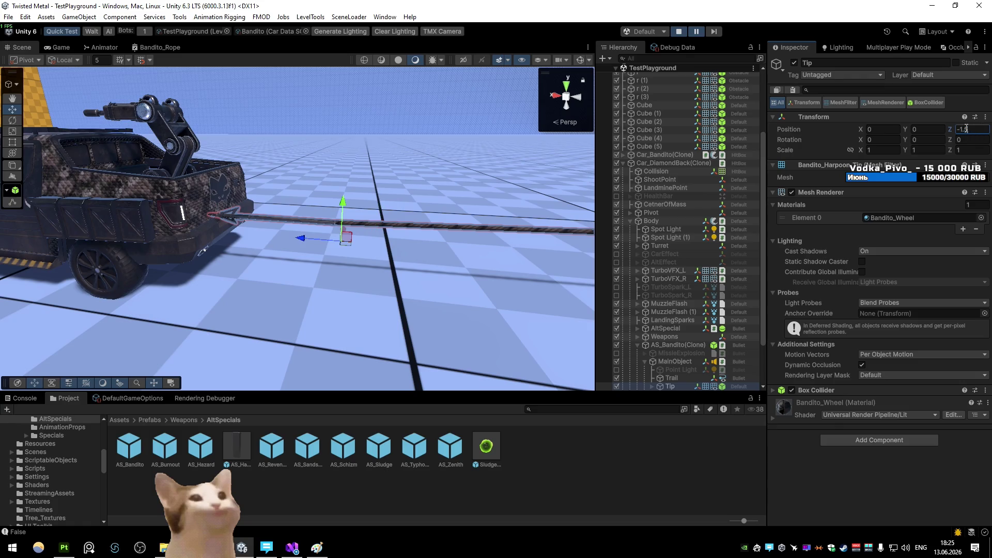
{"action": "left_click", "coordinate": [715, 33]}
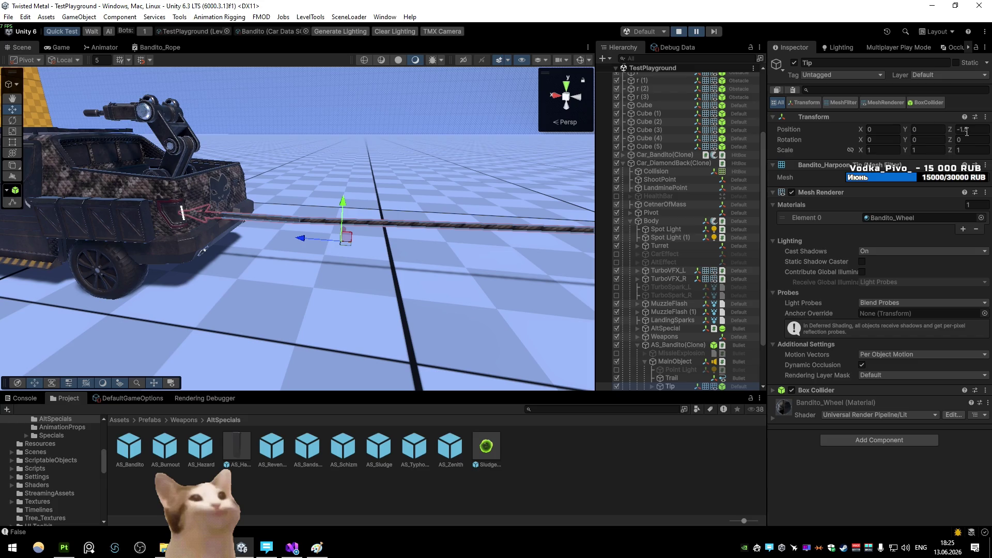
{"action": "key", "text": "BackSpace"}
{"action": "type", "text": "85"}
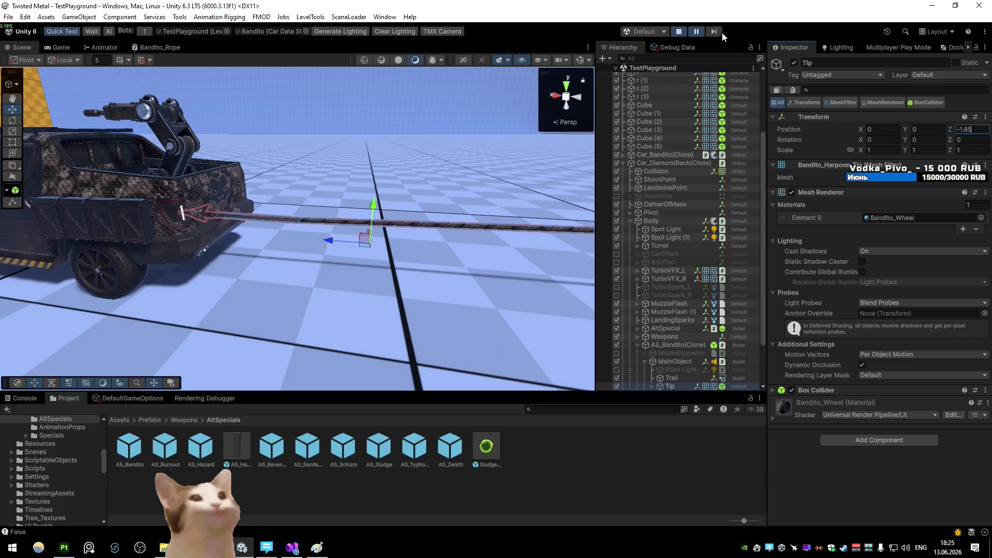
{"action": "mouse_move", "coordinate": [294, 178]}
{"action": "left_mouse_down"}
{"action": "mouse_move", "coordinate": [243, 145]}
{"action": "mouse_move", "coordinate": [247, 156]}
{"action": "left_mouse_up"}
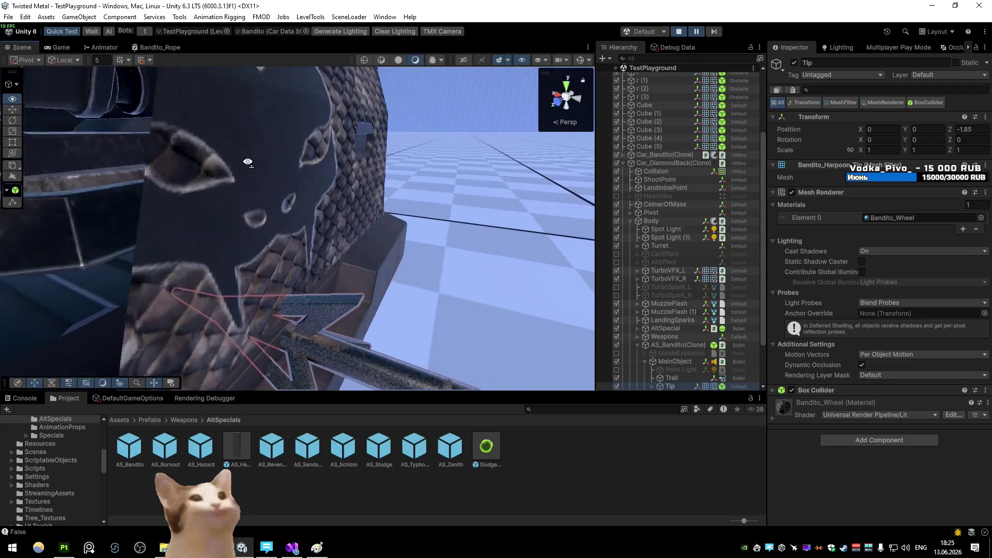
{"action": "scroll", "coordinate": [247, 163], "scroll_direction": "down", "scroll_amount": 5}
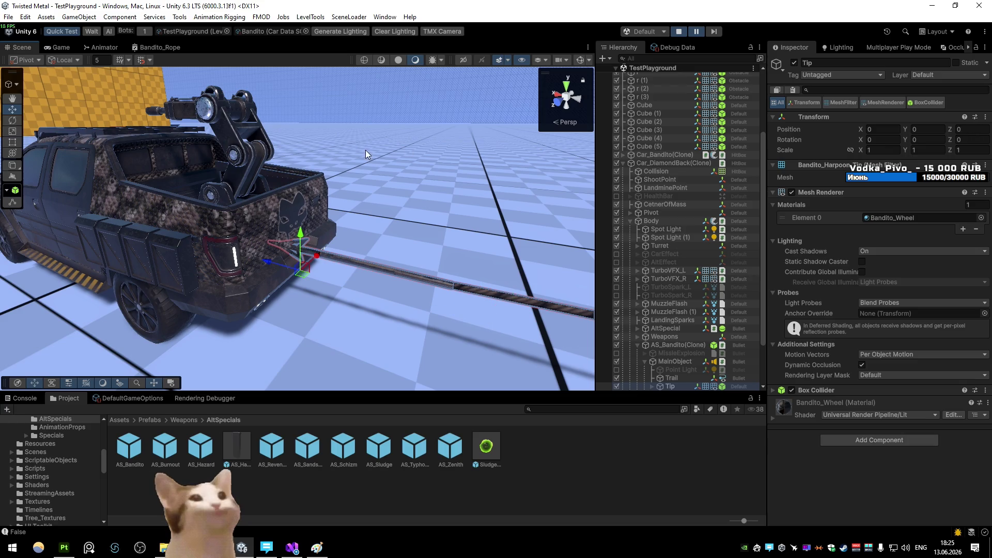
- Switch from Unity back to the CarStatusEffects script in Visual Studio
{"action": "left_click", "coordinate": [292, 548]}
{"action": "left_click_drag", "start_coordinate": [438, 419], "coordinate": [675, 405]}
- Subtract altSpecial_Bandito_Projectile.transform.forward * 1.85f from the move target on line 790 and save
{"action": "left_click", "coordinate": [825, 268]}
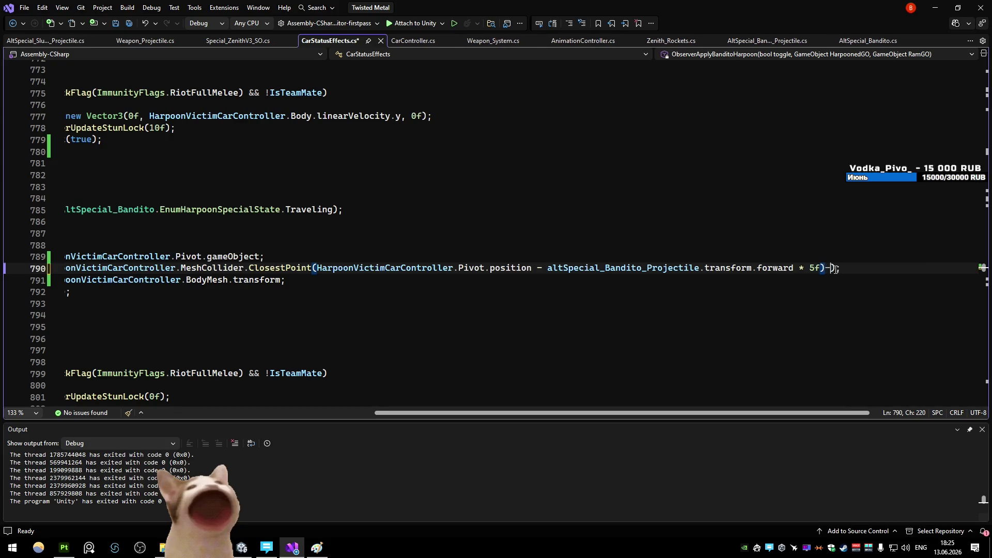
{"action": "type", "text": "-alts"}
{"action": "key", "text": "Tab"}
{"action": "type", "text": ".transform.forward"}
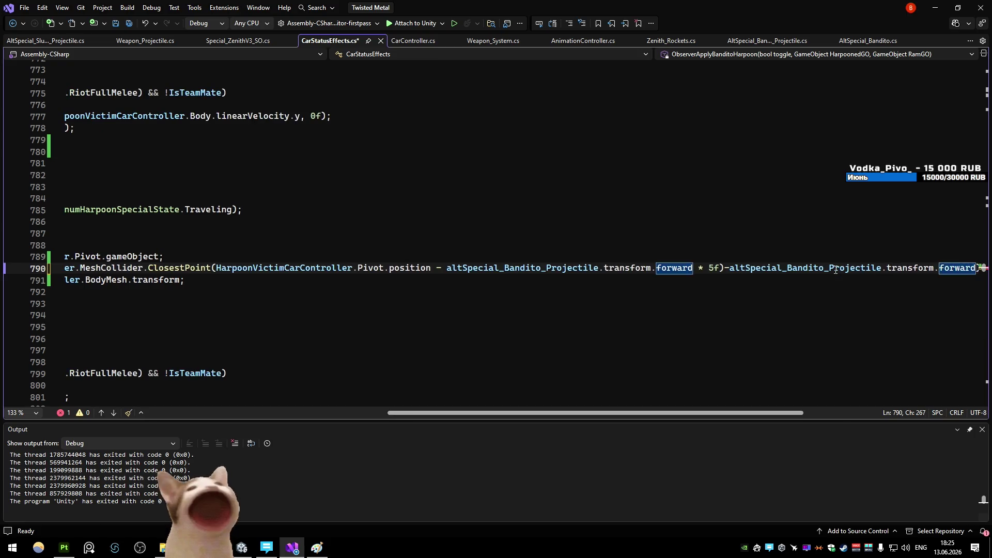
{"action": "type", "text": "*"}
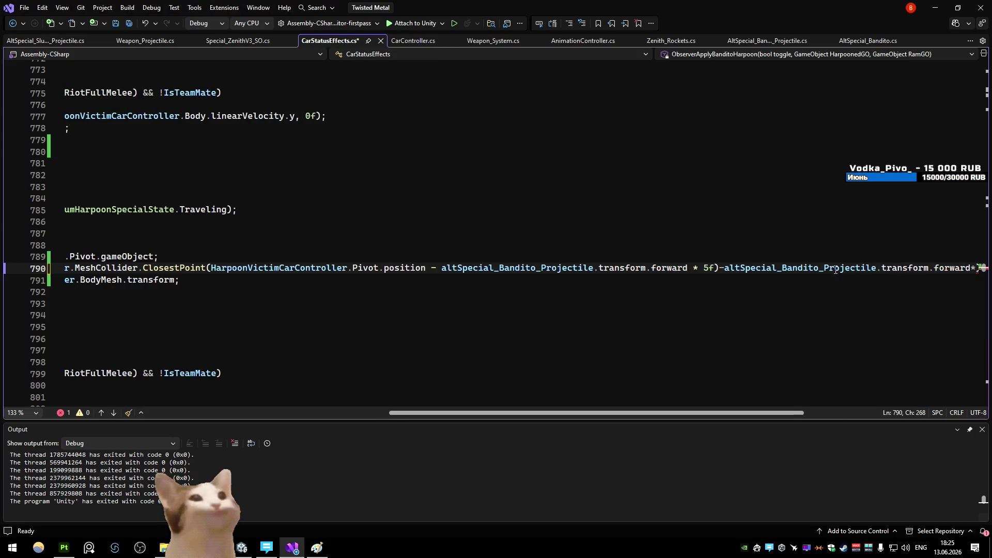
{"action": "type", "text": "1."}
{"action": "key", "text": "alt+Tab"}
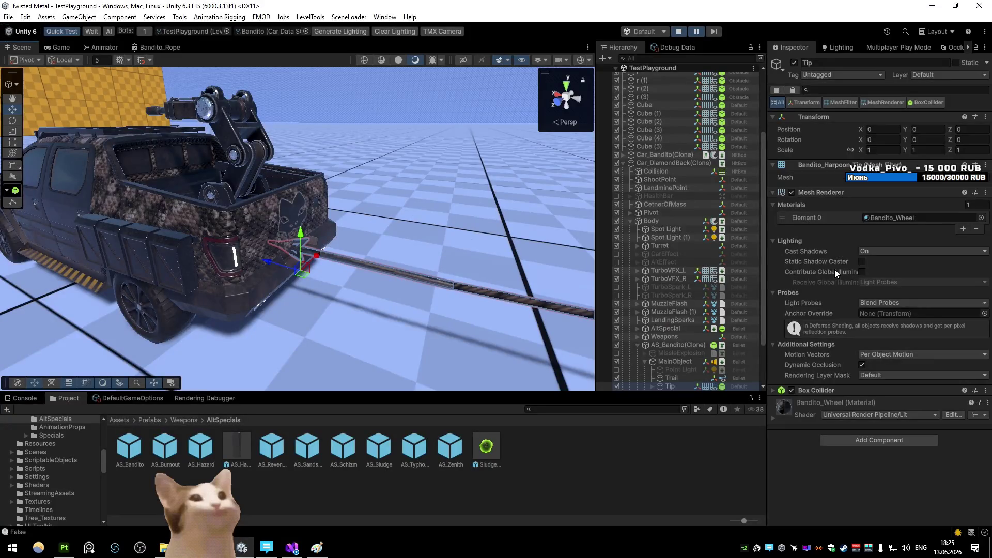
{"action": "key", "text": "alt+Tab"}
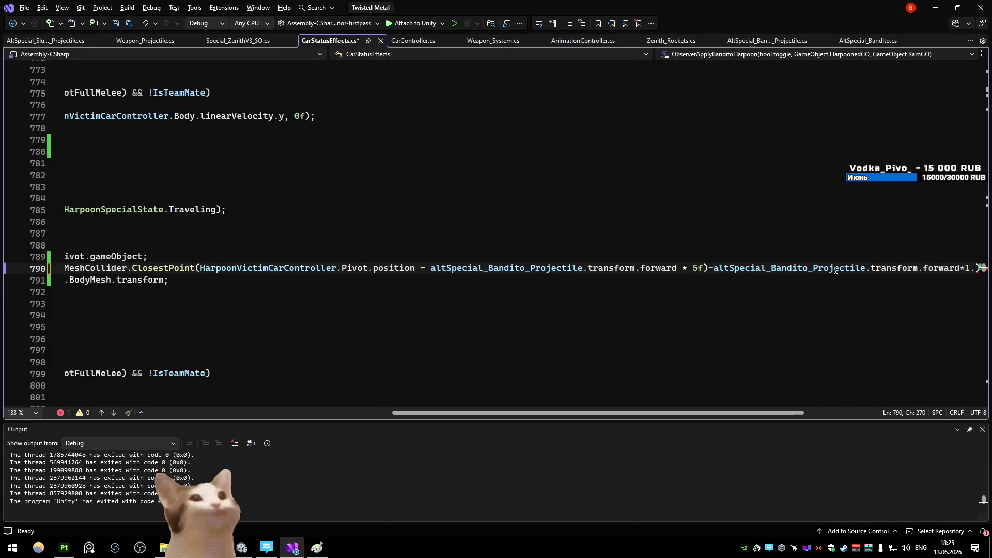
{"action": "type", "text": "7"}
{"action": "key", "text": "alt+Tab"}
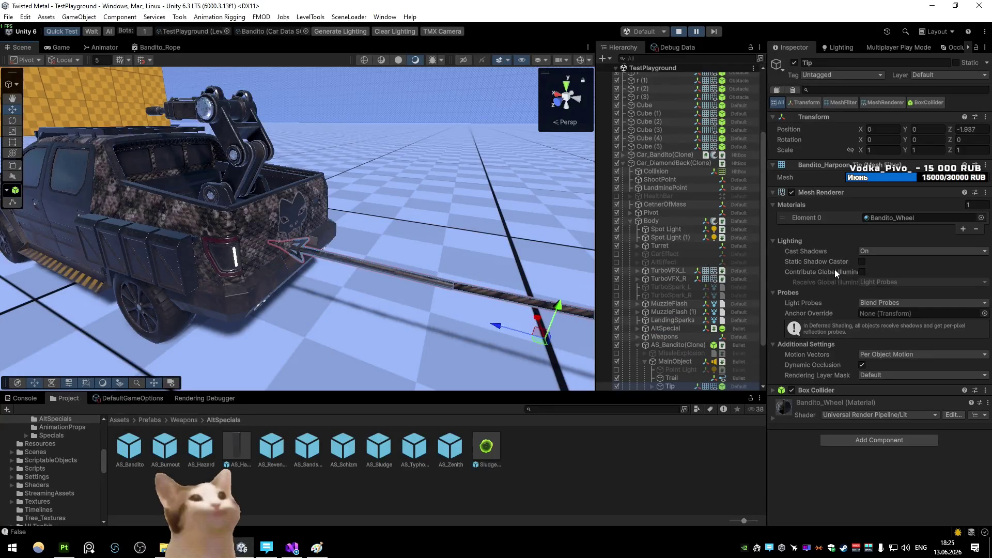
{"action": "key", "text": "alt+Tab"}
{"action": "type", "text": "85f"}
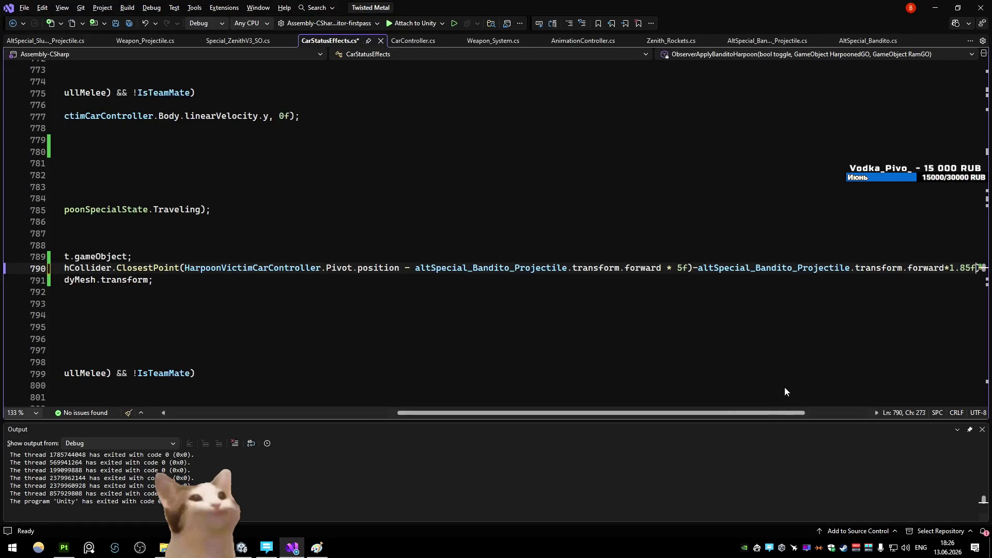
{"action": "scroll", "coordinate": [768, 390], "scroll_direction": "left", "scroll_amount": 3}
{"action": "scroll", "coordinate": [611, 391], "scroll_direction": "left", "scroll_amount": 3}
{"action": "left_click", "coordinate": [560, 267]}
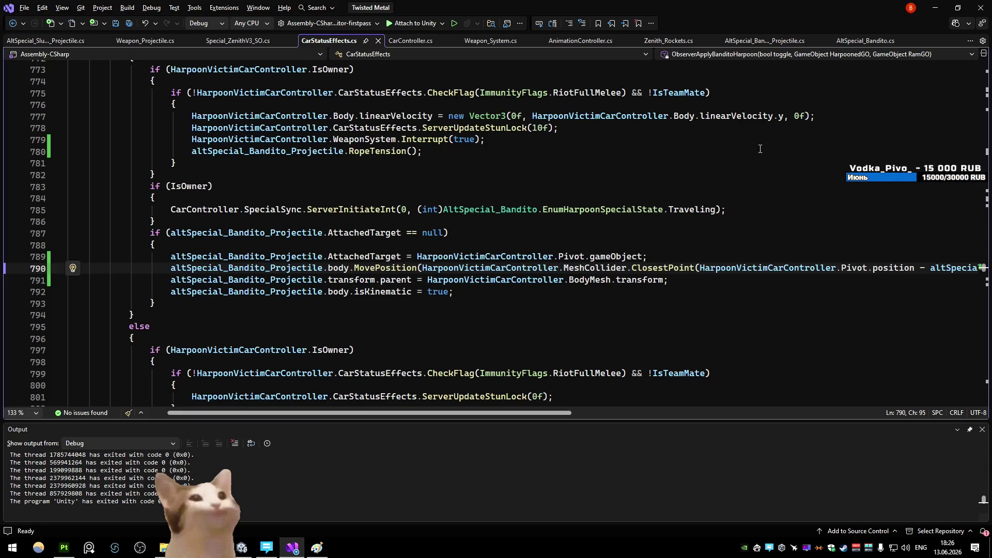
{"action": "key", "text": "alt+Tab"}
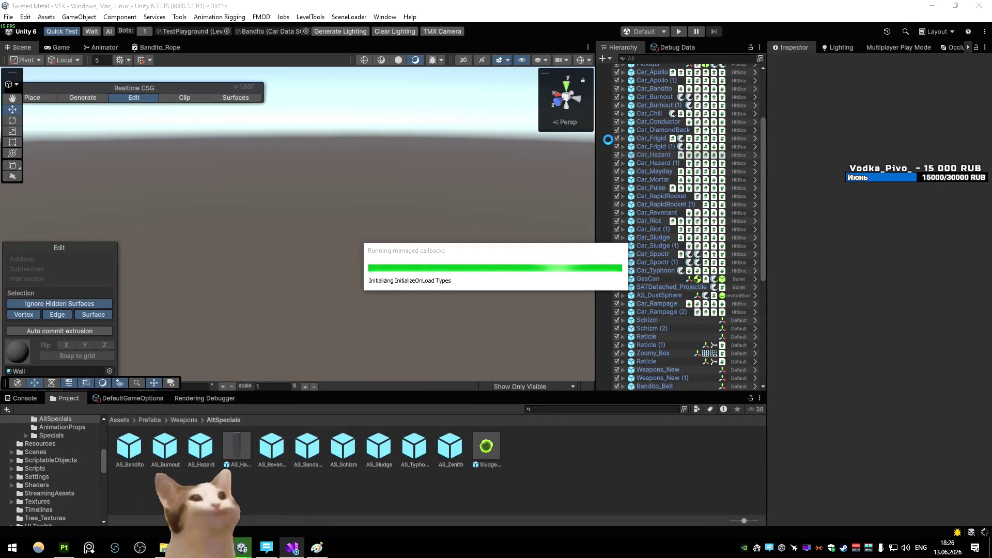
- Play the recompiled game, drive the car forward with W, stop, pause and orbit around the car
{"action": "left_click", "coordinate": [679, 33]}
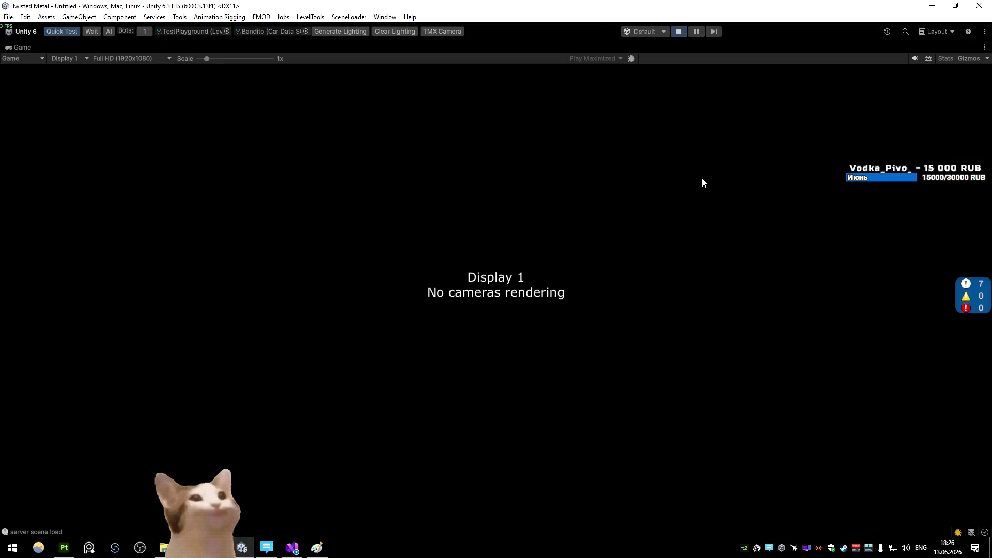
{"action": "key", "text": "w"}
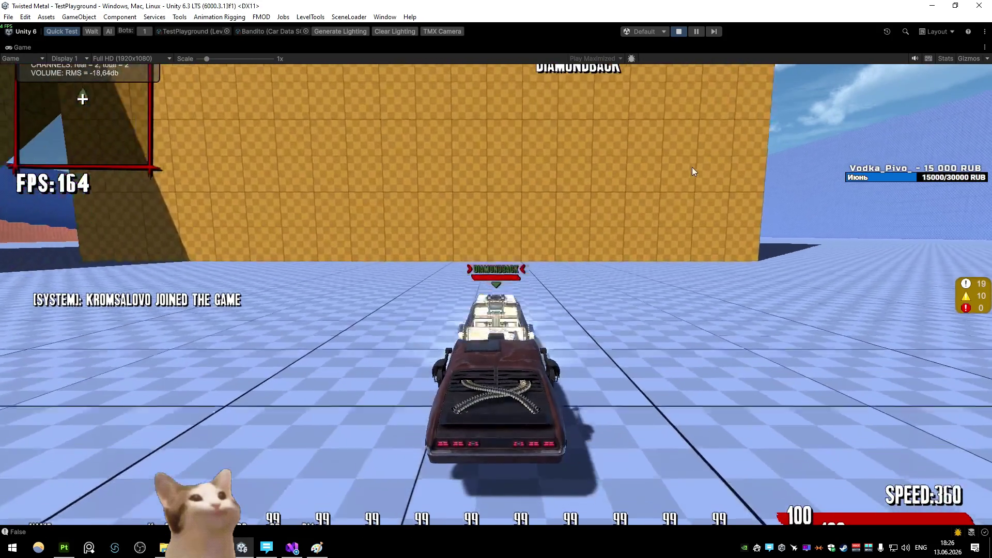
{"action": "key", "text": "c"}
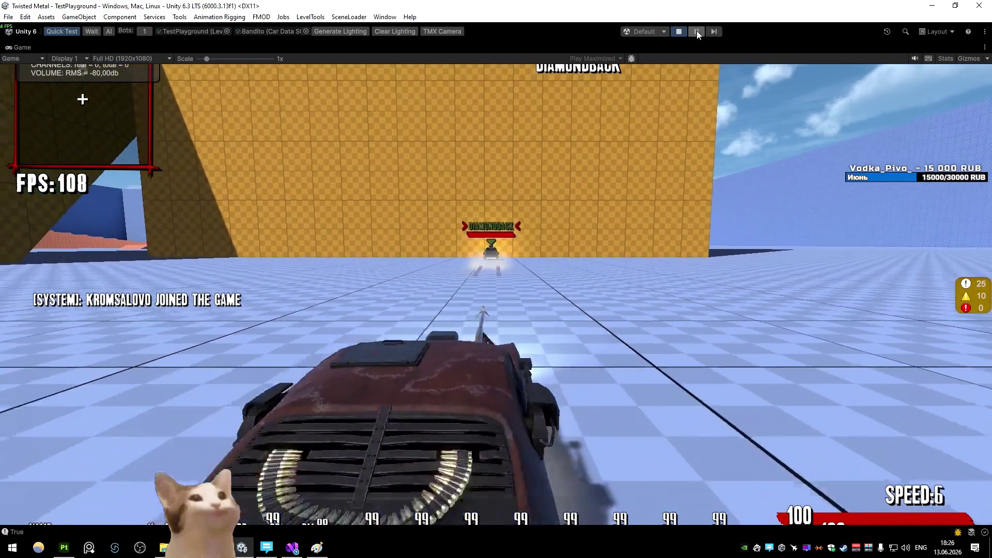
{"action": "left_click", "coordinate": [697, 31]}
{"action": "left_click_drag", "start_coordinate": [331, 187], "coordinate": [271, 141]}
{"action": "scroll", "coordinate": [291, 138], "scroll_direction": "down", "scroll_amount": 3}
{"action": "scroll", "coordinate": [294, 147], "scroll_direction": "down", "scroll_amount": 3}
{"action": "scroll", "coordinate": [303, 163], "scroll_direction": "down", "scroll_amount": 3}
{"action": "scroll", "coordinate": [314, 183], "scroll_direction": "down", "scroll_amount": 2}
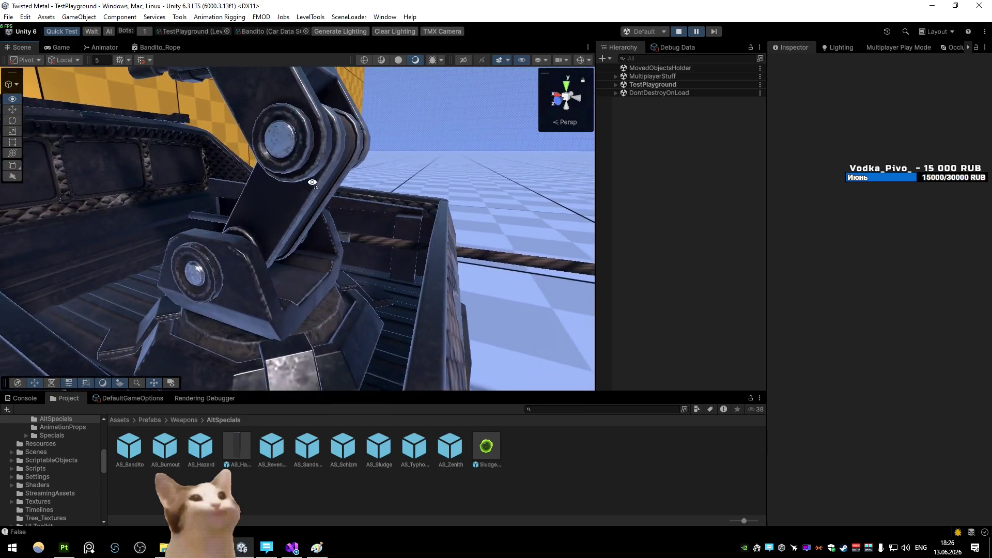
{"action": "scroll", "coordinate": [313, 183], "scroll_direction": "down", "scroll_amount": 3}
{"action": "scroll", "coordinate": [311, 183], "scroll_direction": "up", "scroll_amount": 3}
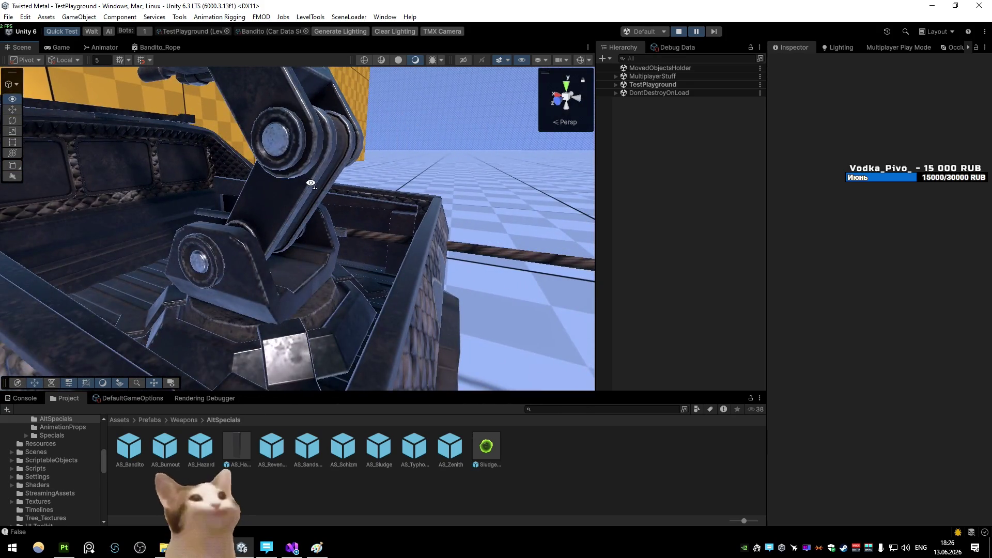
- Pick the harpoon Tip from the overlap list, frame AS_Bandito(Clone), then switch to Visual Studio
{"action": "right_click", "coordinate": [348, 243]}
{"action": "left_click", "coordinate": [360, 246]}
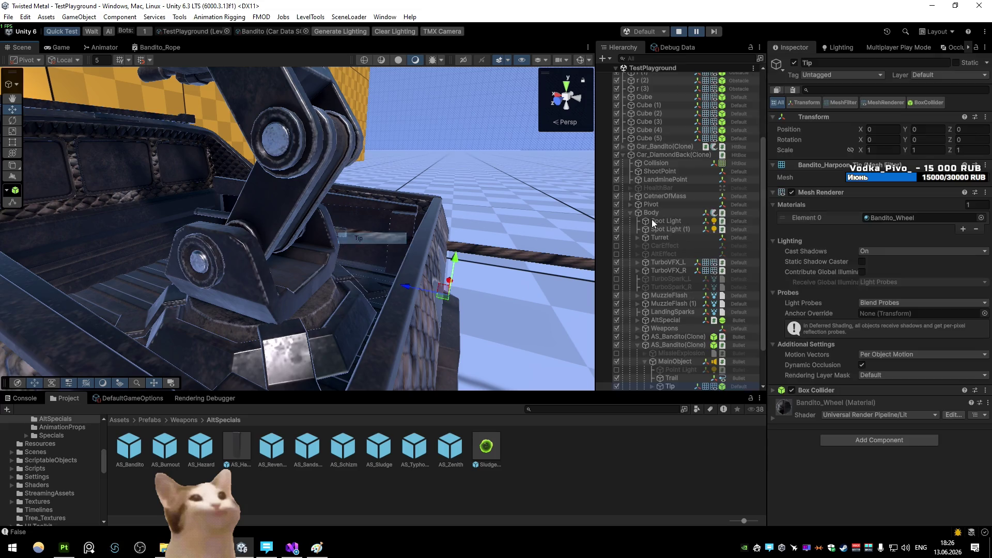
{"action": "left_click", "coordinate": [684, 346]}
{"action": "key", "text": "f"}
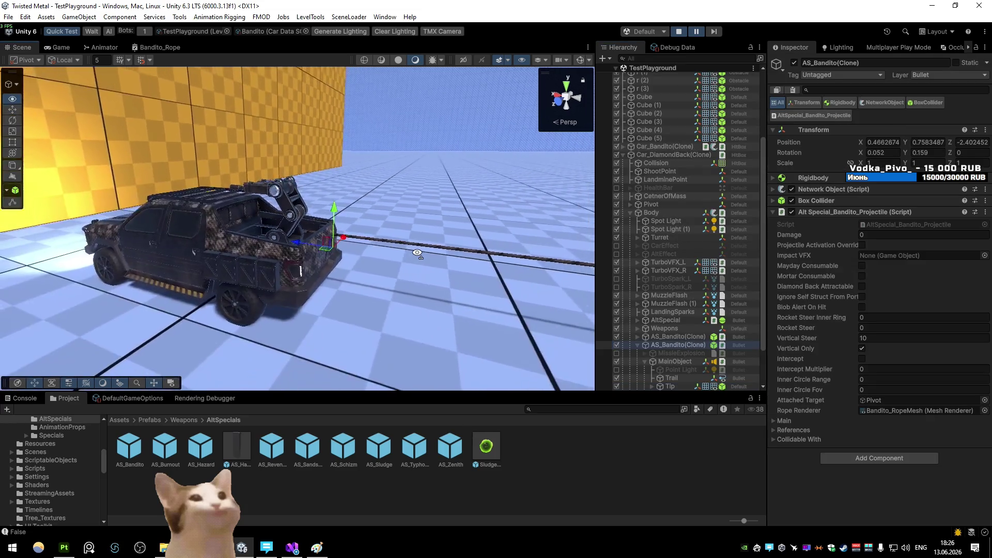
{"action": "scroll", "coordinate": [418, 255], "scroll_direction": "up", "scroll_amount": 3}
{"action": "scroll", "coordinate": [426, 271], "scroll_direction": "down", "scroll_amount": 2}
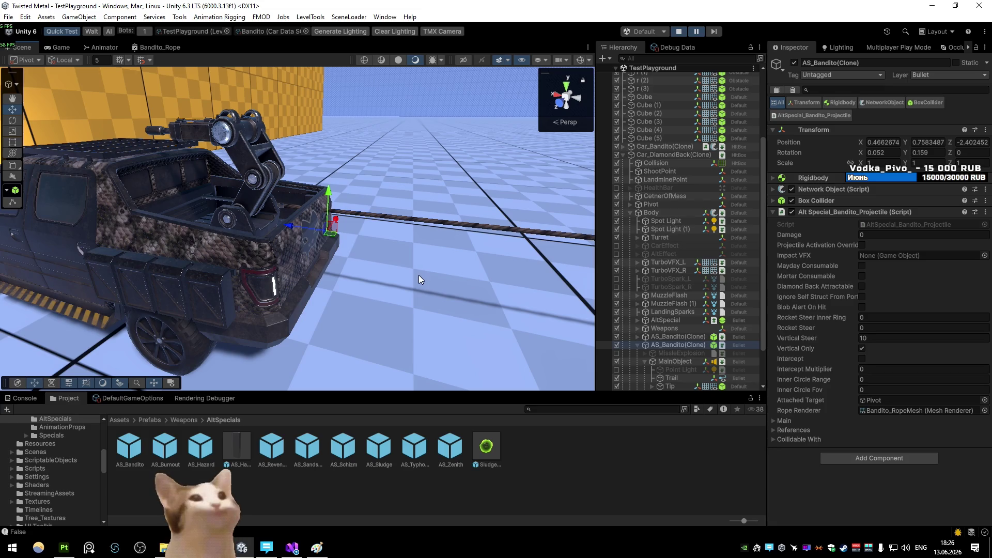
{"action": "left_click", "coordinate": [292, 547]}
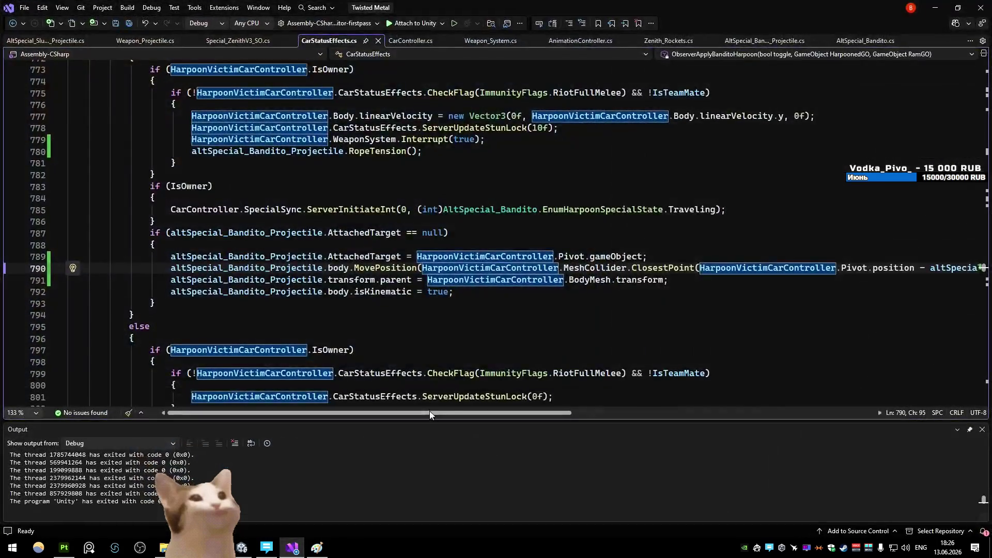
{"action": "mouse_move", "coordinate": [475, 410]}
{"action": "left_mouse_down"}
{"action": "mouse_move", "coordinate": [775, 416]}
{"action": "mouse_move", "coordinate": [635, 418]}
{"action": "left_mouse_up"}
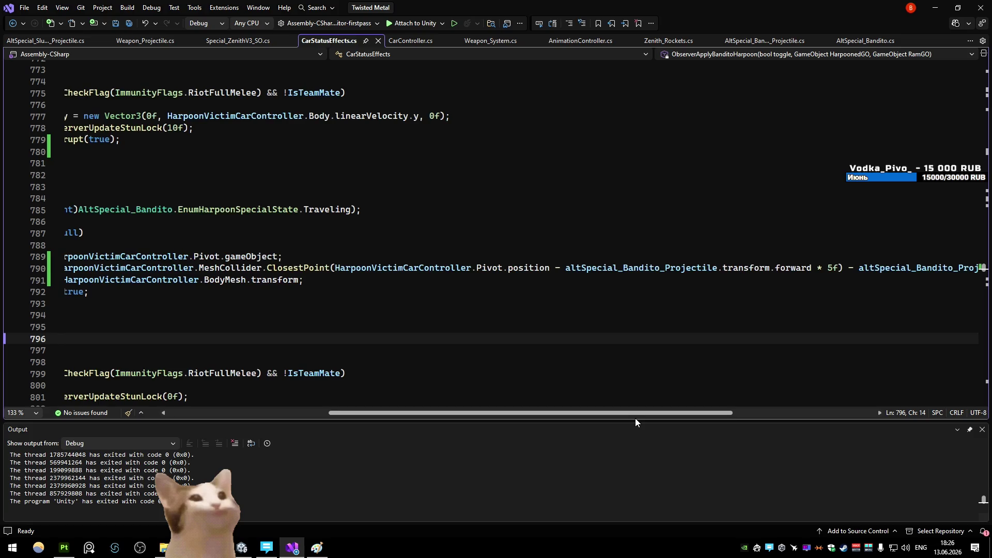
- Select the 1.85 forward offset in the MovePosition call on line 790 and return to Unity
{"action": "left_click", "coordinate": [332, 268]}
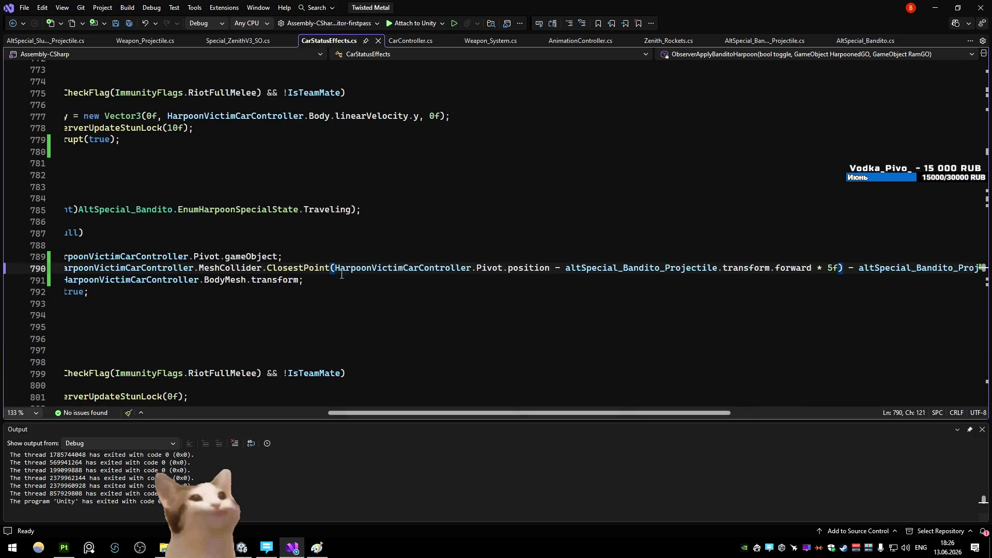
{"action": "mouse_move", "coordinate": [459, 411]}
{"action": "left_mouse_down"}
{"action": "mouse_move", "coordinate": [413, 413]}
{"action": "mouse_move", "coordinate": [648, 406]}
{"action": "left_mouse_up"}
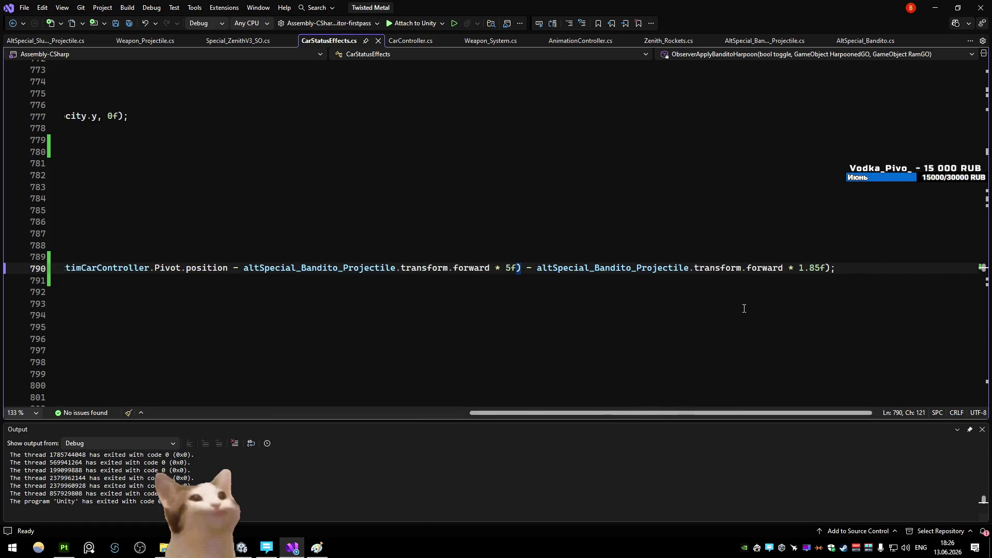
{"action": "left_click_drag", "start_coordinate": [820, 268], "coordinate": [800, 267]}
{"action": "type", "text": "5"}
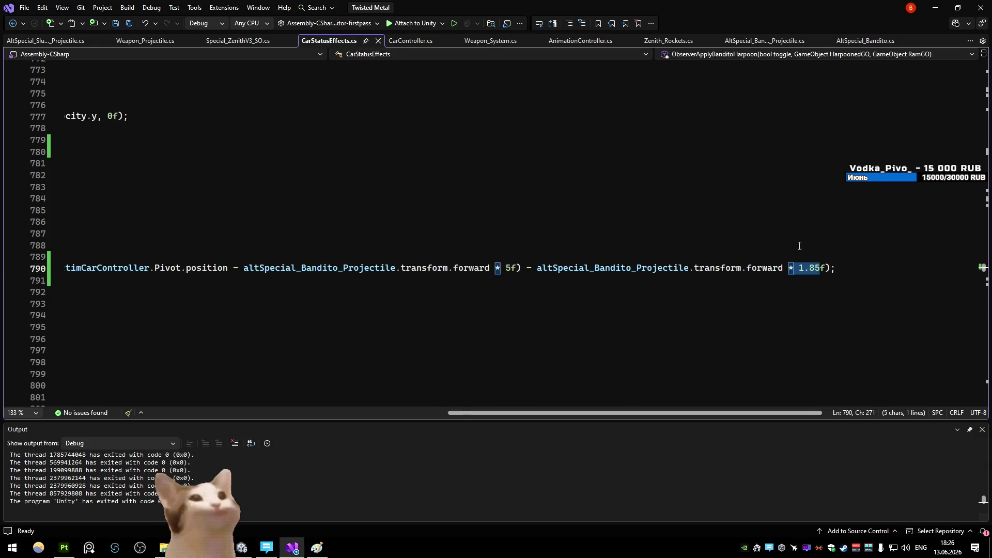
{"action": "left_click", "coordinate": [935, 7]}
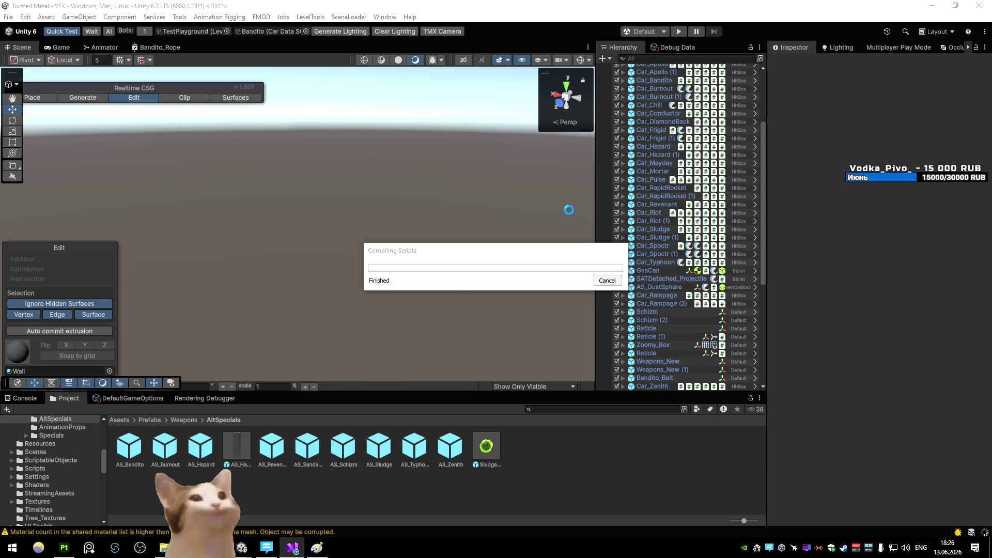
- Glance at the code, drive at the Diamondback bot, pause on the harpoon impact and fly to the car
{"action": "key", "text": "alt+Tab"}
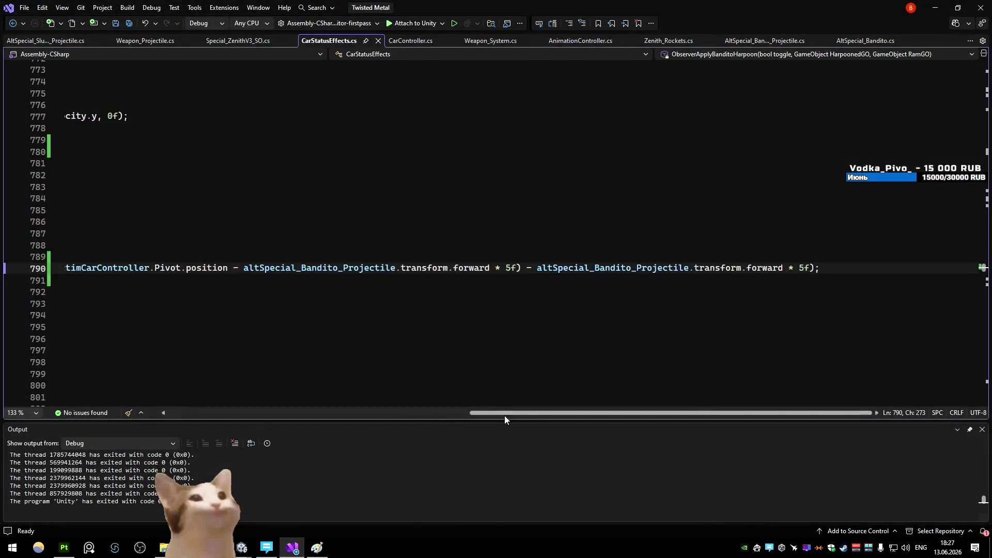
{"action": "left_click_drag", "start_coordinate": [505, 416], "coordinate": [294, 411]}
{"action": "key", "text": "alt+Tab"}
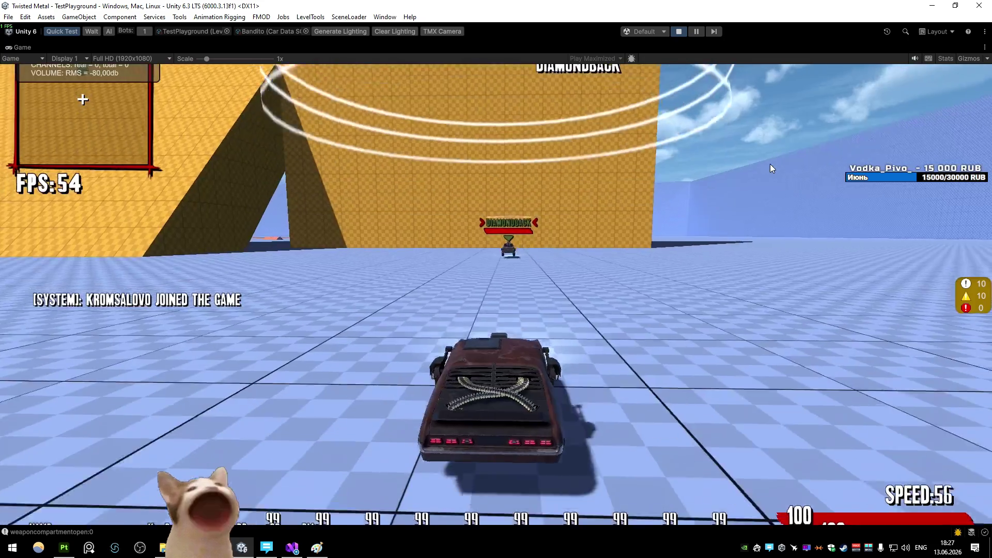
{"action": "key", "text": "w"}
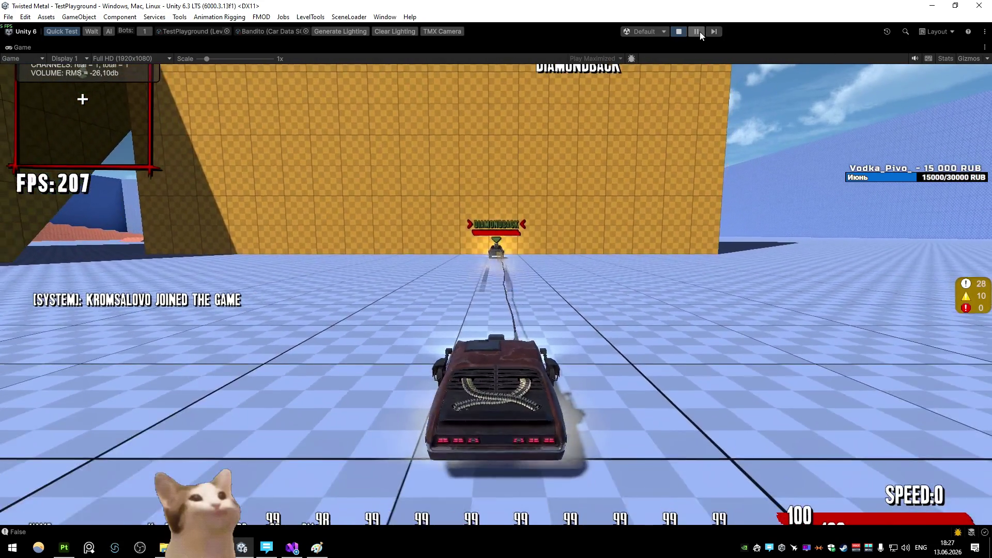
{"action": "left_click", "coordinate": [698, 32]}
{"action": "mouse_move", "coordinate": [443, 157]}
{"action": "left_mouse_down"}
{"action": "mouse_move", "coordinate": [243, 137]}
{"action": "mouse_move", "coordinate": [259, 148]}
{"action": "left_mouse_up"}
- Pick the harpoon Tip under the rear wheel and select AS_Bandito(Clone) to inspect its properties
{"action": "right_click", "coordinate": [351, 246]}
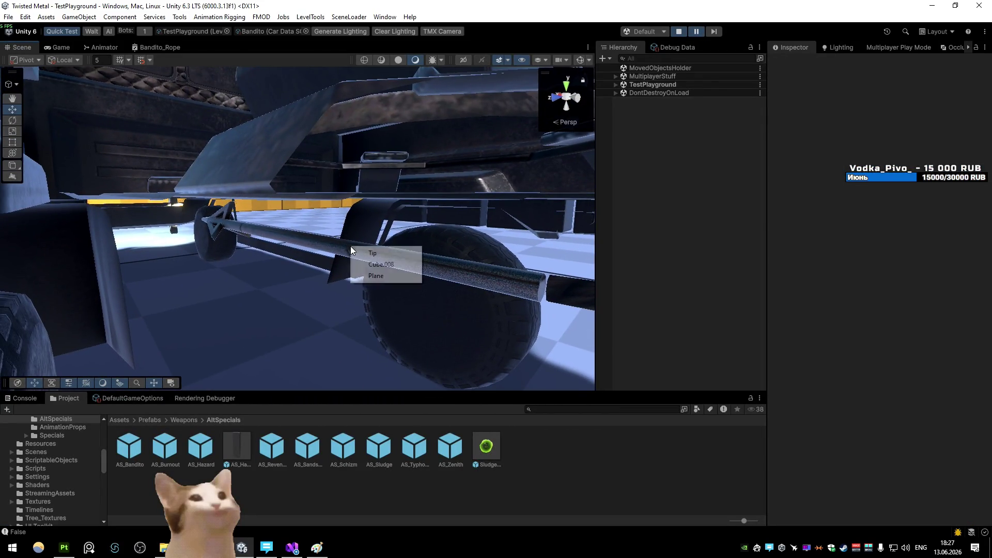
{"action": "left_click", "coordinate": [293, 546]}
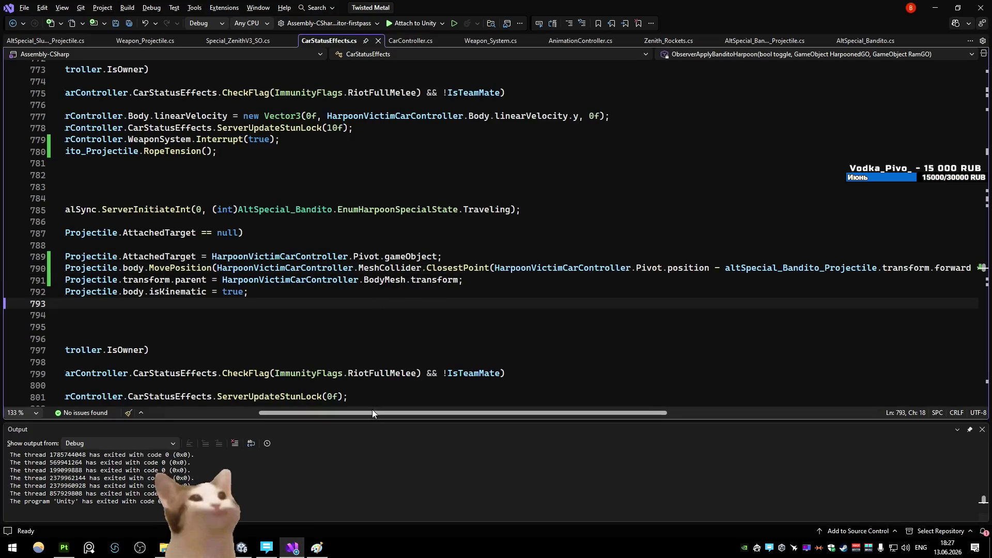
{"action": "left_click", "coordinate": [243, 548]}
{"action": "right_click", "coordinate": [387, 259]}
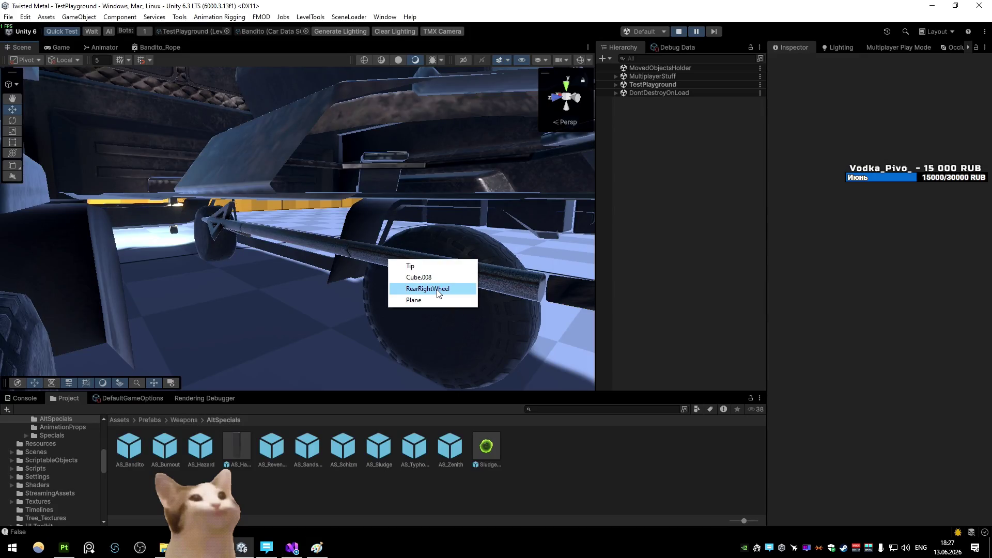
{"action": "left_click", "coordinate": [415, 266]}
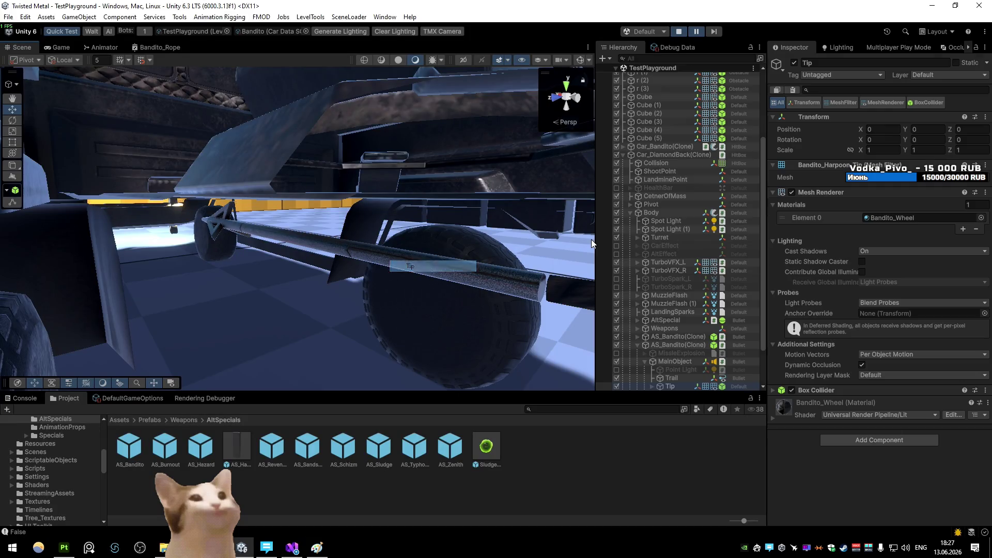
{"action": "left_click", "coordinate": [669, 344]}
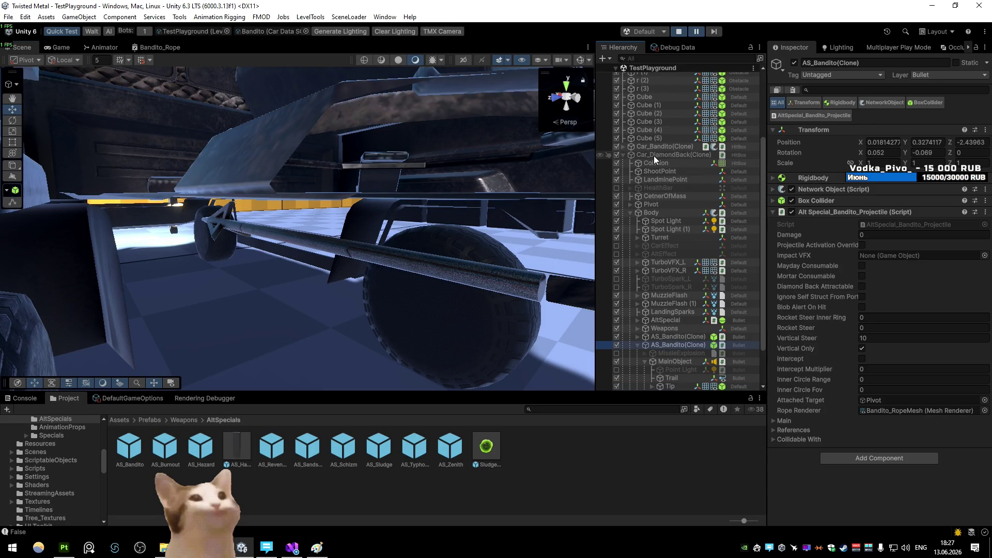
{"action": "mouse_move", "coordinate": [573, 175]}
{"action": "left_mouse_down"}
{"action": "mouse_move", "coordinate": [458, 187]}
{"action": "mouse_move", "coordinate": [297, 549]}
{"action": "left_mouse_up"}
- Rewrite line 791 as SetParent(BodyMesh.transform, true), save CarStatusEffects and return to Unity
{"action": "left_click", "coordinate": [297, 549]}
{"action": "left_click", "coordinate": [450, 282]}
{"action": "double_click", "coordinate": [194, 281]}
{"action": "type", "text": "setpa"}
{"action": "key", "text": "Tab"}
{"action": "type", "text": "("}
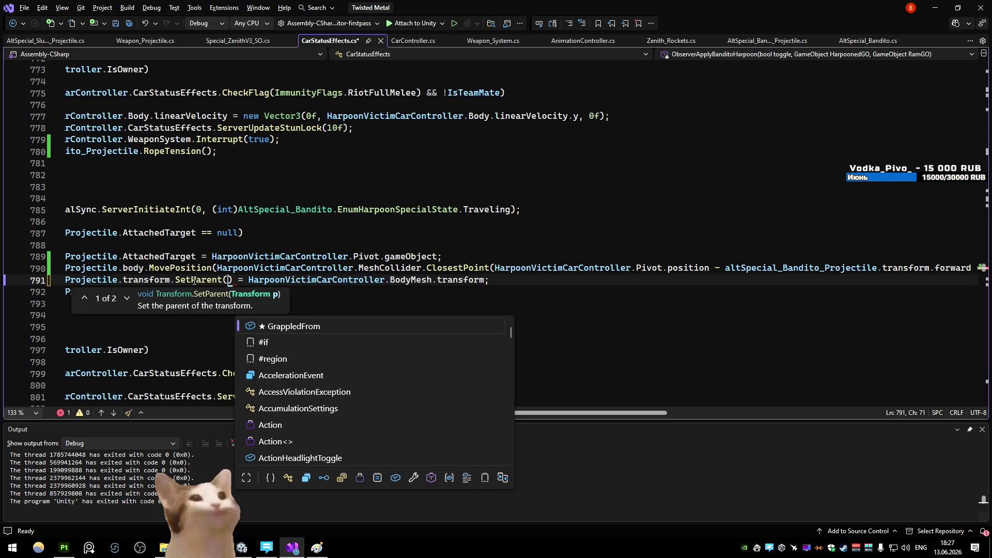
{"action": "left_click", "coordinate": [127, 298]}
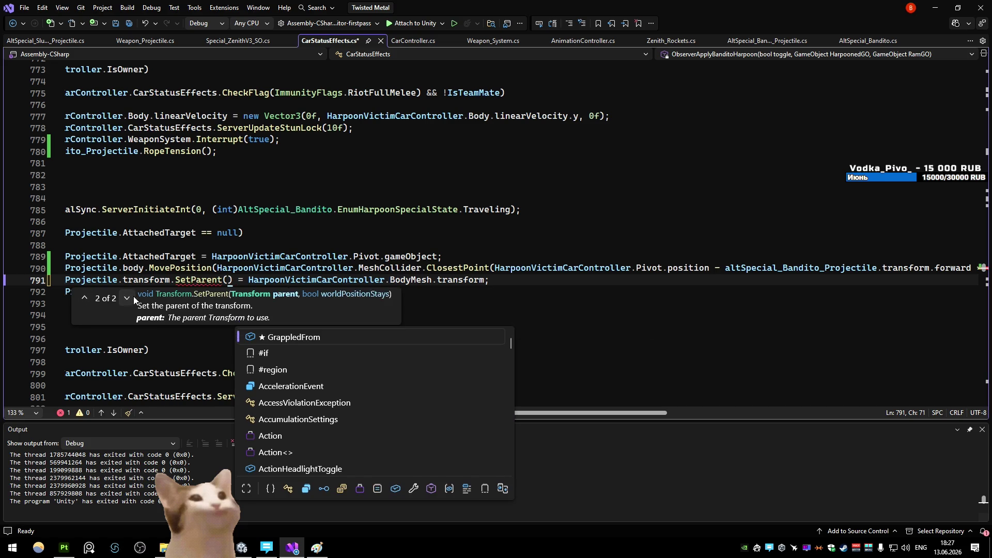
{"action": "key", "text": "Delete"}
{"action": "key", "text": "Delete"}
{"action": "key", "text": "Delete"}
{"action": "left_click", "coordinate": [464, 279]}
{"action": "type", "text": ",truye)"}
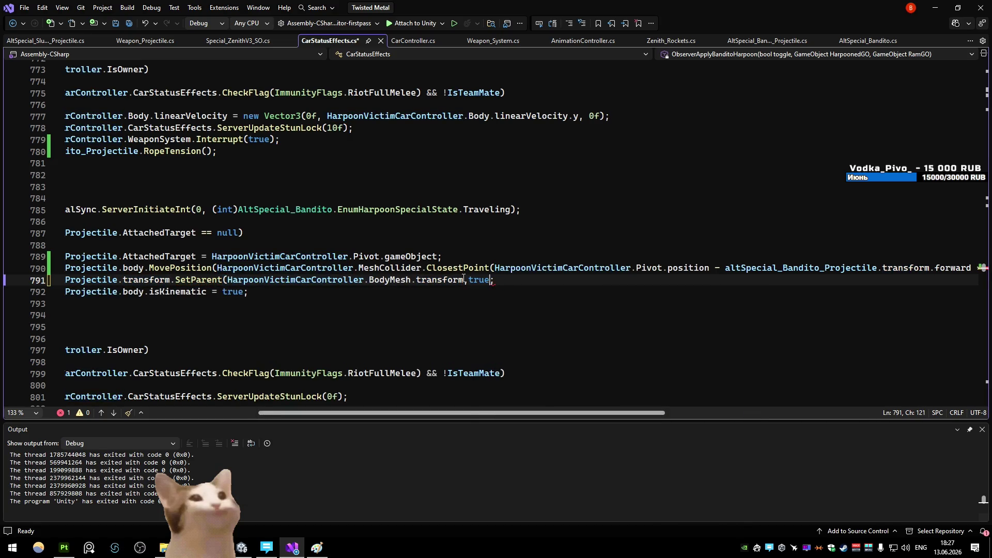
{"action": "scroll", "coordinate": [552, 398], "scroll_direction": "right", "scroll_amount": 10}
{"action": "scroll", "coordinate": [776, 395], "scroll_direction": "right", "scroll_amount": 2}
{"action": "key", "text": "ctrl+s"}
{"action": "scroll", "coordinate": [652, 416], "scroll_direction": "left", "scroll_amount": 12}
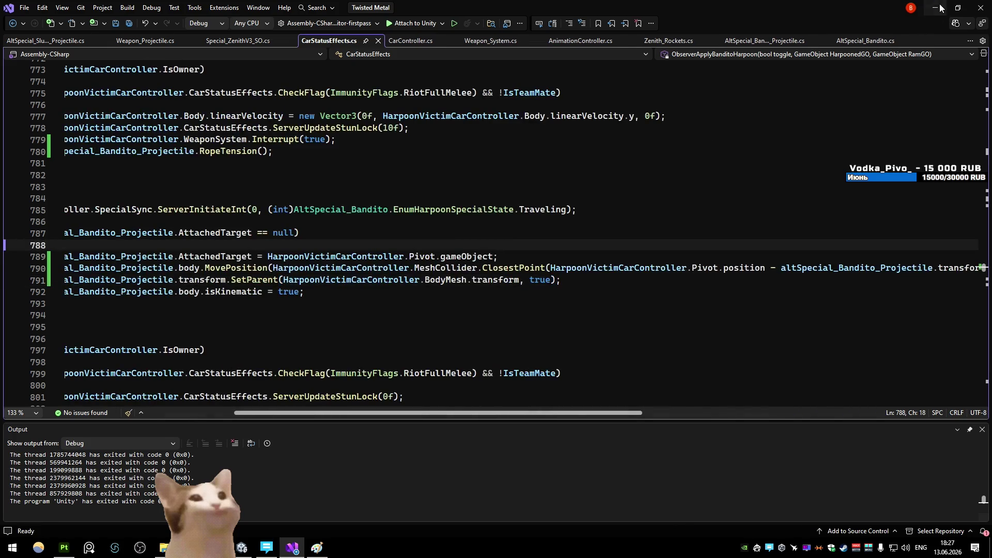
{"action": "key", "text": "alt+Tab"}
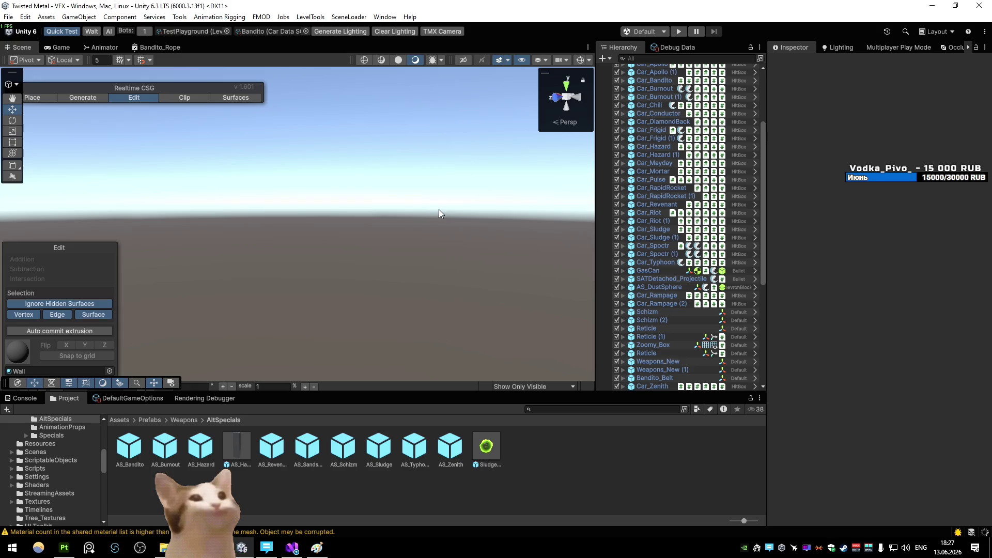
- Play until the harpoon hits, pause the game and fly the scene camera to the cars
{"action": "left_click", "coordinate": [676, 32]}
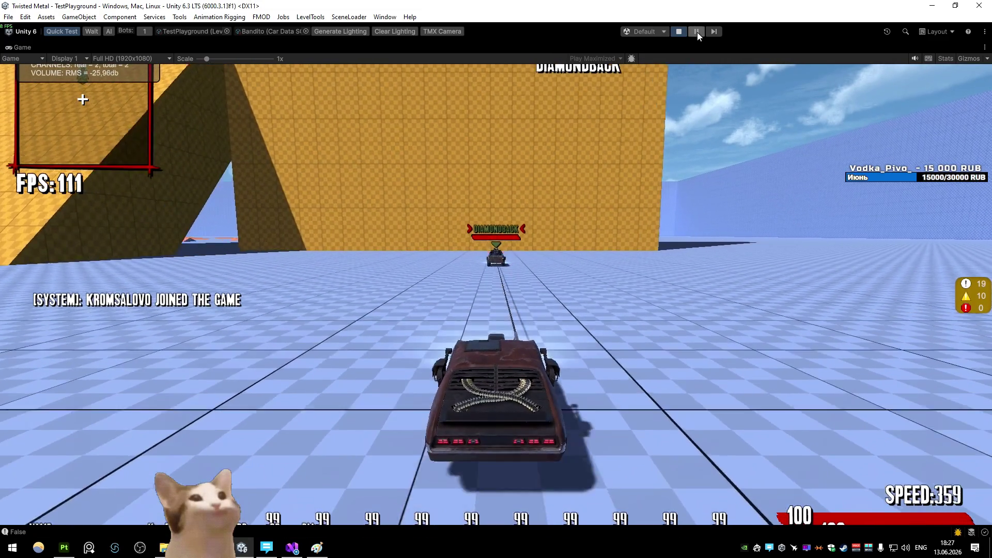
{"action": "left_click", "coordinate": [696, 31]}
{"action": "mouse_move", "coordinate": [564, 250]}
{"action": "left_mouse_down"}
{"action": "mouse_move", "coordinate": [433, 220]}
{"action": "mouse_move", "coordinate": [252, 219]}
{"action": "mouse_move", "coordinate": [465, 215]}
{"action": "mouse_move", "coordinate": [313, 177]}
{"action": "mouse_move", "coordinate": [390, 199]}
{"action": "mouse_move", "coordinate": [334, 195]}
{"action": "mouse_move", "coordinate": [279, 220]}
{"action": "left_mouse_up"}
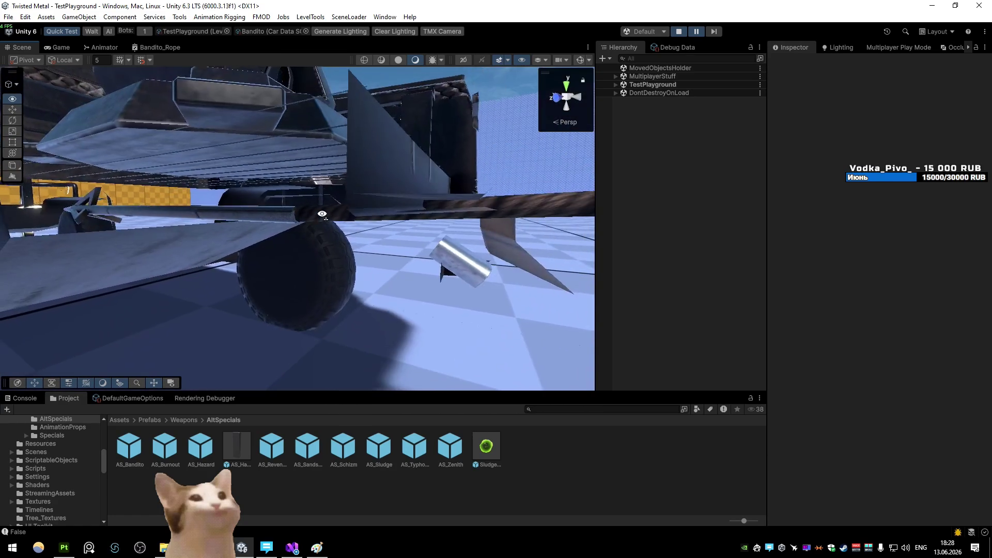
- Frame AS_Bandito(Clone), nudge its Position Z to -4, advance one frame, then return to Visual Studio
{"action": "left_click", "coordinate": [279, 218]}
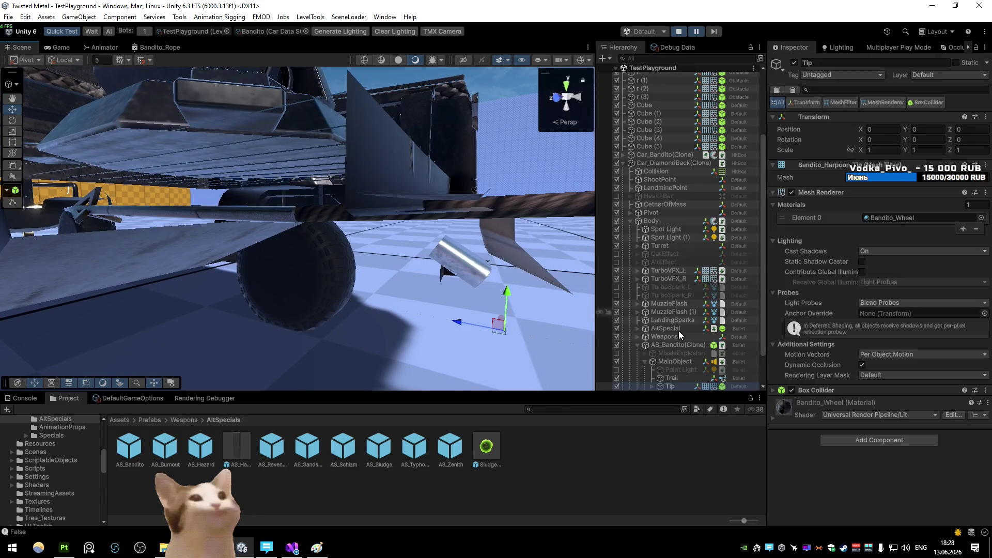
{"action": "left_click", "coordinate": [662, 342]}
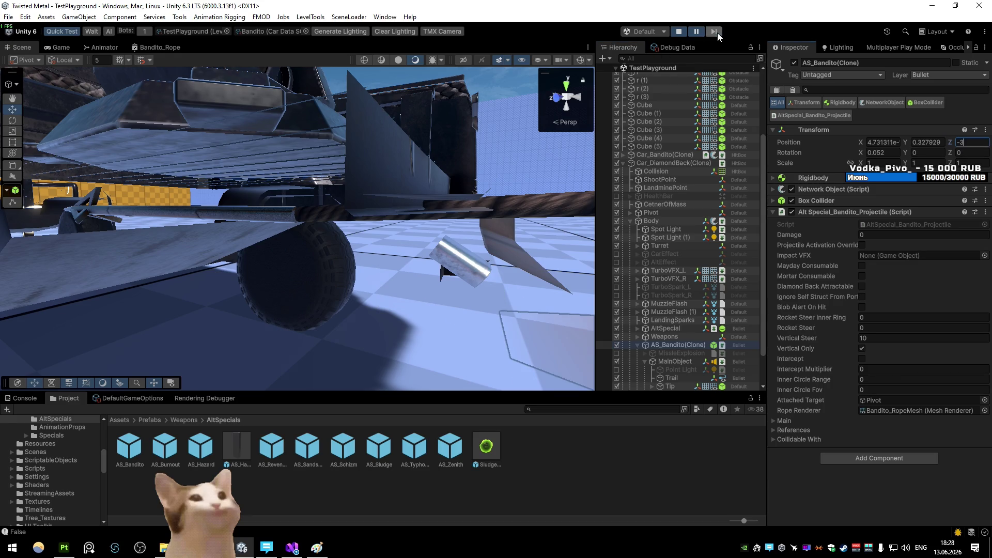
{"action": "key", "text": "f"}
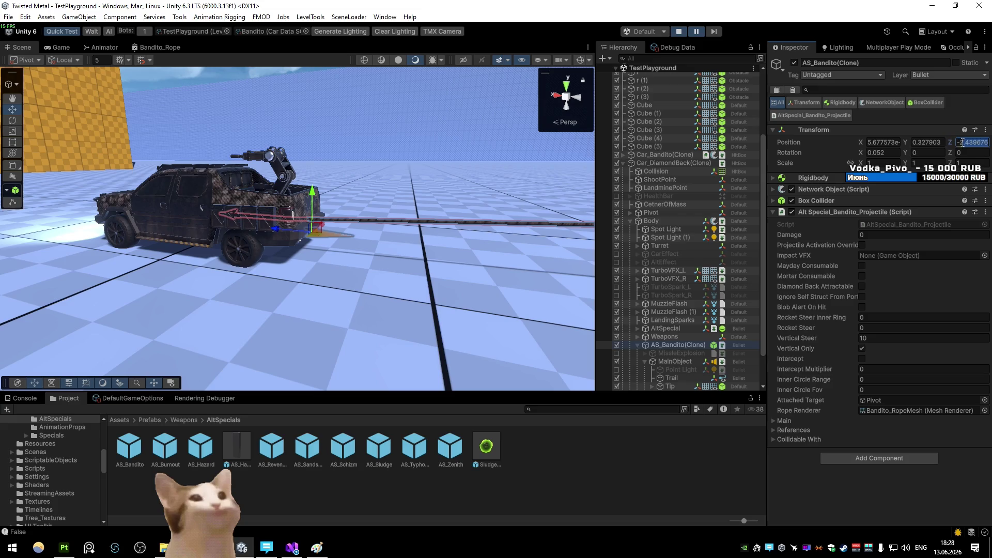
{"action": "type", "text": "-4"}
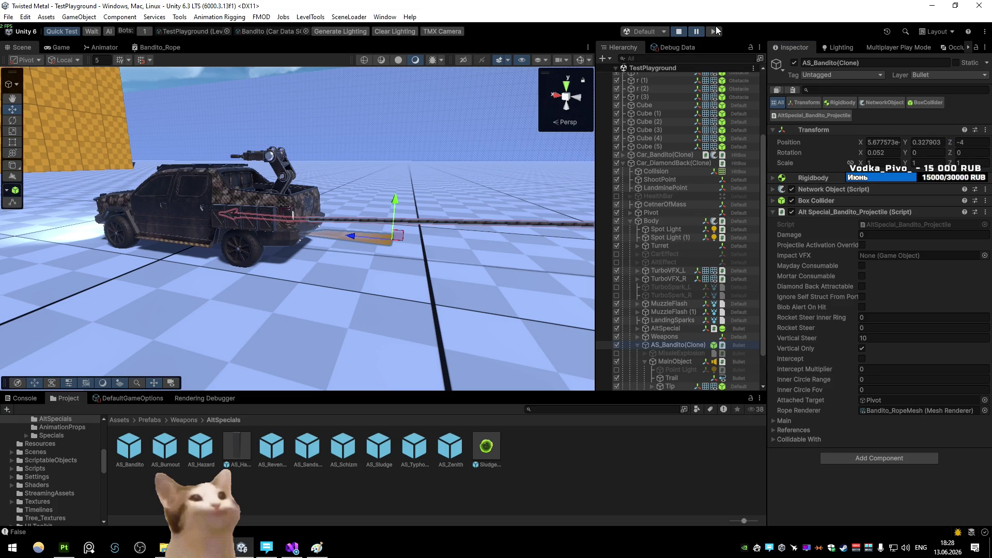
{"action": "left_click", "coordinate": [714, 31]}
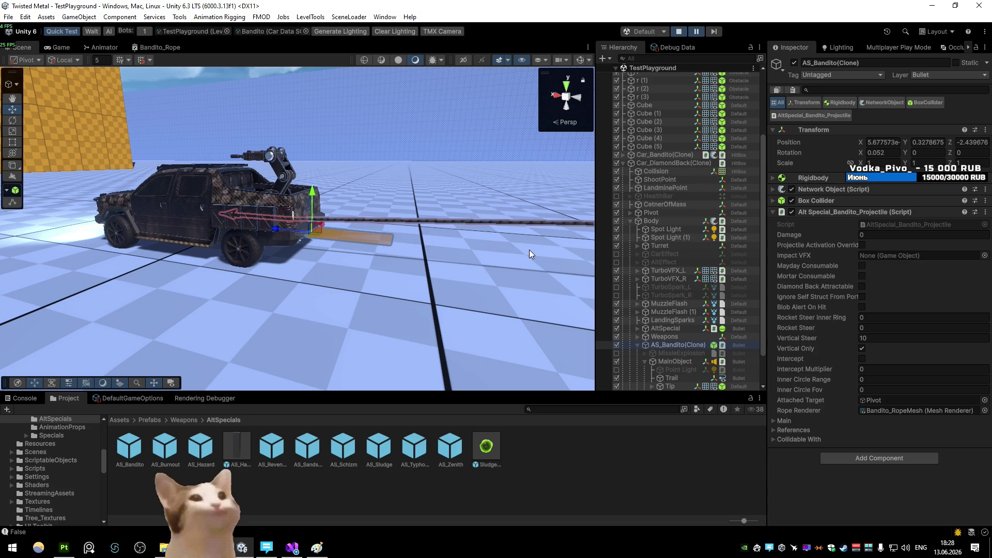
{"action": "left_click", "coordinate": [291, 548]}
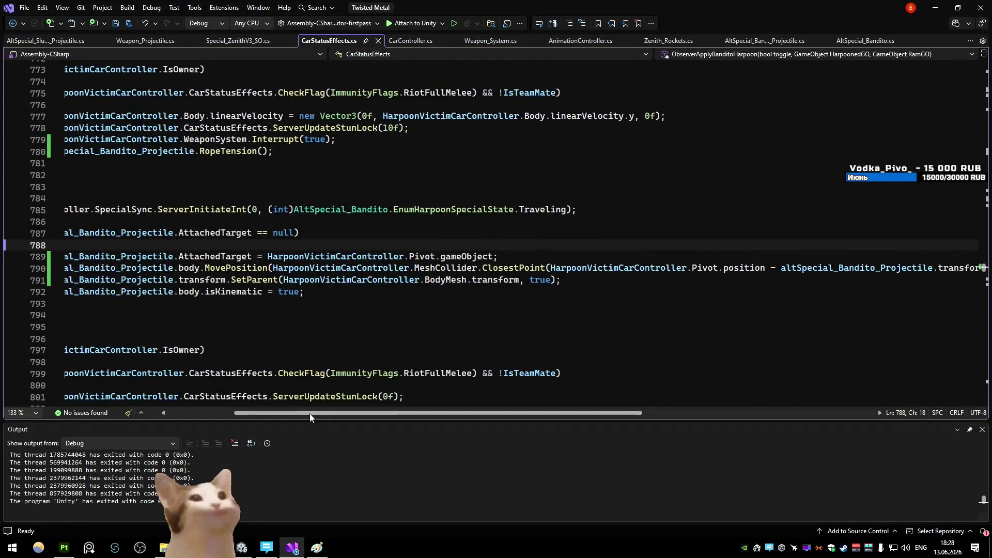
{"action": "left_click_drag", "start_coordinate": [310, 413], "coordinate": [242, 413]}
- Bring up the AltSpecial_Bandito_Projectile.cs script around line 83
{"action": "left_click", "coordinate": [47, 41]}
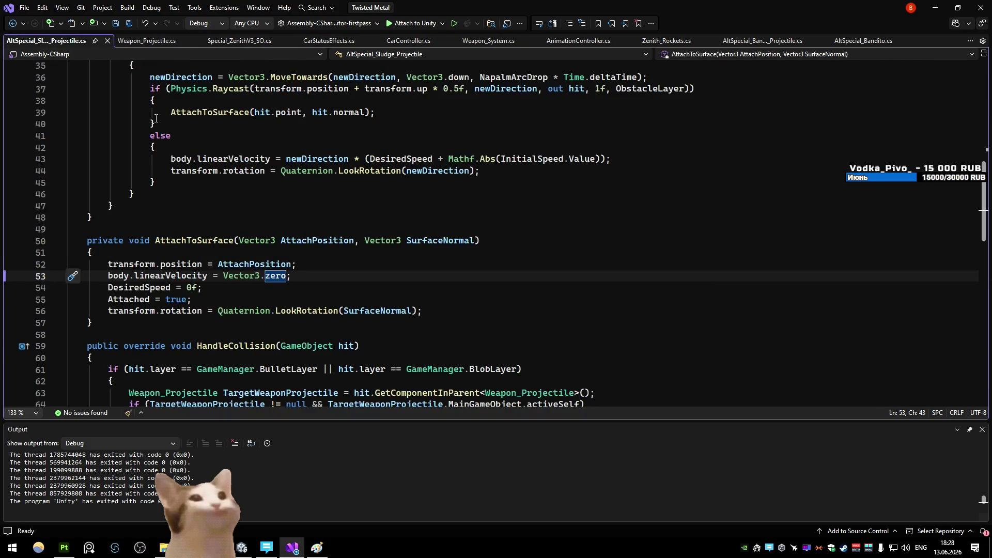
{"action": "left_click", "coordinate": [747, 41]}
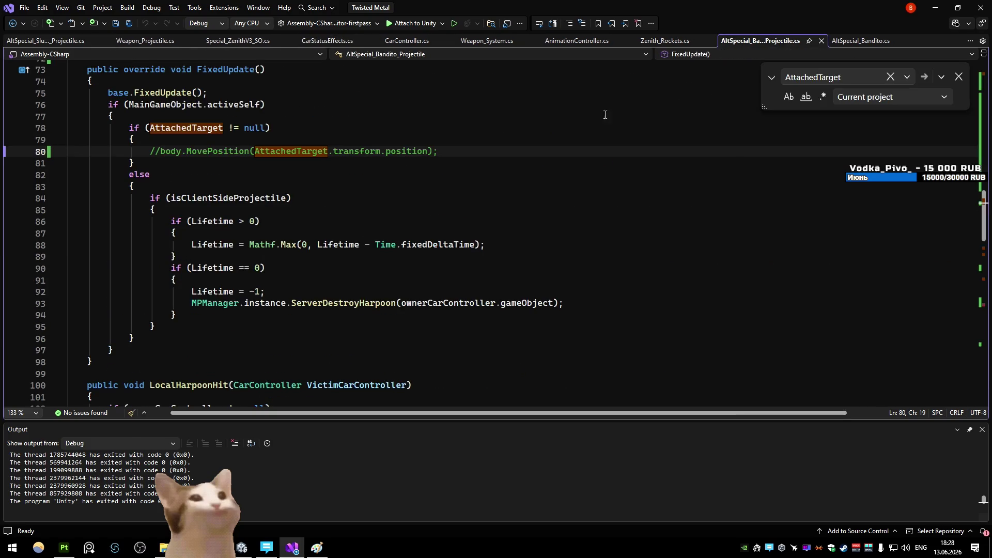
{"action": "left_click", "coordinate": [343, 188]}
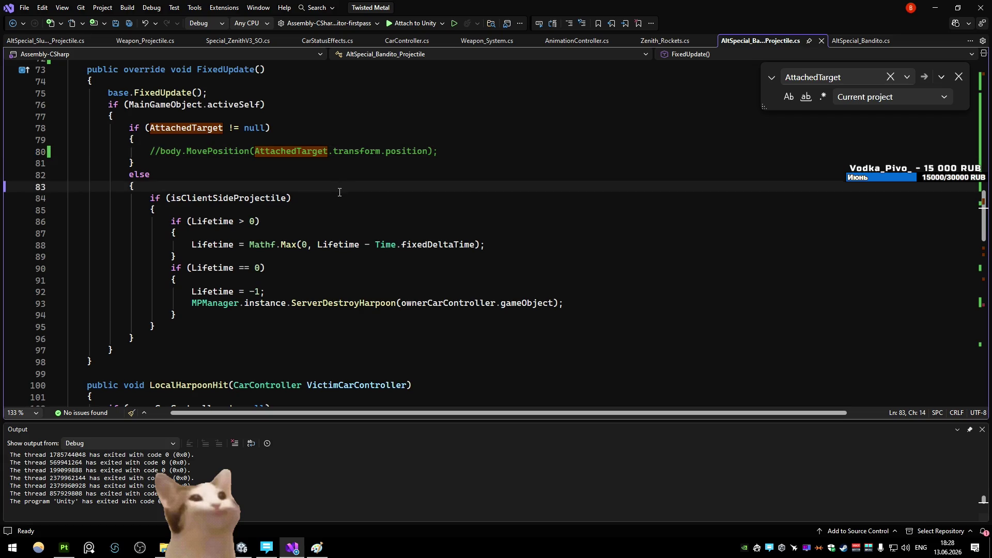
{"action": "scroll", "coordinate": [346, 183], "scroll_direction": "down", "scroll_amount": 2}
{"action": "scroll", "coordinate": [346, 183], "scroll_direction": "up", "scroll_amount": 4}
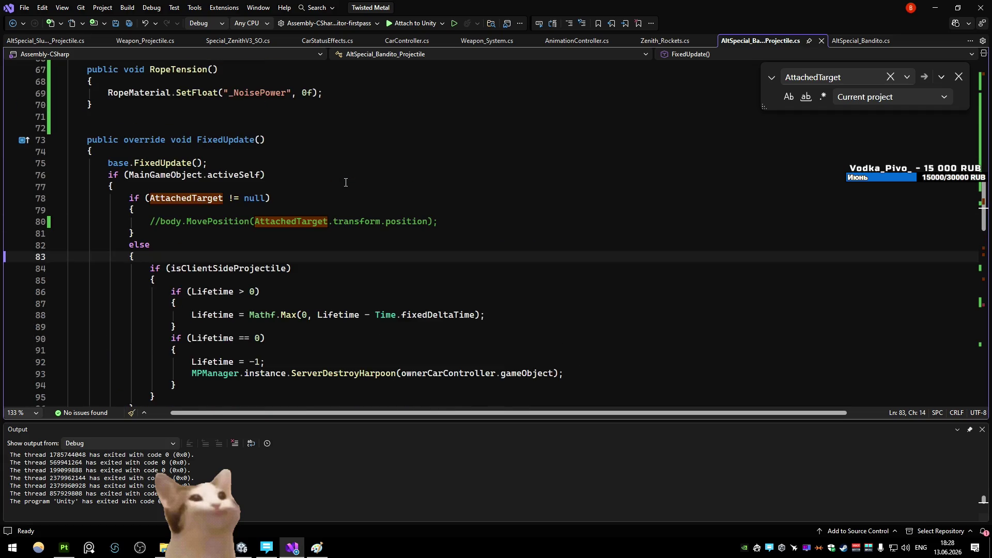
{"action": "scroll", "coordinate": [346, 183], "scroll_direction": "up", "scroll_amount": 2}
{"action": "scroll", "coordinate": [346, 183], "scroll_direction": "down", "scroll_amount": 7}
{"action": "scroll", "coordinate": [347, 183], "scroll_direction": "up", "scroll_amount": 5}
- Search the current document for MovePosition and position, then jump to ServerApplyBanditoHarpoon in CarStatusEffects
{"action": "double_click", "coordinate": [229, 221]}
{"action": "key", "text": "ctrl+f"}
{"action": "left_click", "coordinate": [852, 97]}
{"action": "left_click", "coordinate": [760, 150]}
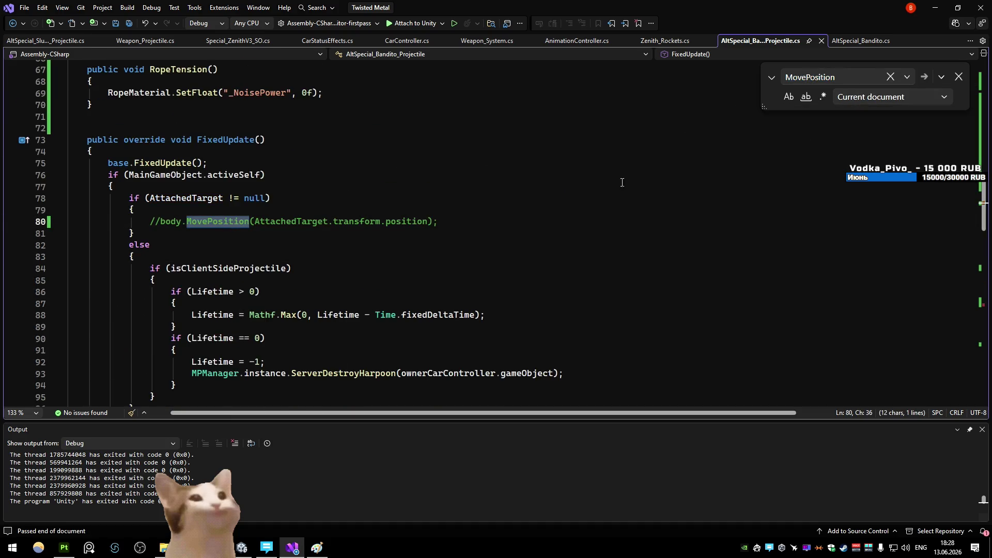
{"action": "key", "text": "Return"}
{"action": "key", "text": "Return"}
{"action": "type", "text": "position"}
{"action": "key", "text": "Return"}
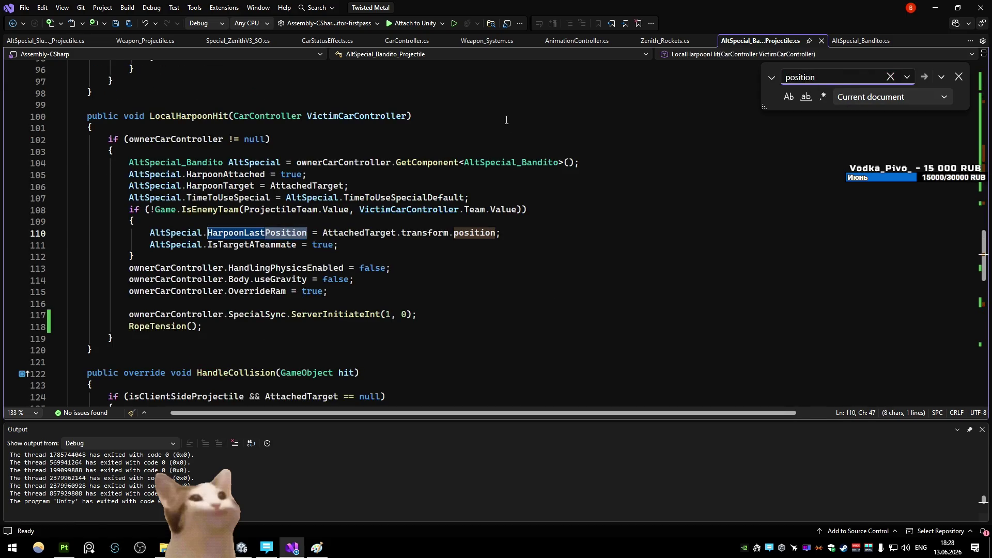
{"action": "key", "text": "Return"}
{"action": "key", "text": "Return"}
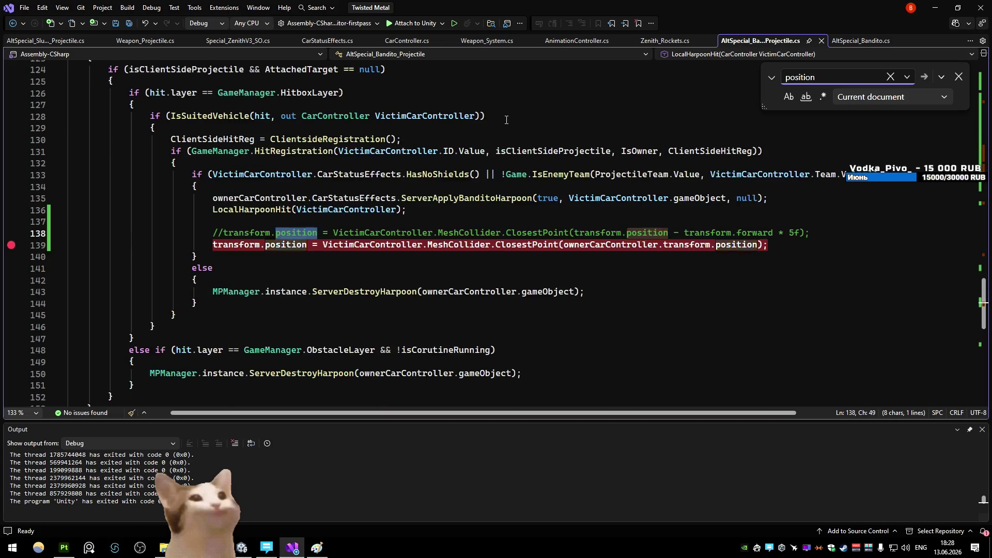
{"action": "key", "text": "Return"}
{"action": "key", "text": "Return"}
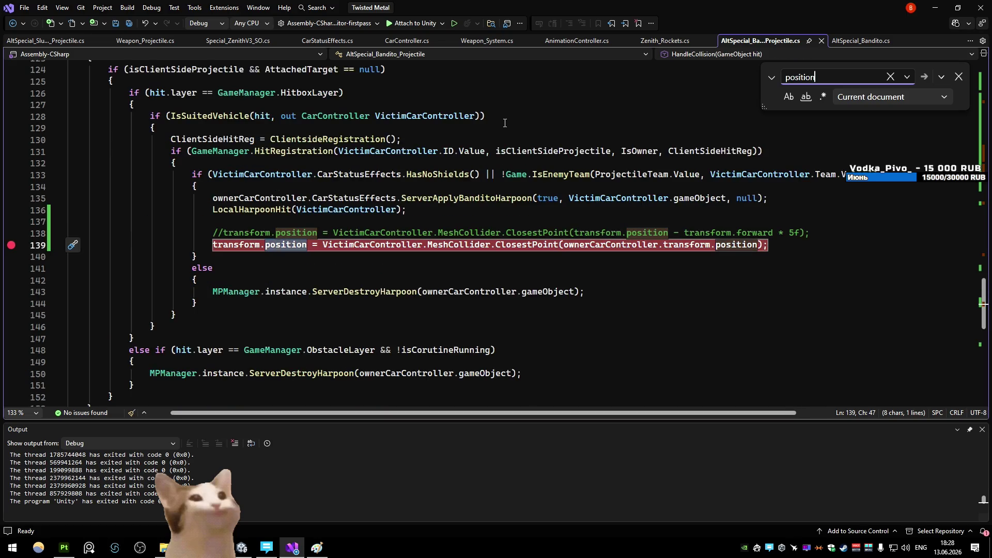
{"action": "left_click", "coordinate": [469, 198], "text": "ctrl"}
{"action": "scroll", "coordinate": [353, 173], "scroll_direction": "down", "scroll_amount": 4}
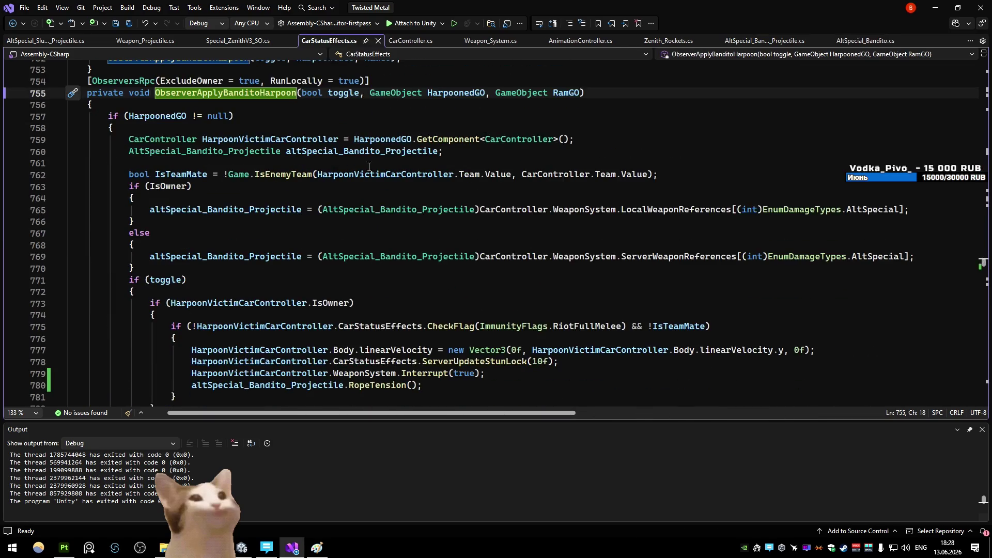
{"action": "scroll", "coordinate": [376, 149], "scroll_direction": "down", "scroll_amount": 3}
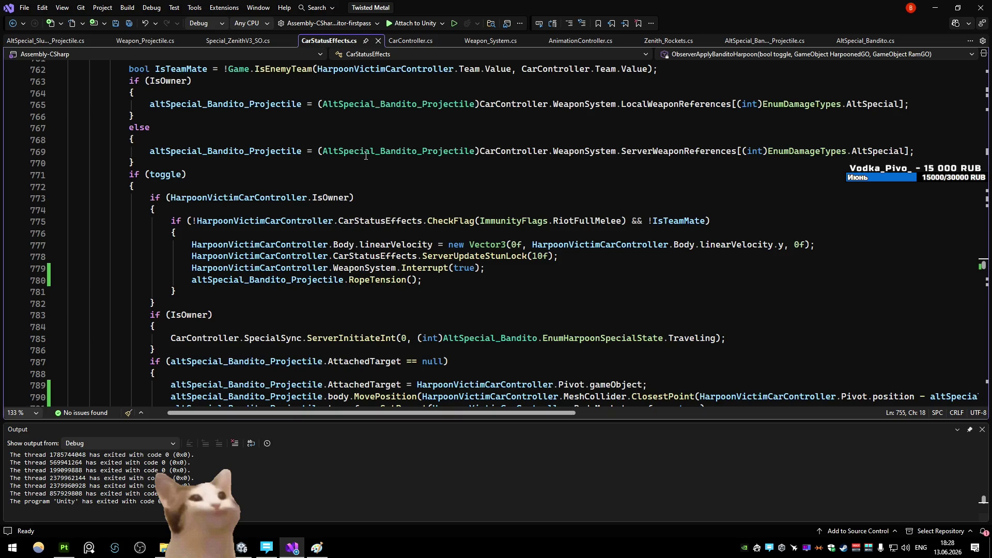
{"action": "mouse_move", "coordinate": [397, 151]}
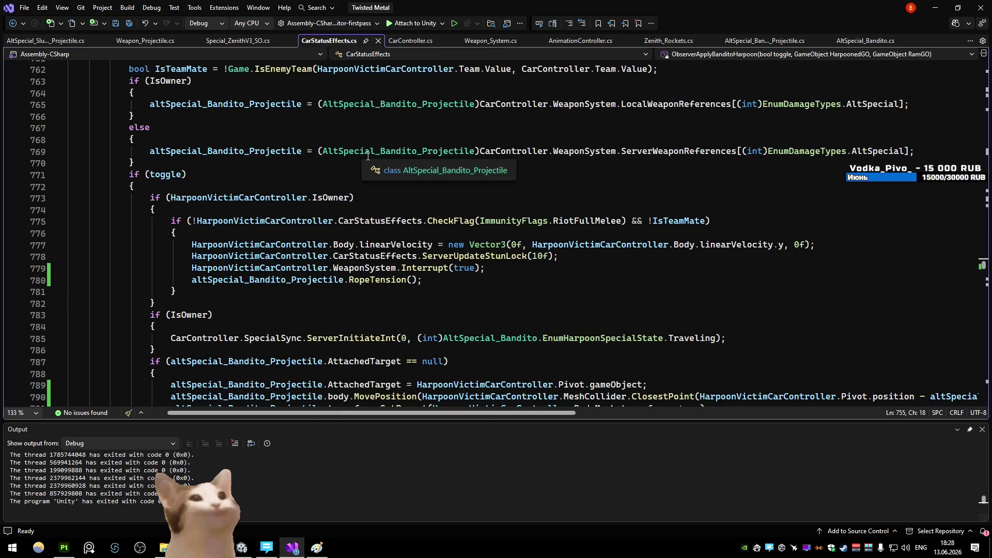
{"action": "scroll", "coordinate": [367, 155], "scroll_direction": "down", "scroll_amount": 3}
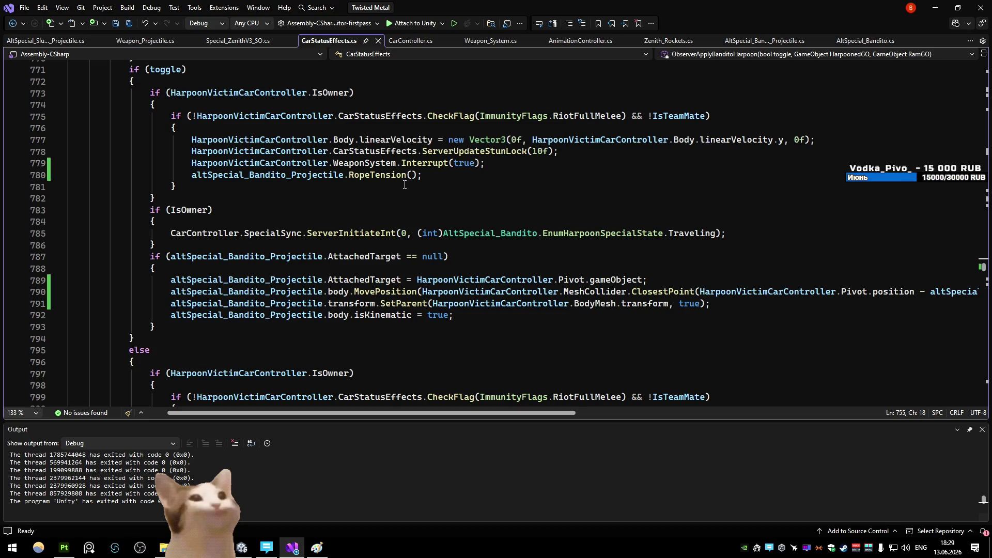
{"action": "scroll", "coordinate": [402, 187], "scroll_direction": "down", "scroll_amount": 3}
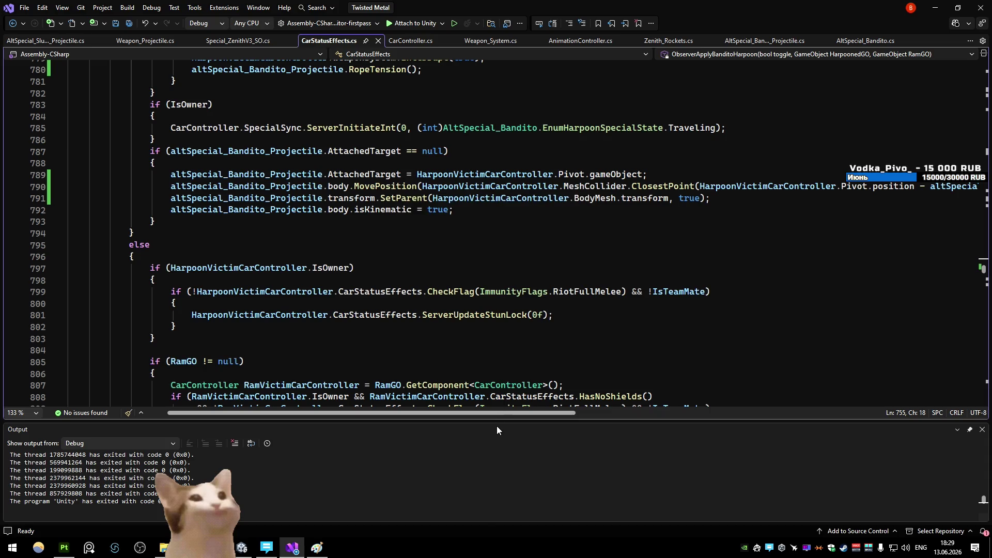
{"action": "left_click_drag", "start_coordinate": [500, 414], "coordinate": [430, 399]}
- Minimize Visual Studio after reading ObserverApplyBanditoHarpoon so Unity shows again
{"action": "left_click", "coordinate": [945, 8]}
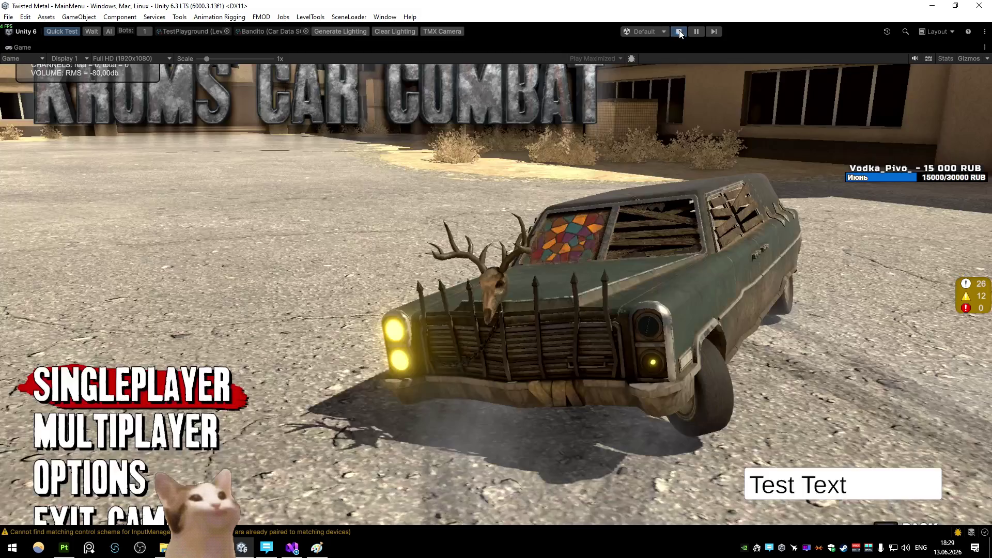
- Stop and restart the game in TestPlayground, then pause it
{"action": "left_click", "coordinate": [679, 31]}
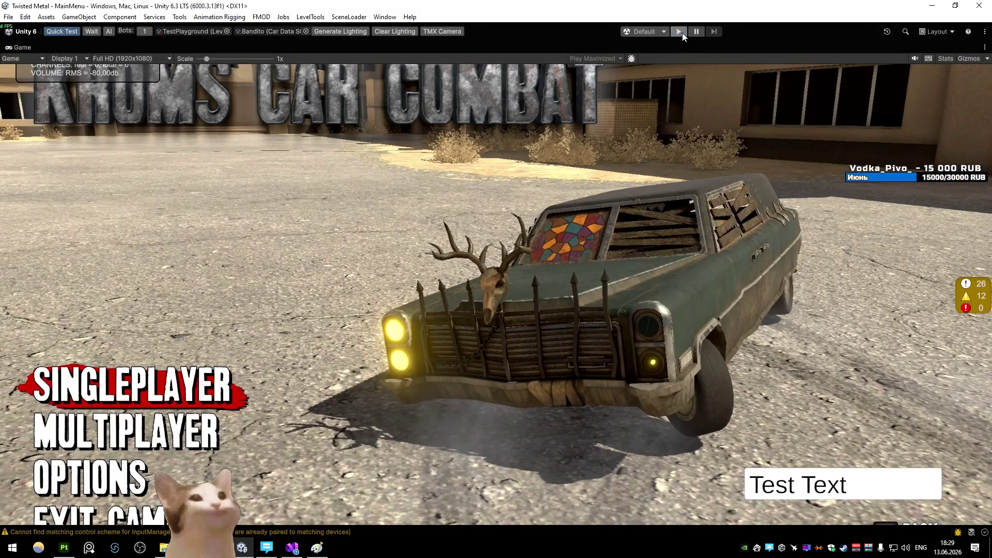
{"action": "left_click", "coordinate": [680, 33]}
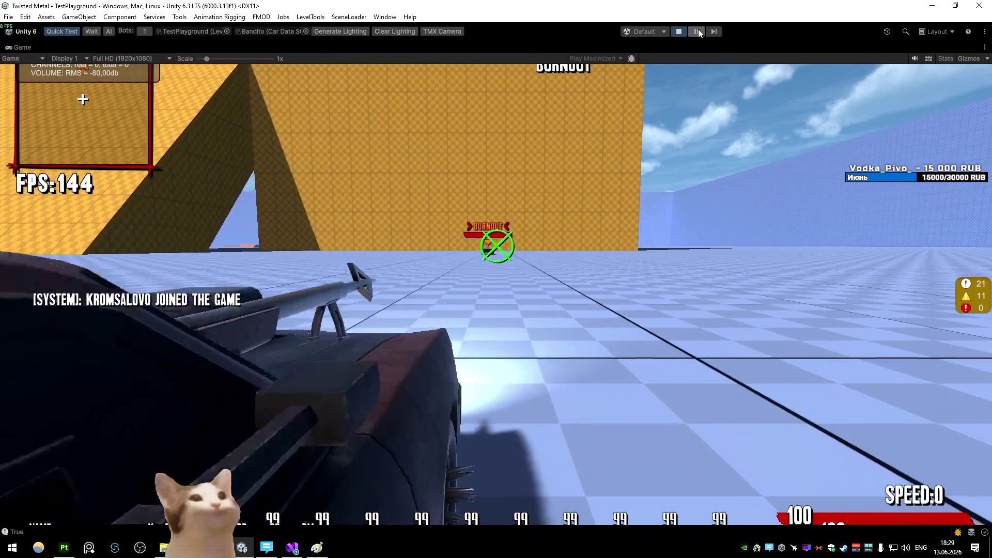
{"action": "left_click", "coordinate": [698, 30]}
- Orbit in close to the harpoon rope beside the orange car, toggle the Gizmos dropdown, then return to Visual Studio
{"action": "left_click_drag", "start_coordinate": [328, 207], "coordinate": [399, 206]}
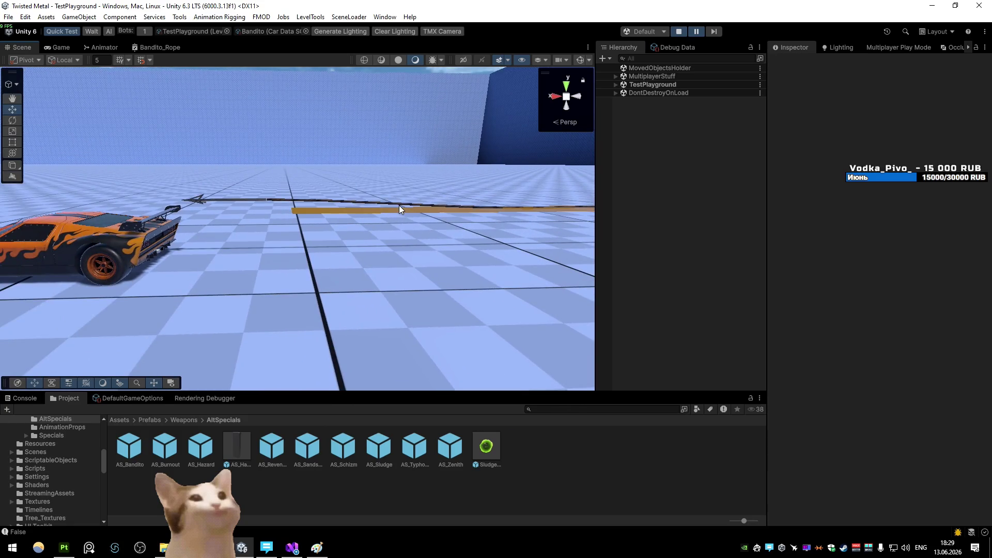
{"action": "left_click_drag", "start_coordinate": [400, 205], "coordinate": [314, 189]}
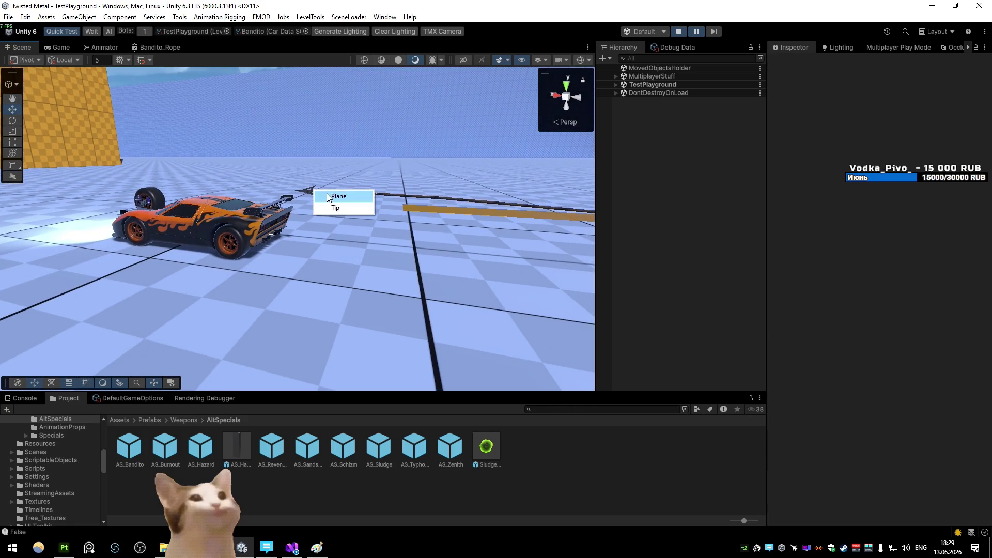
{"action": "left_click", "coordinate": [318, 193]}
{"action": "left_click", "coordinate": [589, 60]}
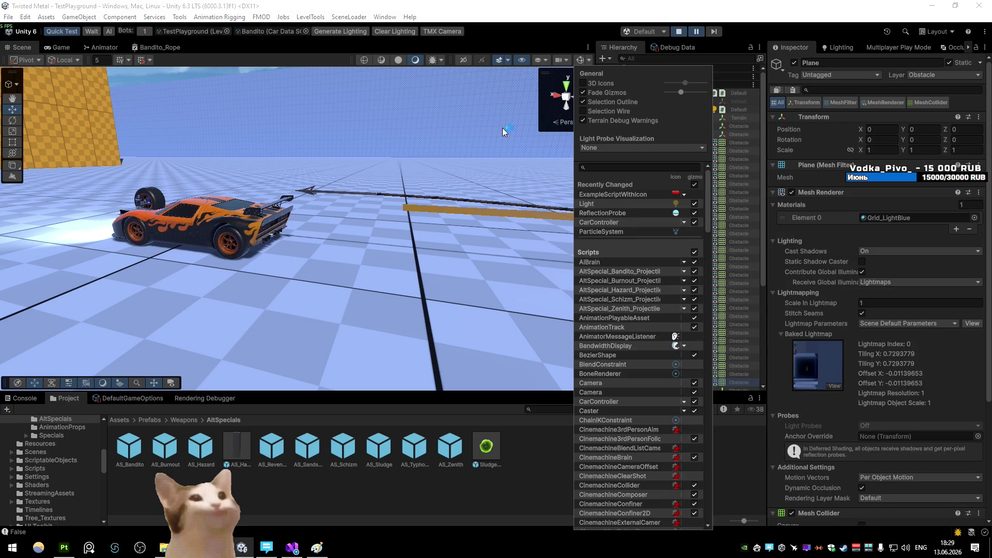
{"action": "left_click", "coordinate": [438, 53]}
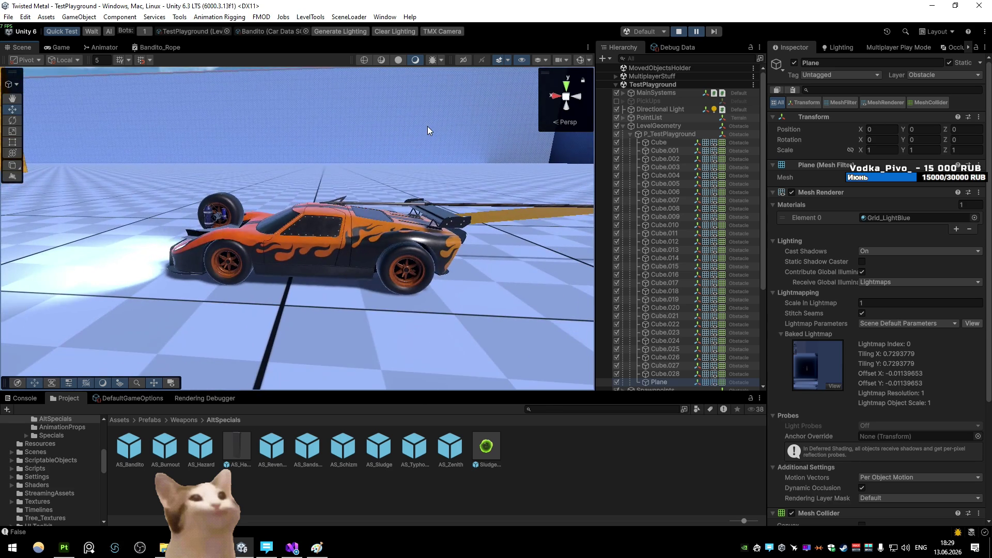
{"action": "mouse_move", "coordinate": [427, 130]}
{"action": "left_mouse_down"}
{"action": "mouse_move", "coordinate": [295, 92]}
{"action": "mouse_move", "coordinate": [397, 159]}
{"action": "left_mouse_up"}
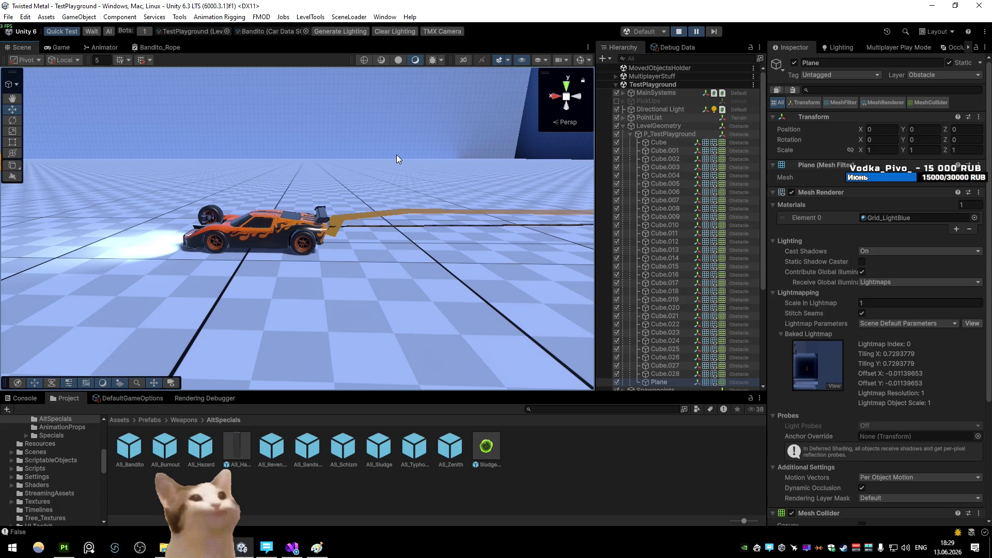
{"action": "left_click", "coordinate": [292, 548]}
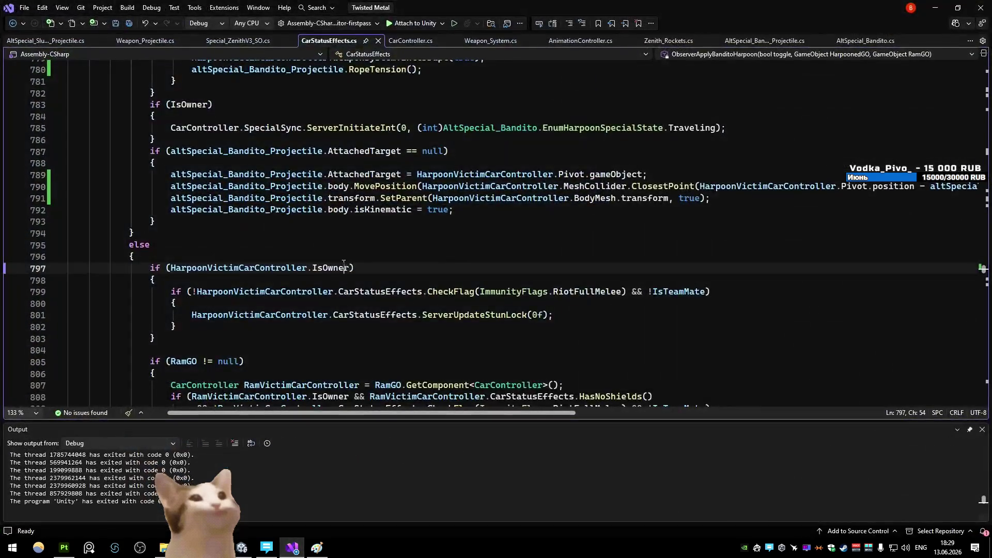
- Comment out the harpoon's MovePosition and SetParent lines in CarStatusEffects and save the script
{"action": "left_click", "coordinate": [170, 199]}
{"action": "type", "text": "//"}
{"action": "left_click", "coordinate": [170, 187]}
{"action": "type", "text": "//"}
{"action": "key", "text": "ctrl+s"}
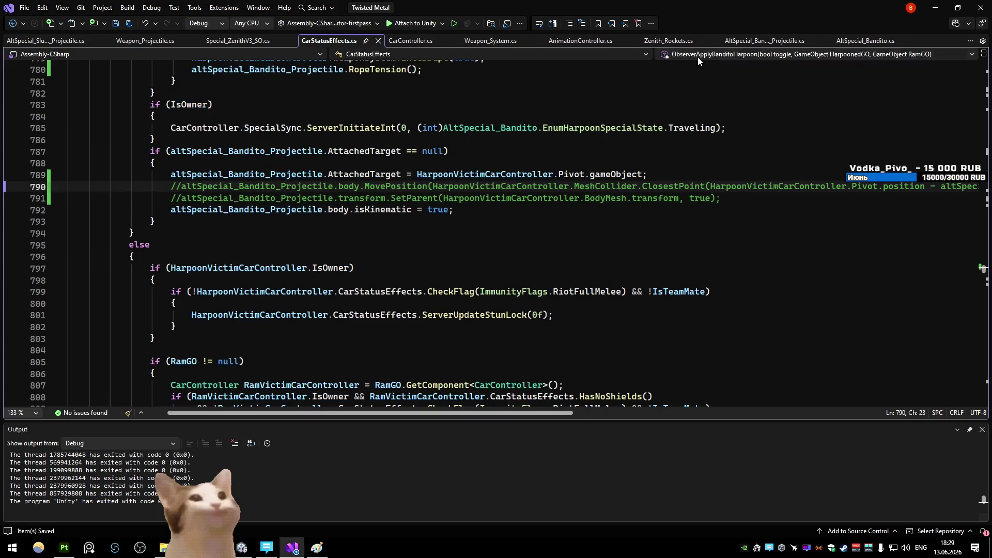
{"action": "key", "text": "alt+Tab"}
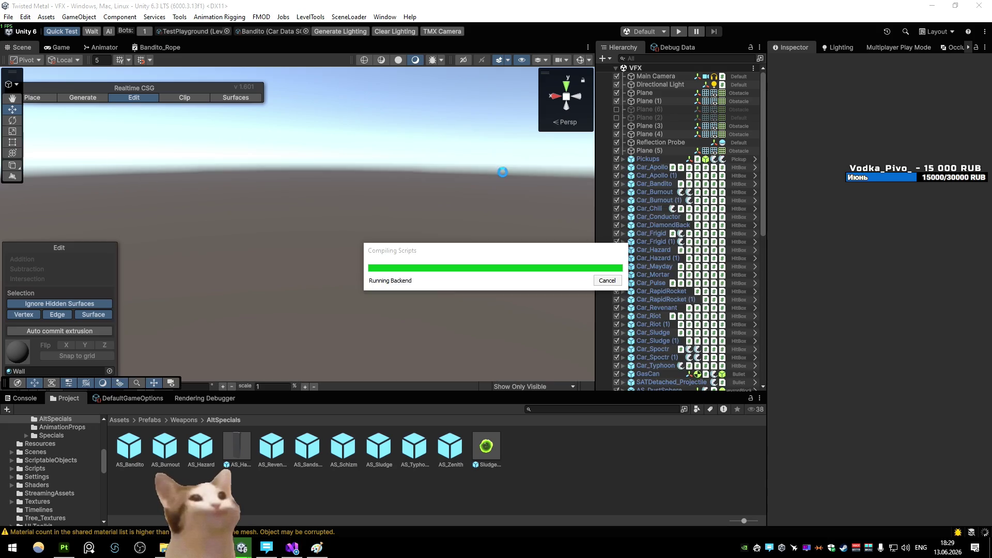
- Review the edited ObserverApplyBanditoHarpoon code, then start the test match in Unity play mode
{"action": "left_click", "coordinate": [291, 548]}
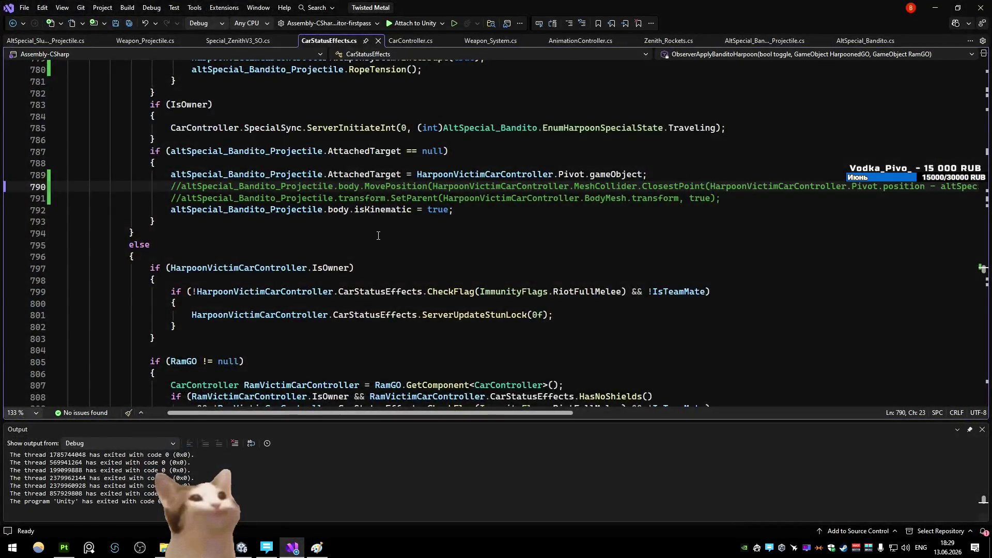
{"action": "scroll", "coordinate": [378, 235], "scroll_direction": "up", "scroll_amount": 5}
{"action": "scroll", "coordinate": [411, 158], "scroll_direction": "up", "scroll_amount": 4}
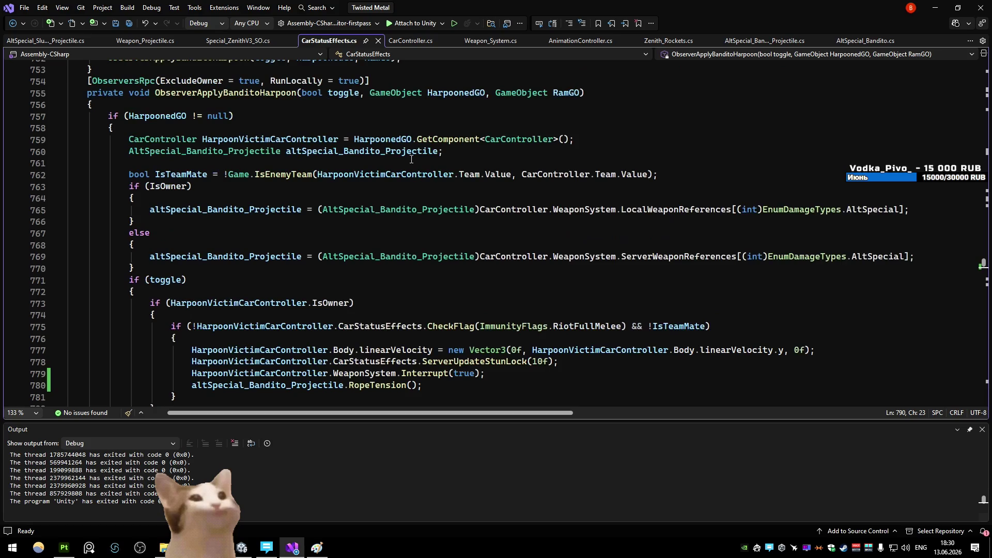
{"action": "scroll", "coordinate": [410, 158], "scroll_direction": "down", "scroll_amount": 6}
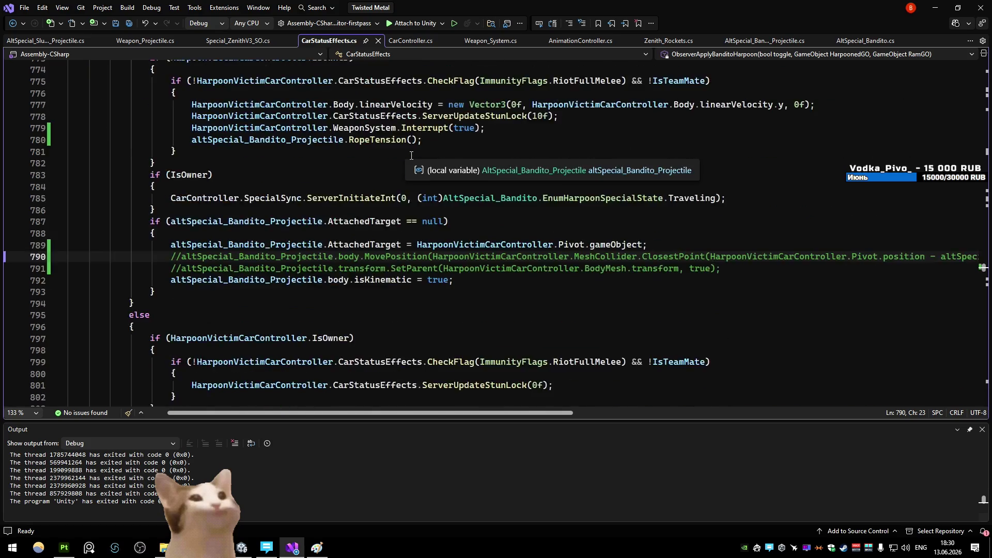
{"action": "scroll", "coordinate": [410, 157], "scroll_direction": "down", "scroll_amount": 6}
{"action": "scroll", "coordinate": [412, 156], "scroll_direction": "down", "scroll_amount": 5}
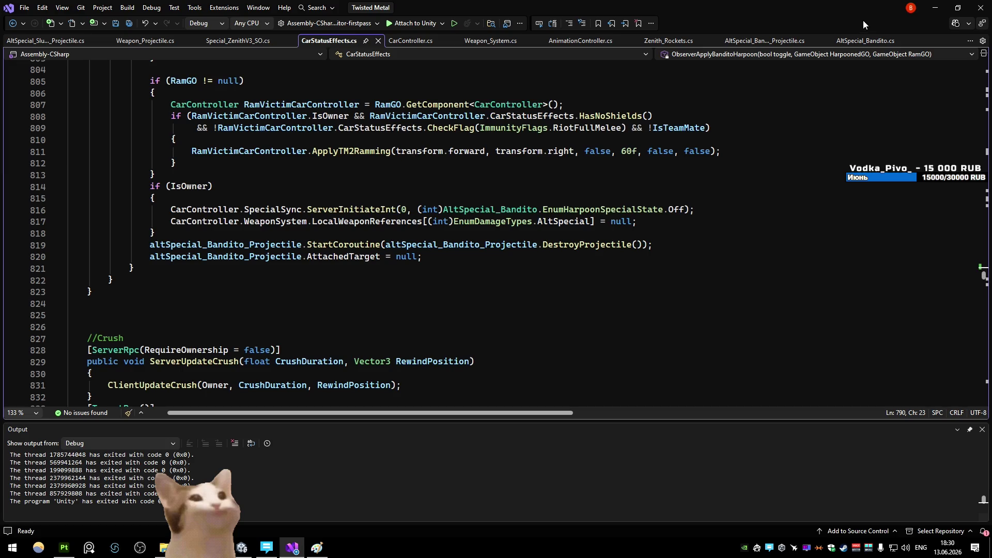
{"action": "key", "text": "alt+Tab"}
{"action": "left_click", "coordinate": [678, 31]}
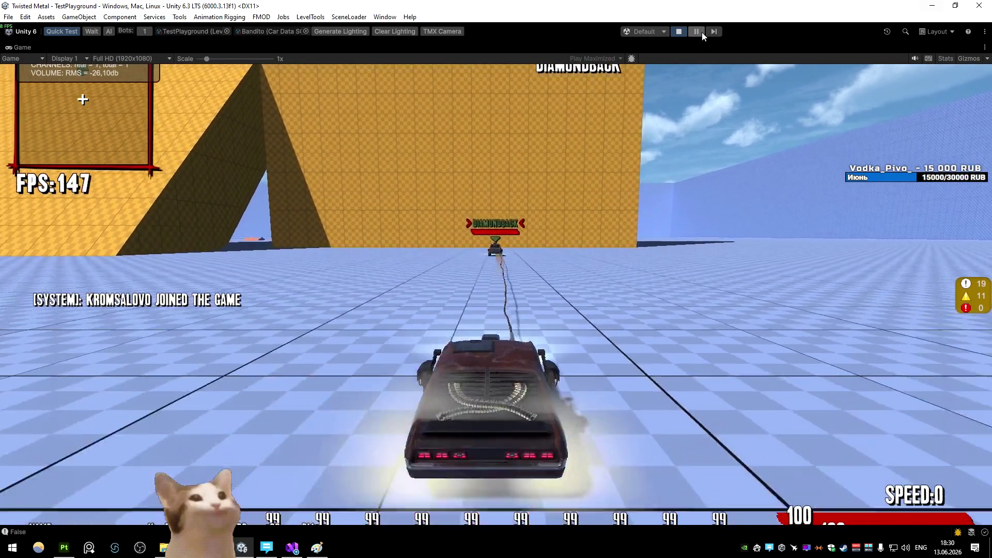
- Pause the match, orbit around the harpoon truck and advance one frame, then return to Visual Studio
{"action": "left_click", "coordinate": [695, 32]}
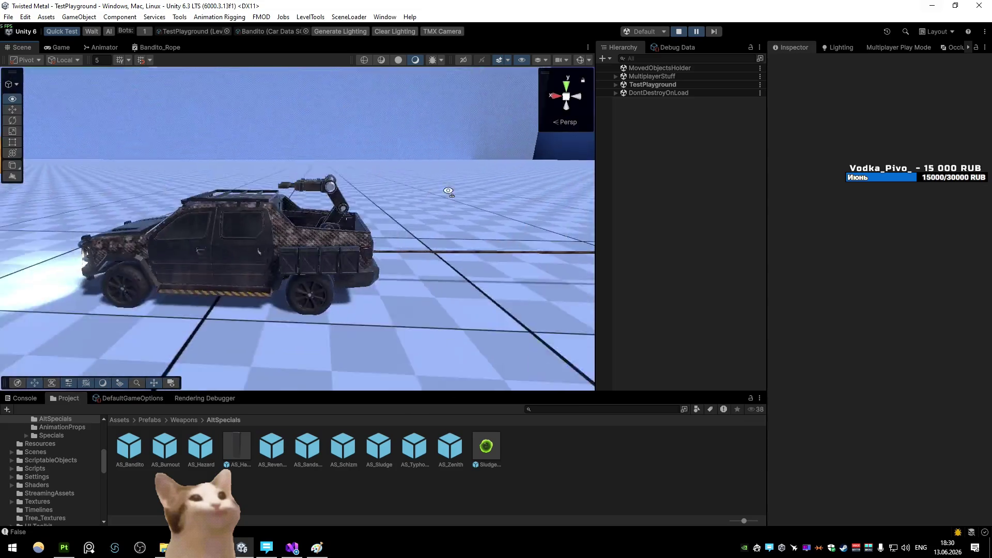
{"action": "left_click_drag", "start_coordinate": [439, 182], "coordinate": [449, 191]}
{"action": "left_click", "coordinate": [716, 33]}
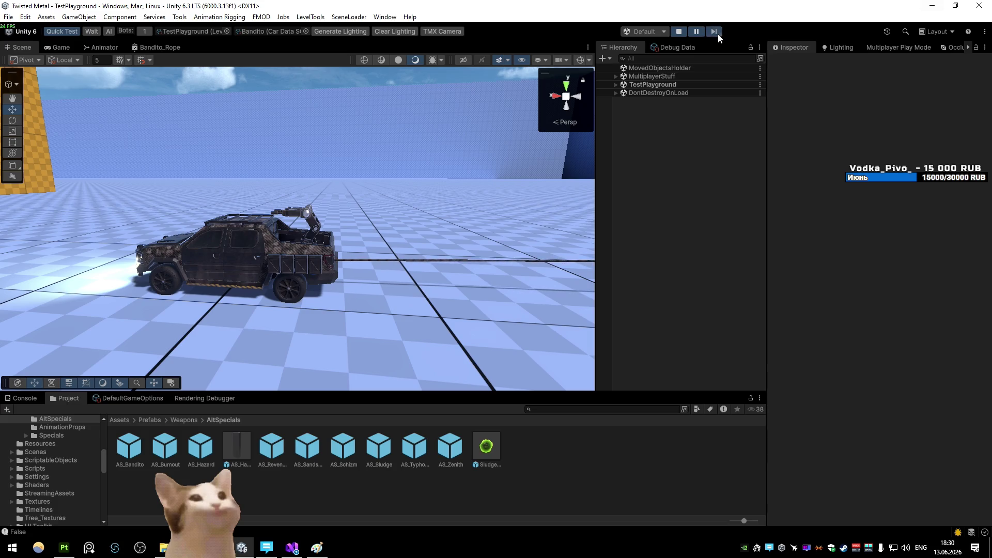
{"action": "mouse_move", "coordinate": [496, 179]}
{"action": "left_mouse_down"}
{"action": "mouse_move", "coordinate": [504, 169]}
{"action": "mouse_move", "coordinate": [332, 368]}
{"action": "left_mouse_up"}
{"action": "key", "text": "alt+Tab"}
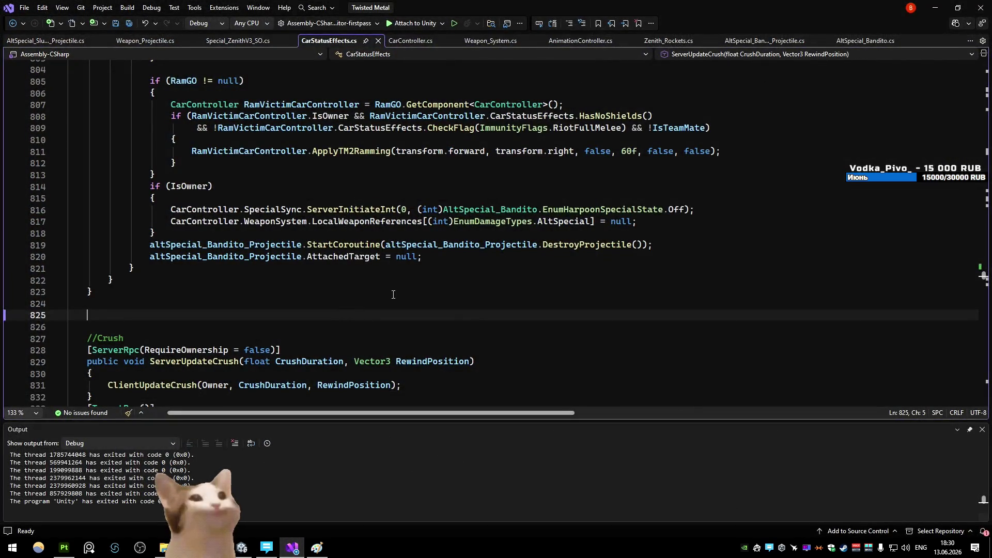
- Switch to AltSpecial_Bandito_Projectile and select the hit layer check on line 126
{"action": "left_click", "coordinate": [765, 41]}
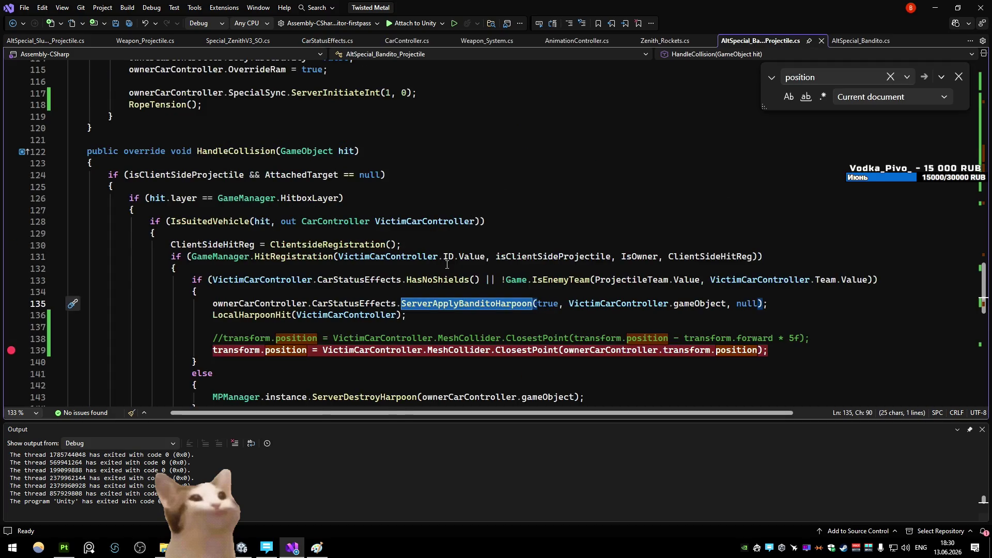
{"action": "scroll", "coordinate": [442, 256], "scroll_direction": "down", "scroll_amount": 6}
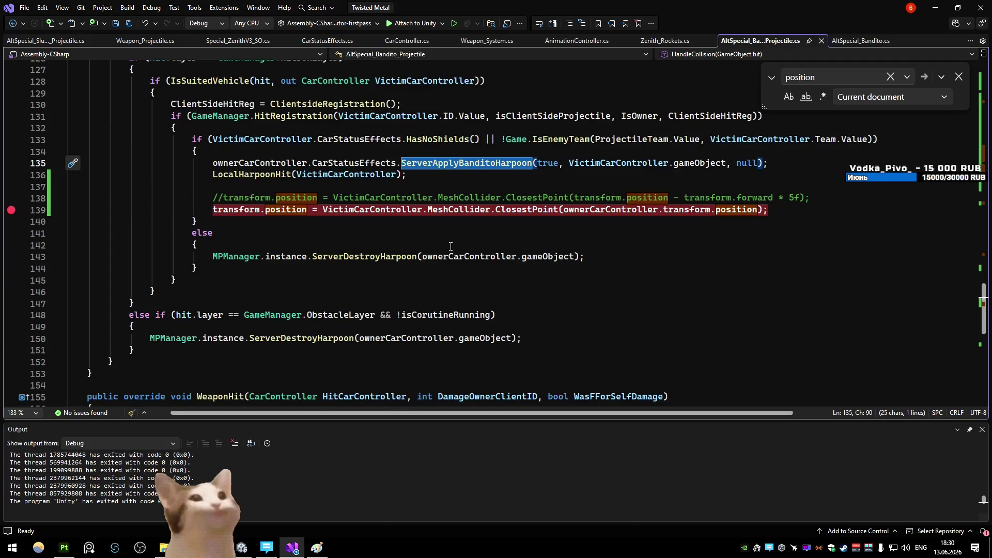
{"action": "scroll", "coordinate": [450, 246], "scroll_direction": "up", "scroll_amount": 5}
{"action": "left_click", "coordinate": [343, 163]}
{"action": "key", "text": "shift+Home"}
{"action": "key", "text": "End"}
- Set a breakpoint on line 130, attach the debugger to Unity and fire the harpoon at the enemy car
{"action": "left_click", "coordinate": [386, 210]}
{"action": "key", "text": "F9"}
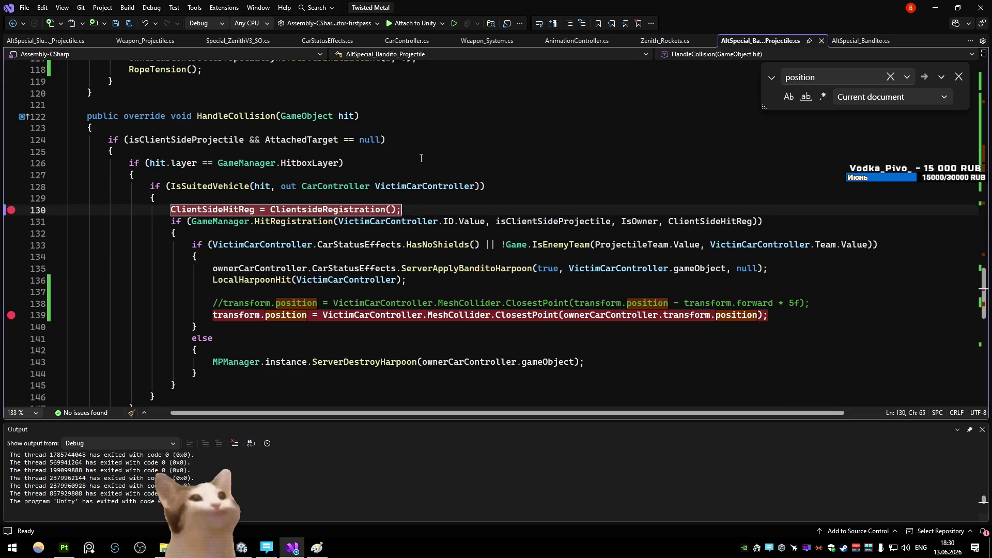
{"action": "left_click", "coordinate": [410, 24]}
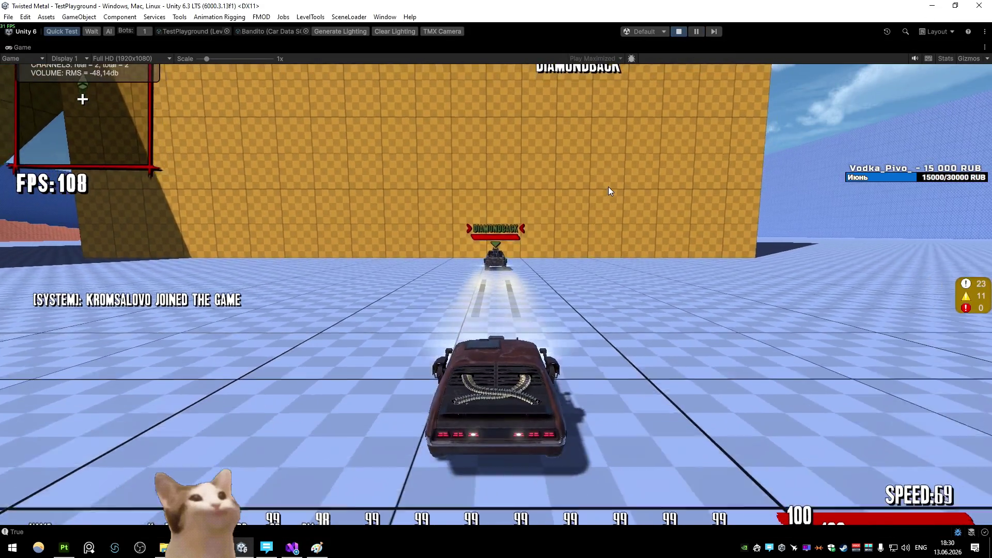
{"action": "left_click", "coordinate": [609, 186]}
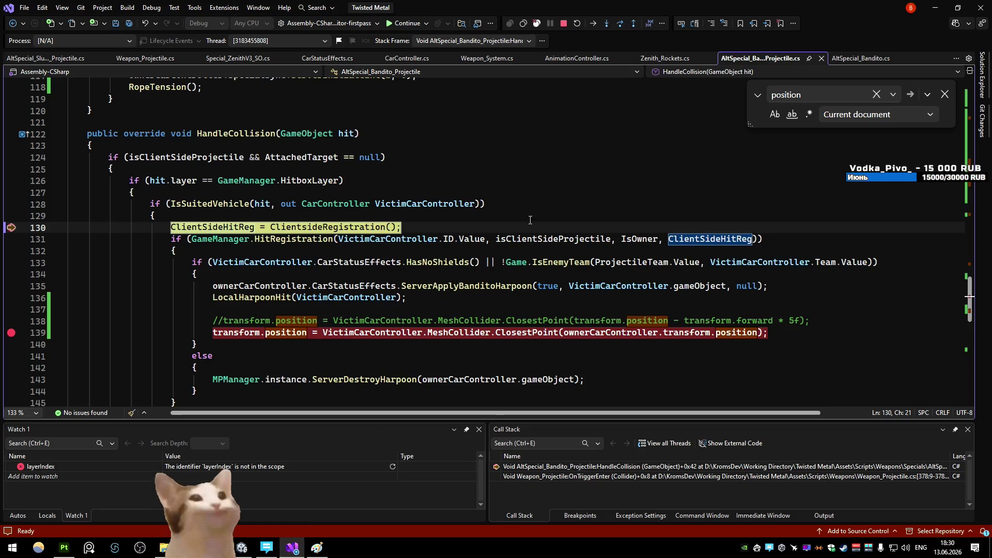
- Step to the harpoon apply call, jump into ServerApplyBanditoHarpoon, set a breakpoint on line 757 and resume
{"action": "key", "text": "F10"}
{"action": "key", "text": "F10"}
{"action": "key", "text": "F10"}
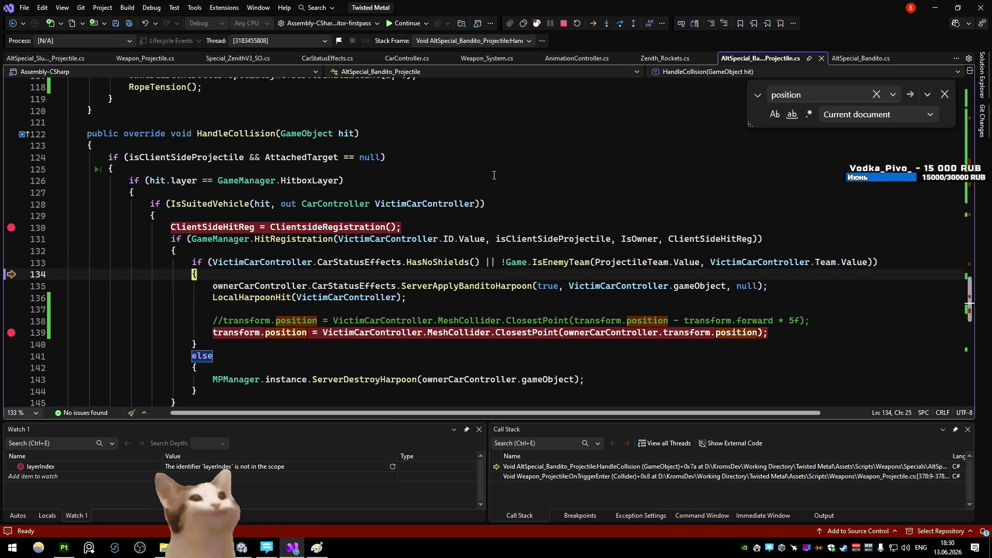
{"action": "key", "text": "F10"}
{"action": "left_click", "coordinate": [465, 286], "text": "ctrl"}
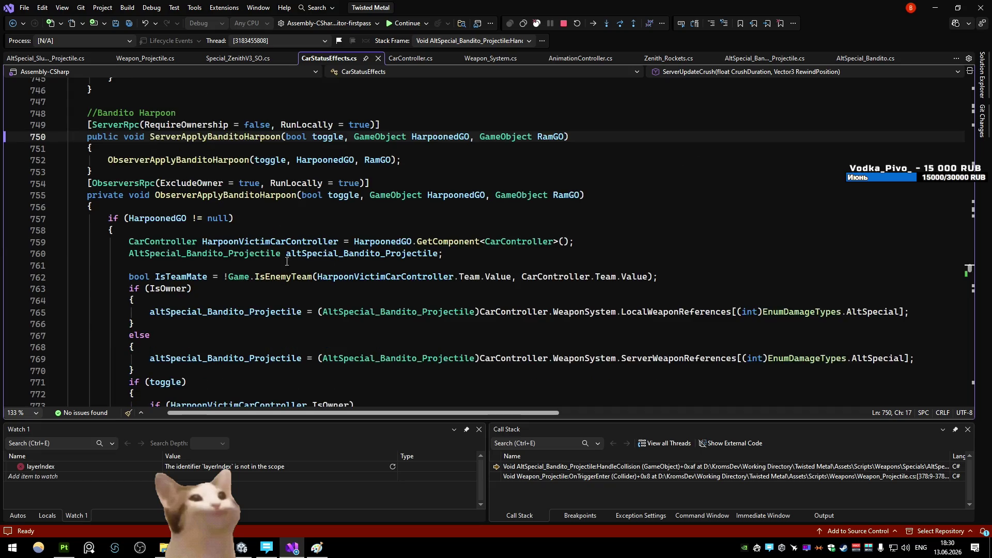
{"action": "left_click", "coordinate": [240, 218]}
{"action": "key", "text": "F9"}
{"action": "left_click", "coordinate": [403, 22]}
- Step through the victim setup, owner check, stun lock, weapon interrupt and rope tension calls
{"action": "key", "text": "F10"}
{"action": "key", "text": "F10"}
{"action": "key", "text": "F10"}
{"action": "scroll", "coordinate": [409, 152], "scroll_direction": "down", "scroll_amount": 3}
{"action": "key", "text": "F10"}
{"action": "key", "text": "F10"}
{"action": "key", "text": "F10"}
{"action": "key", "text": "F10"}
{"action": "key", "text": "F10"}
{"action": "key", "text": "F10"}
{"action": "scroll", "coordinate": [412, 147], "scroll_direction": "down", "scroll_amount": 1}
{"action": "scroll", "coordinate": [412, 148], "scroll_direction": "down", "scroll_amount": 2}
{"action": "key", "text": "F10"}
{"action": "key", "text": "F10"}
{"action": "key", "text": "F10"}
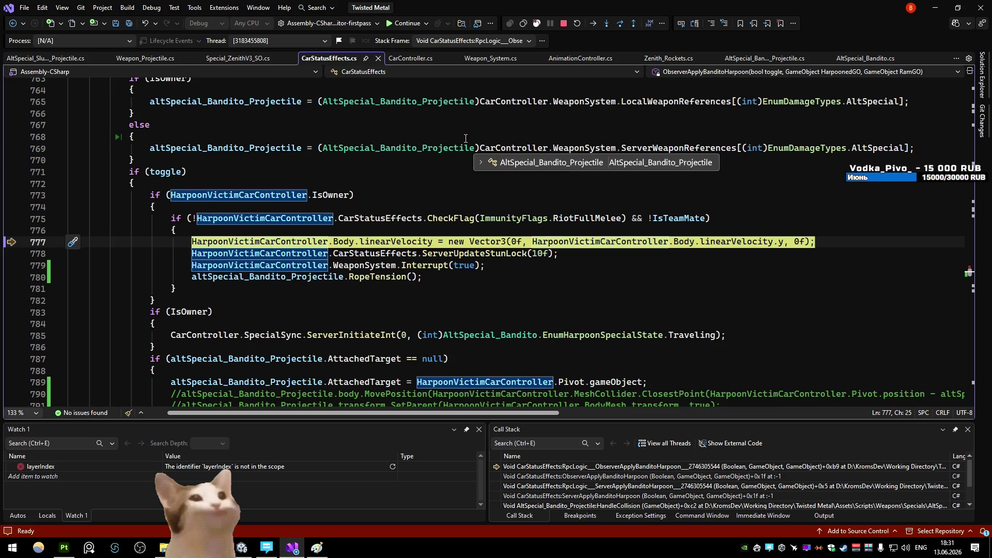
{"action": "key", "text": "F10"}
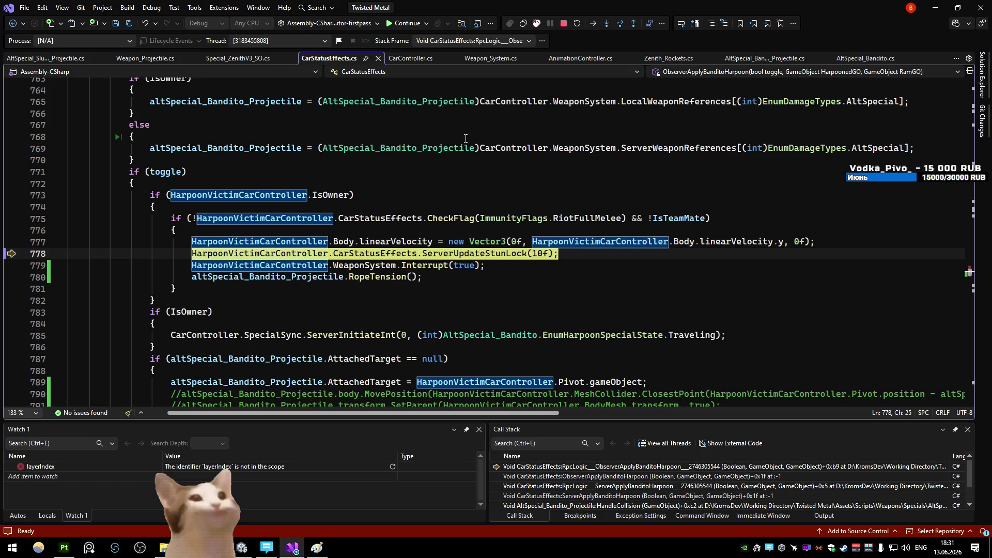
{"action": "key", "text": "F10"}
{"action": "key", "text": "F10"}
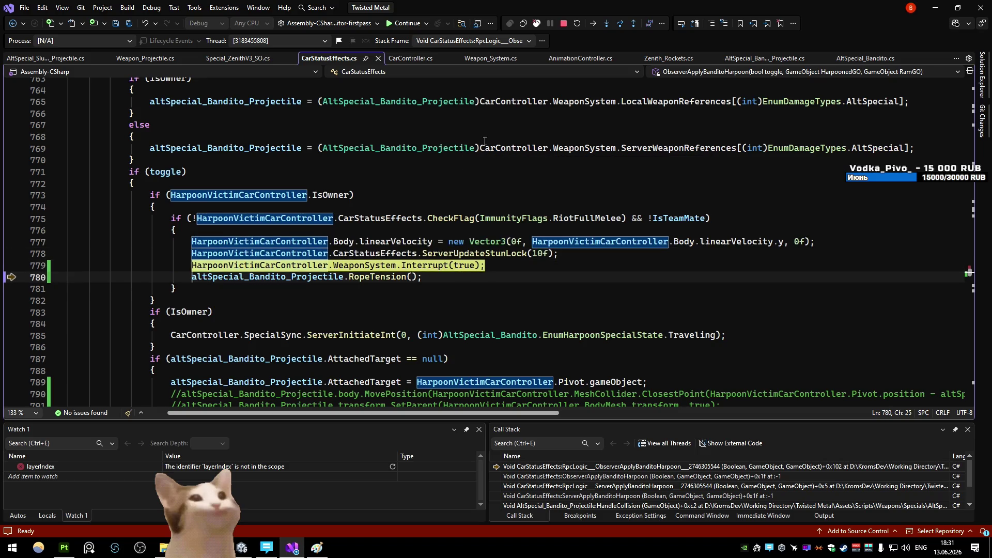
{"action": "key", "text": "F10"}
{"action": "key", "text": "F10"}
{"action": "key", "text": "F10"}
{"action": "key", "text": "F10"}
{"action": "key", "text": "F10"}
- Step through the attached-target check and assignment to the end of ObserverApplyBanditoHarpoon
{"action": "key", "text": "F10"}
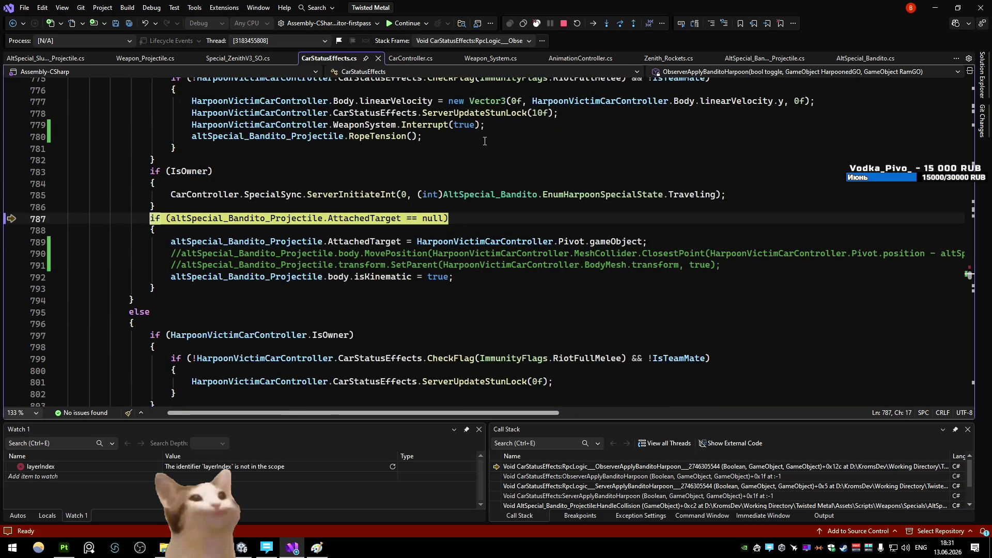
{"action": "key", "text": "F10"}
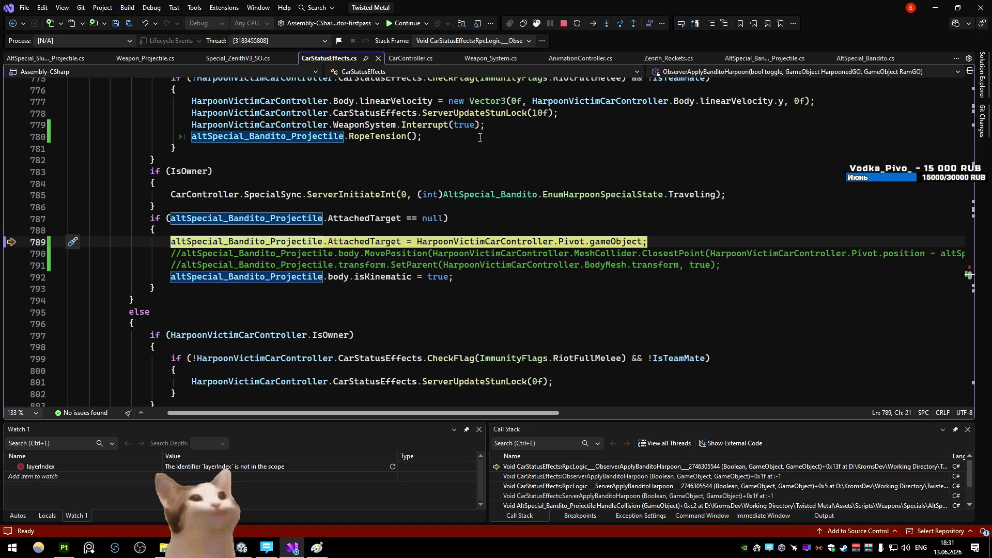
{"action": "key", "text": "F10"}
{"action": "key", "text": "F10"}
{"action": "key", "text": "F10"}
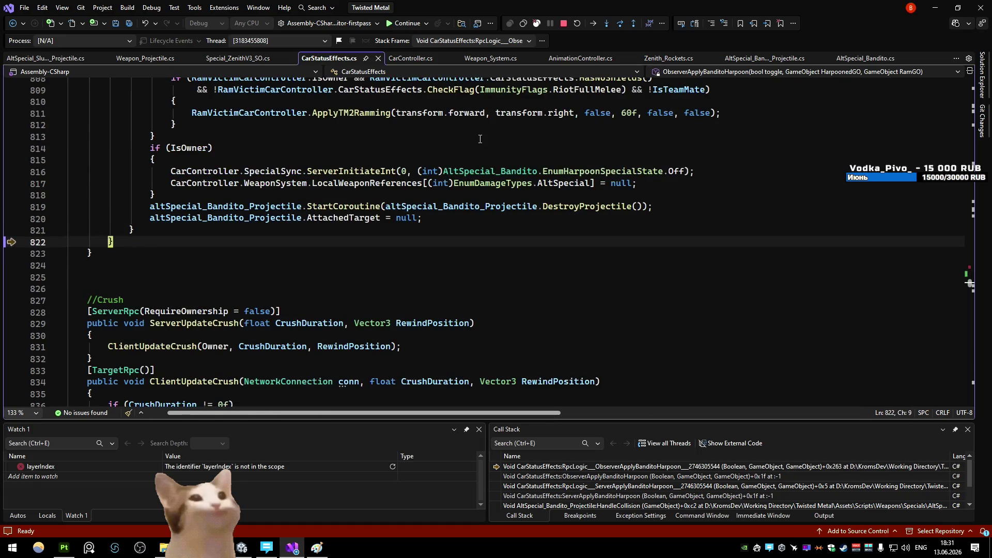
{"action": "key", "text": "F10"}
{"action": "key", "text": "F10"}
{"action": "key", "text": "F10"}
- Step out to HandleCollision and into LocalHarpoonHit through its state assignments, teammate check and owner settings
{"action": "key", "text": "F10"}
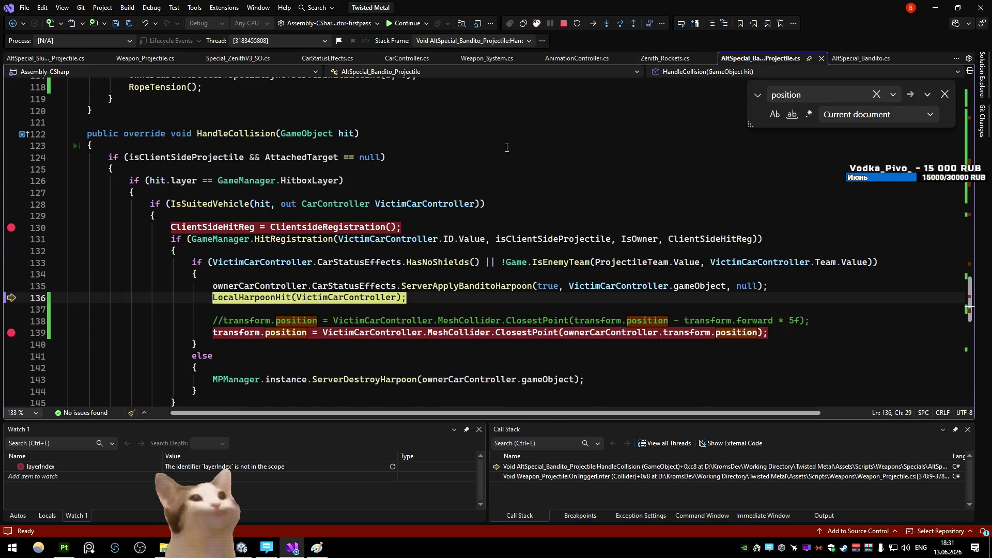
{"action": "key", "text": "F11"}
{"action": "key", "text": "F10"}
{"action": "key", "text": "F10"}
{"action": "key", "text": "F10"}
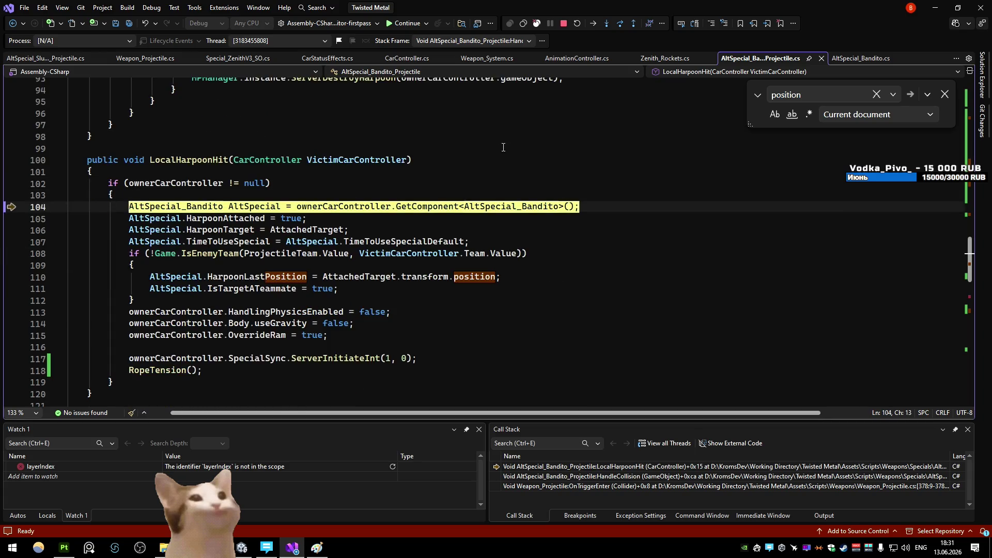
{"action": "key", "text": "F10"}
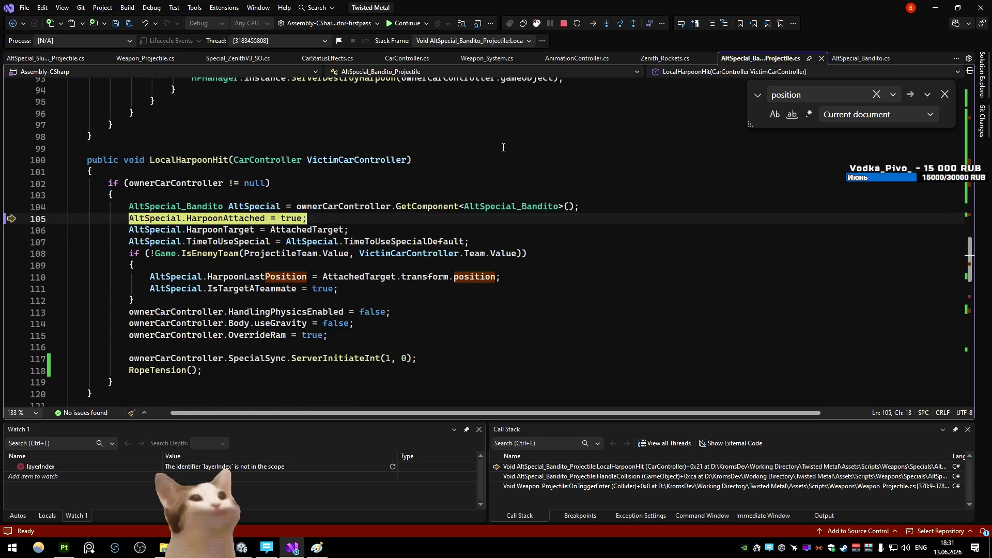
{"action": "key", "text": "F10"}
{"action": "key", "text": "F10"}
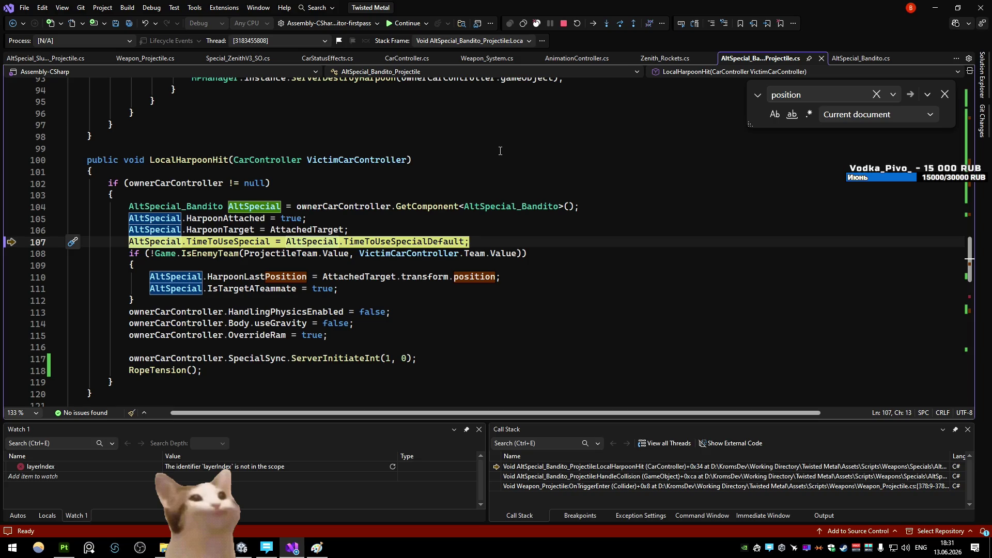
{"action": "key", "text": "F10"}
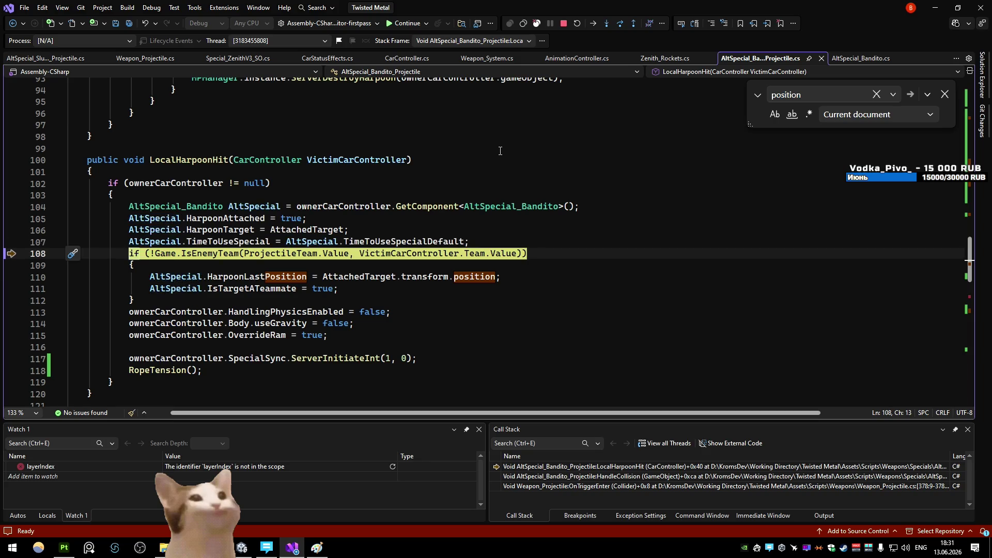
{"action": "key", "text": "F10"}
{"action": "key", "text": "F10"}
{"action": "key", "text": "F10"}
{"action": "key", "text": "F10"}
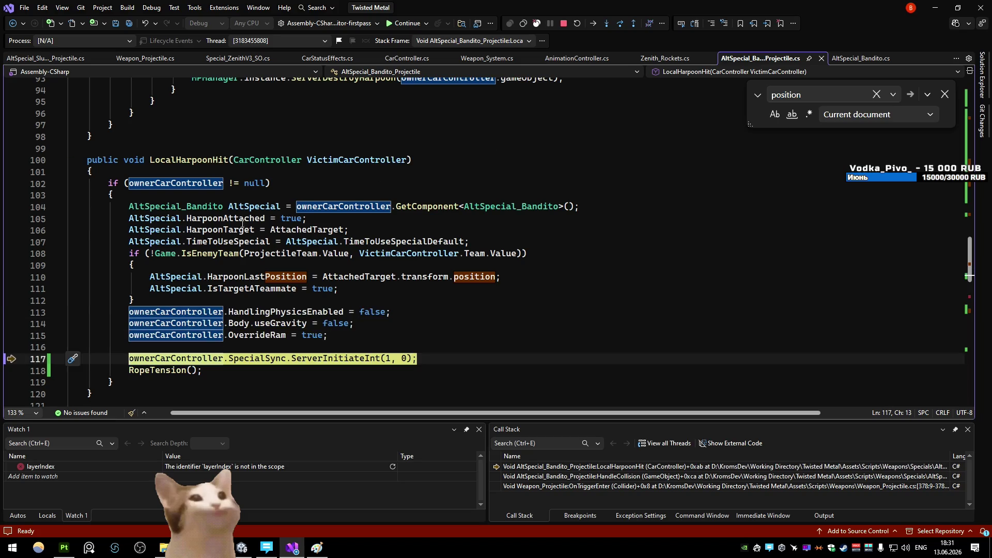
- Search the projectile script for HarpoonTarget from line 106, finding no further occurrences
{"action": "double_click", "coordinate": [234, 230]}
{"action": "key", "text": "ctrl+f"}
{"action": "key", "text": "Return"}
{"action": "key", "text": "Return"}
{"action": "key", "text": "Return"}
{"action": "key", "text": "Return"}
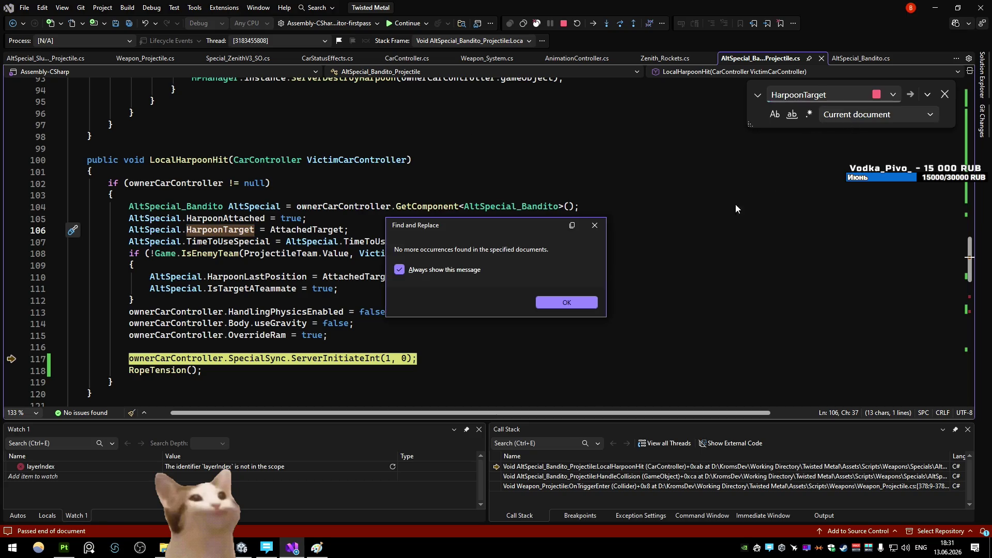
{"action": "key", "text": "Return"}
{"action": "left_click", "coordinate": [840, 117]}
{"action": "left_click", "coordinate": [842, 200]}
{"action": "key", "text": "Return"}
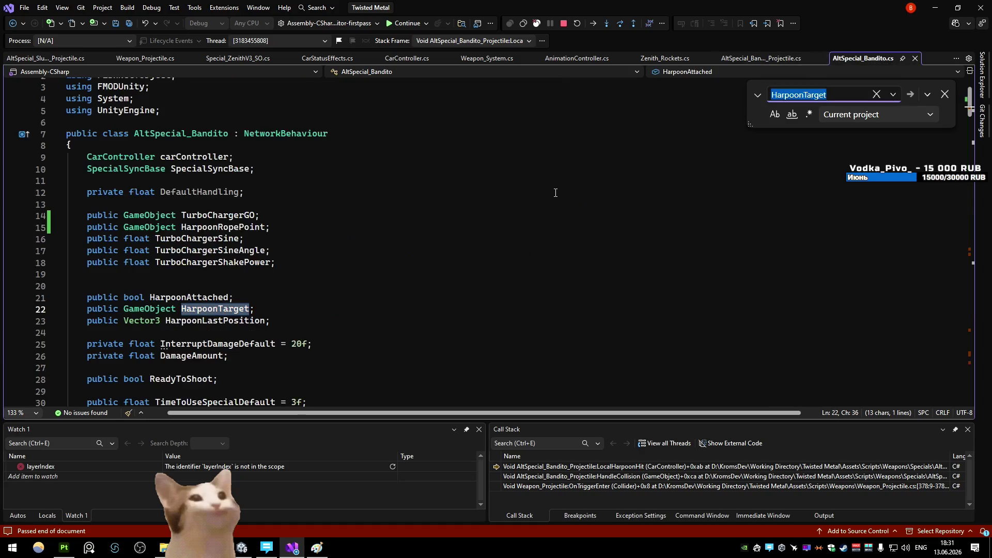
{"action": "key", "text": "Return"}
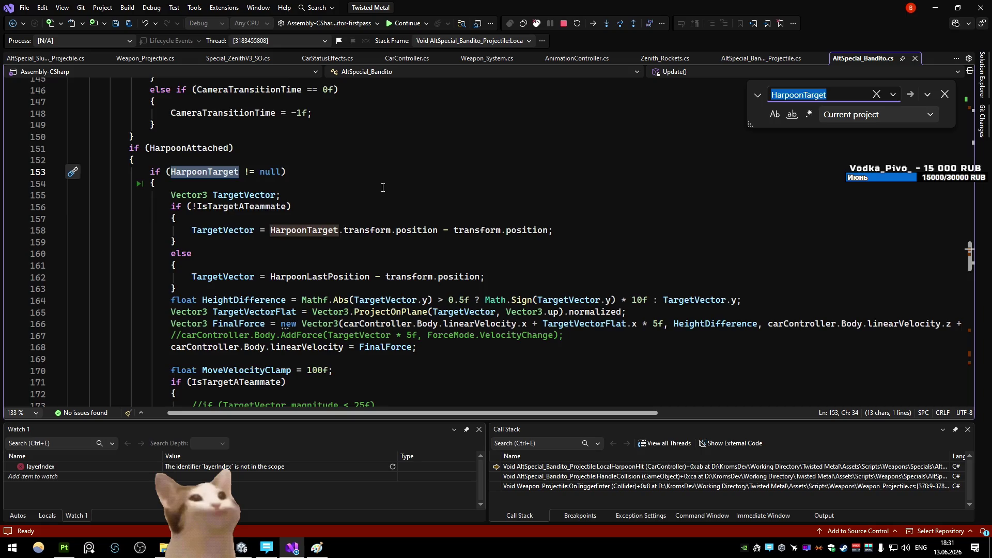
{"action": "scroll", "coordinate": [383, 187], "scroll_direction": "up", "scroll_amount": 2}
{"action": "scroll", "coordinate": [383, 205], "scroll_direction": "down", "scroll_amount": 2}
{"action": "scroll", "coordinate": [392, 195], "scroll_direction": "down", "scroll_amount": 1}
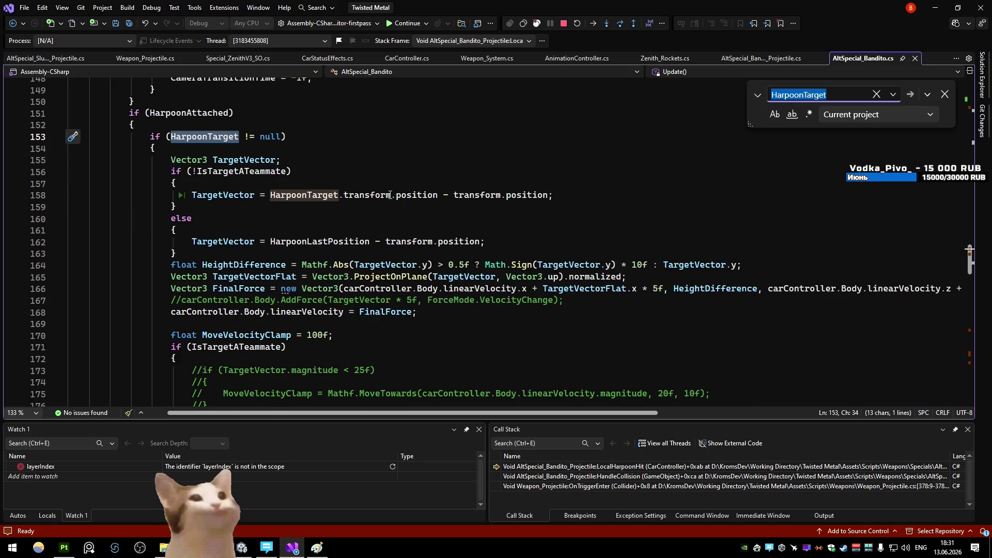
{"action": "key", "text": "Return"}
{"action": "key", "text": "Return"}
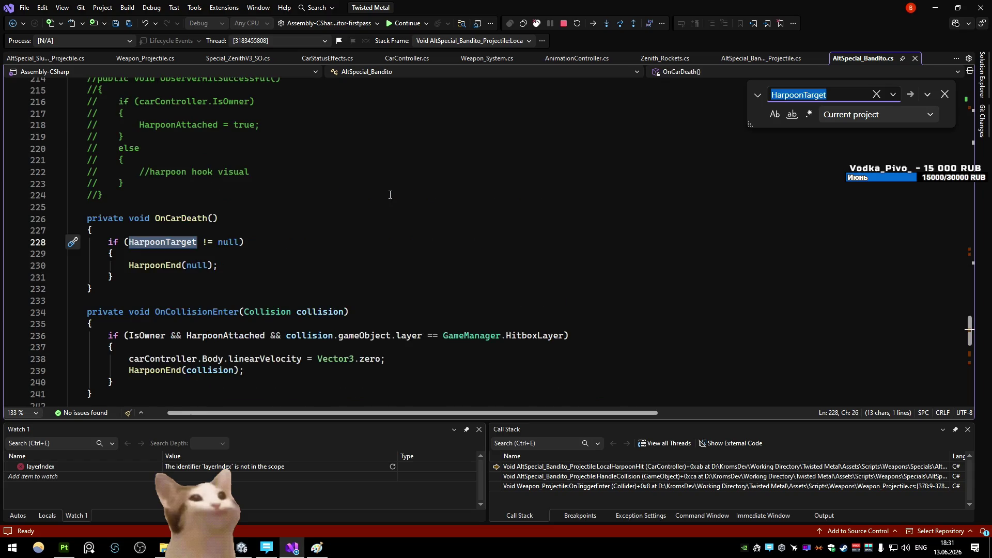
{"action": "key", "text": "Return"}
{"action": "key", "text": "Return"}
{"action": "key", "text": "Return"}
{"action": "key", "text": "Return"}
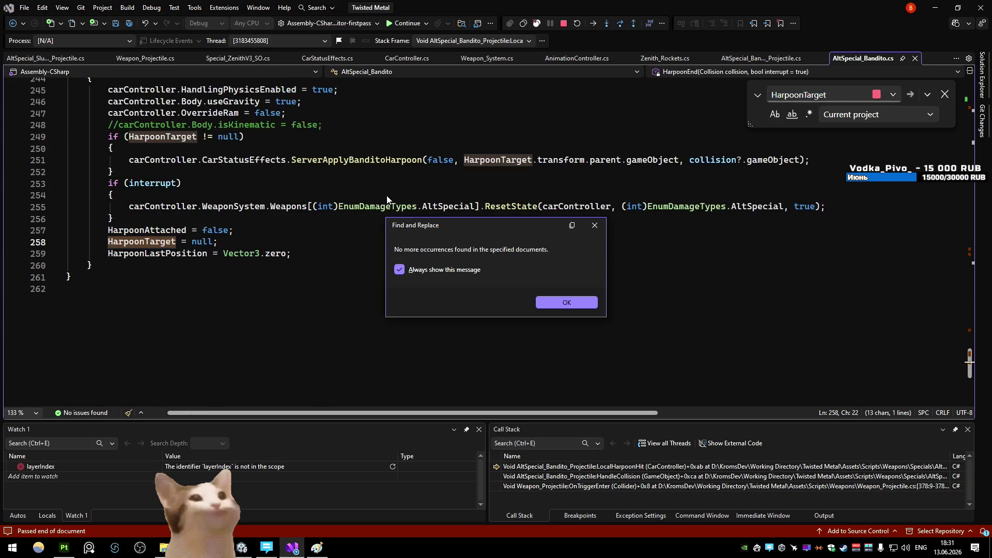
{"action": "left_click", "coordinate": [567, 303]}
{"action": "key", "text": "Return"}
{"action": "key", "text": "Return"}
{"action": "key", "text": "Return"}
{"action": "key", "text": "Return"}
{"action": "key", "text": "Return"}
{"action": "key", "text": "Return"}
{"action": "key", "text": "Return"}
{"action": "key", "text": "Return"}
{"action": "key", "text": "Return"}
{"action": "key", "text": "Return"}
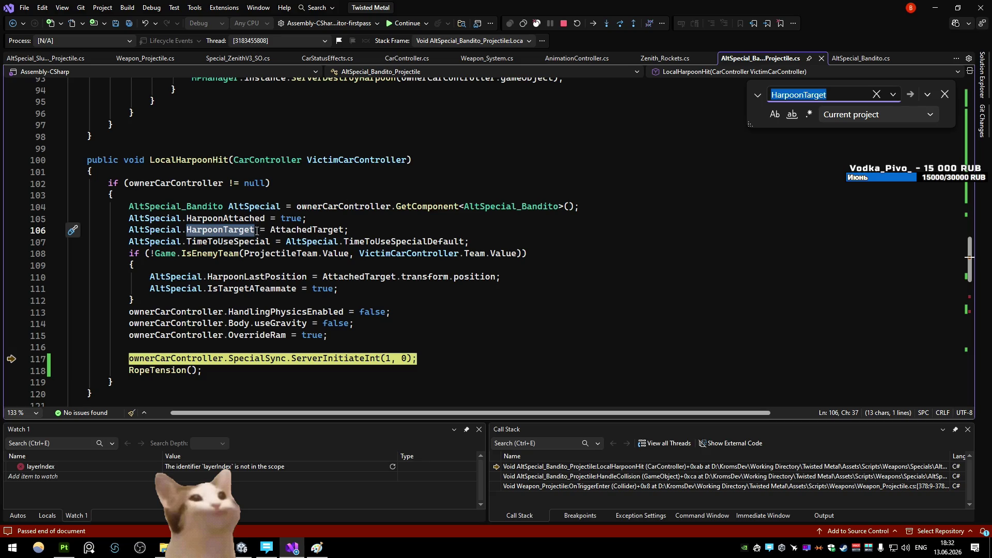
- Search for HarpoonAttached and step through its matches until the 'No more occurrences' message
{"action": "double_click", "coordinate": [232, 218]}
{"action": "key", "text": "ctrl+f"}
{"action": "key", "text": "Return"}
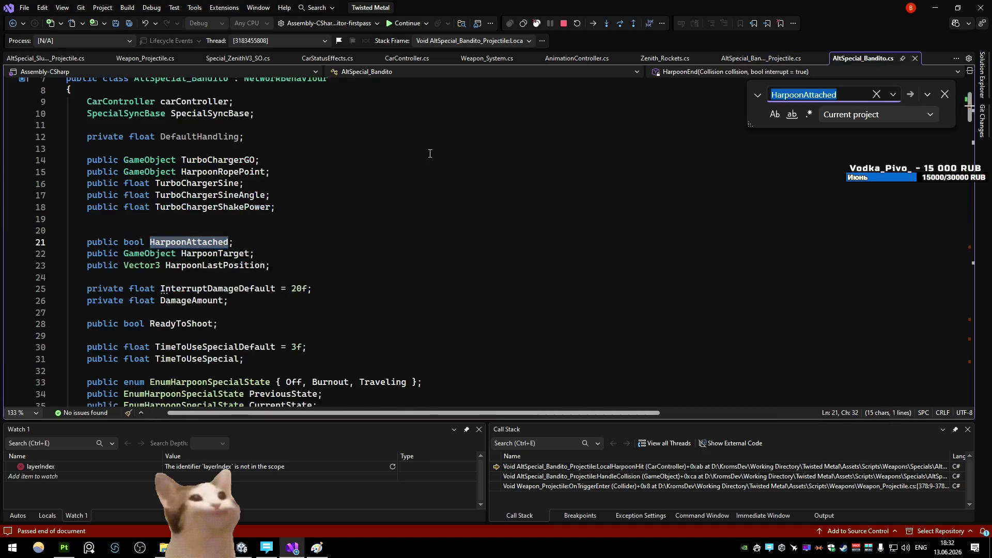
{"action": "key", "text": "Return"}
{"action": "key", "text": "Return"}
{"action": "key", "text": "Return"}
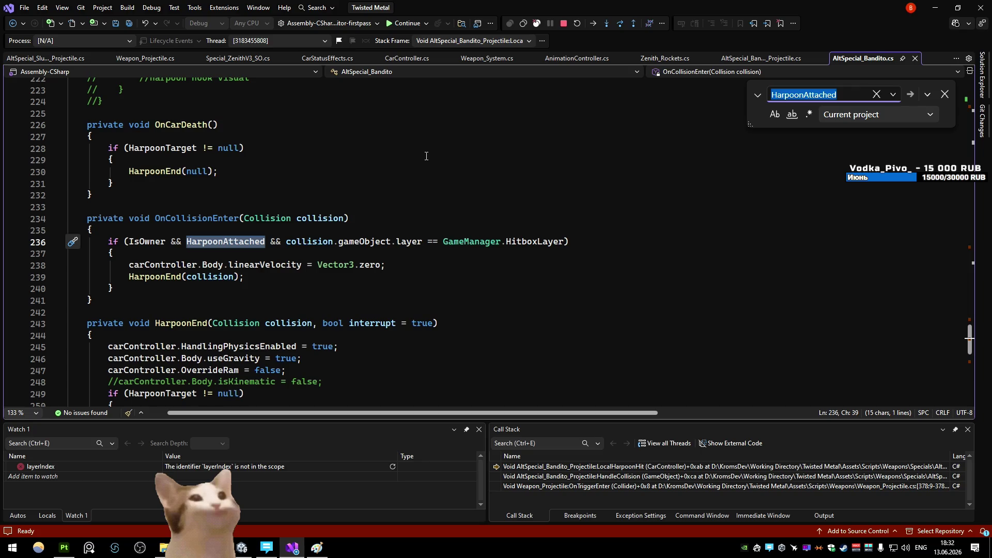
{"action": "key", "text": "Return"}
{"action": "key", "text": "Return"}
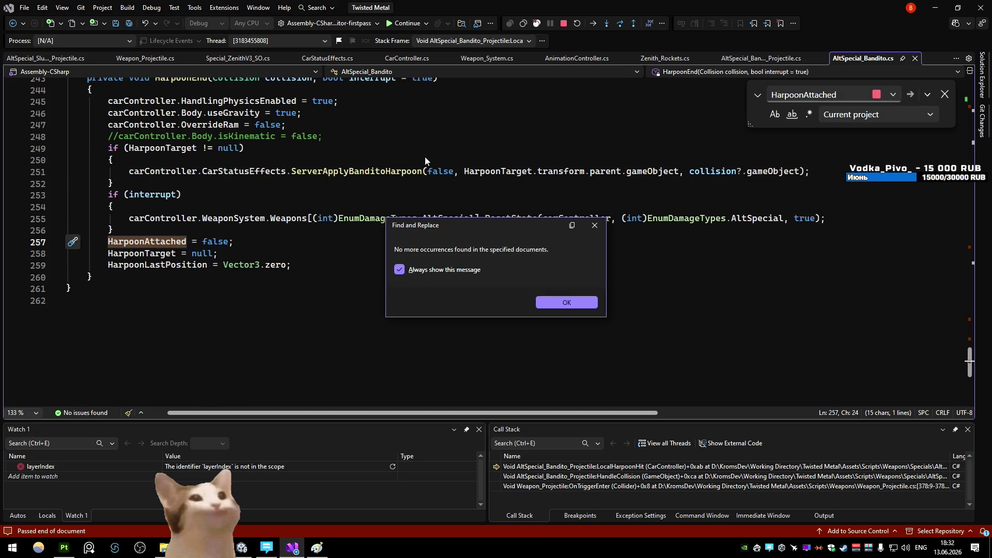
{"action": "left_click", "coordinate": [586, 307]}
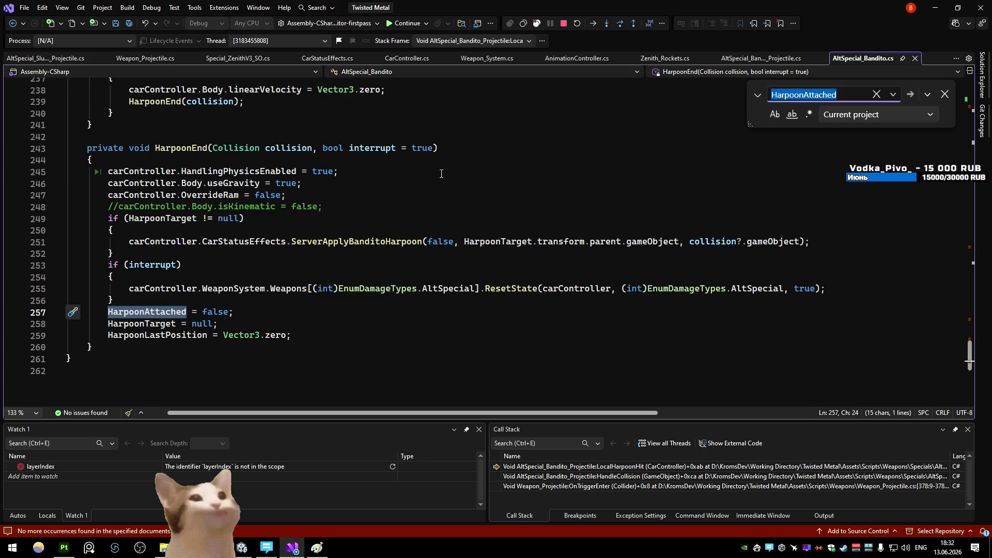
- Restart the HarpoonAttached search, passing its projectile-script use and declaration through the remaining matches
{"action": "key", "text": "Return"}
{"action": "key", "text": "Return"}
{"action": "key", "text": "Return"}
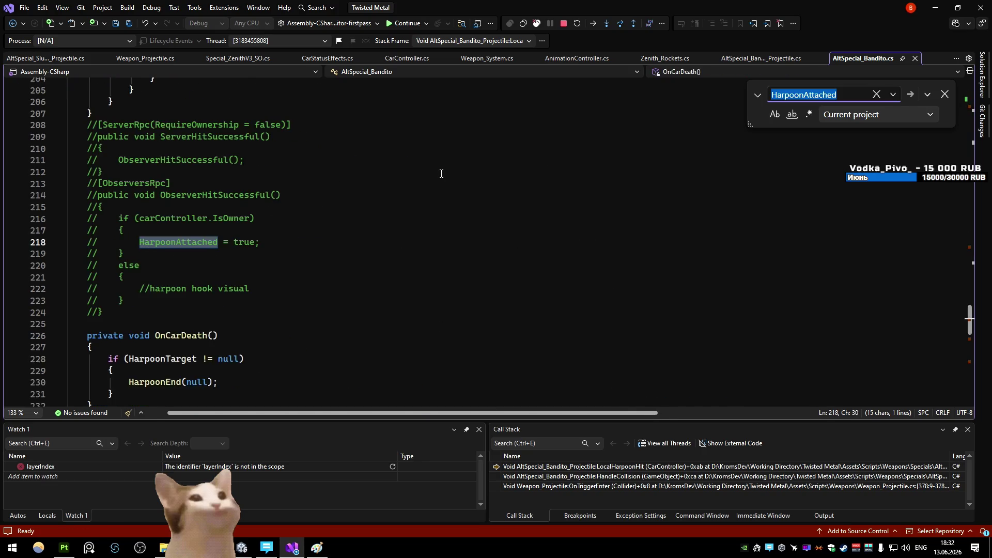
{"action": "key", "text": "Return"}
{"action": "key", "text": "Return"}
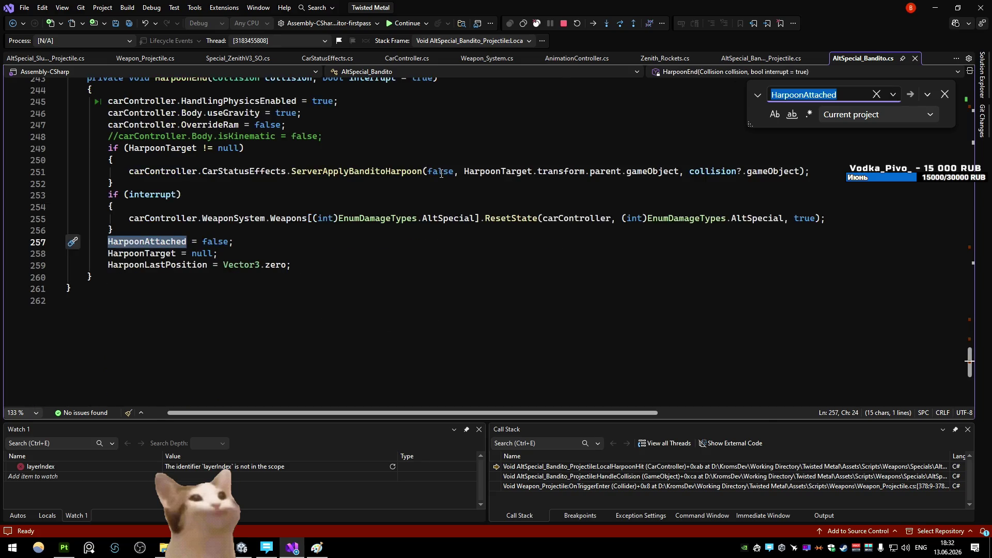
{"action": "key", "text": "Return"}
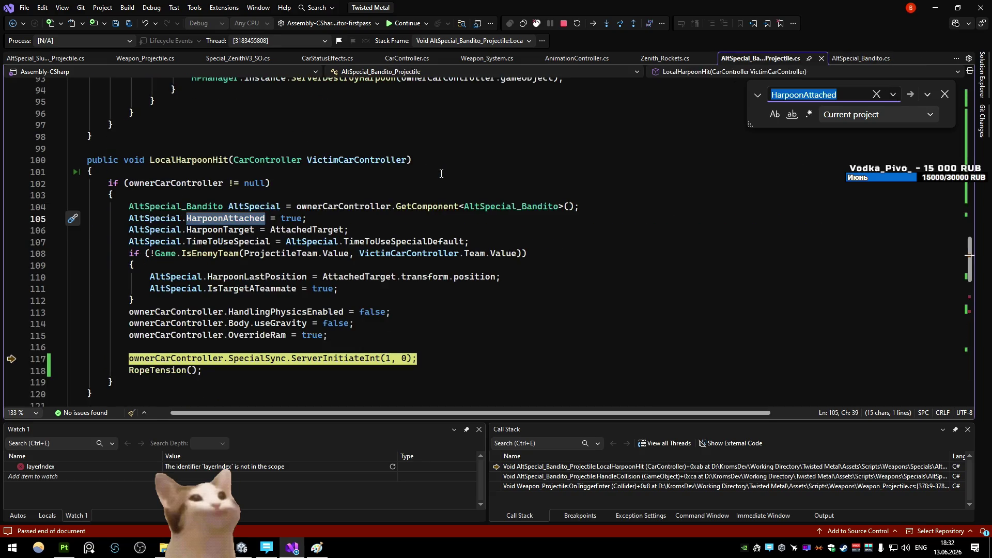
{"action": "key", "text": "Return"}
{"action": "key", "text": "Return"}
{"action": "key", "text": "Return"}
{"action": "key", "text": "Return"}
{"action": "scroll", "coordinate": [503, 215], "scroll_direction": "down", "scroll_amount": 4}
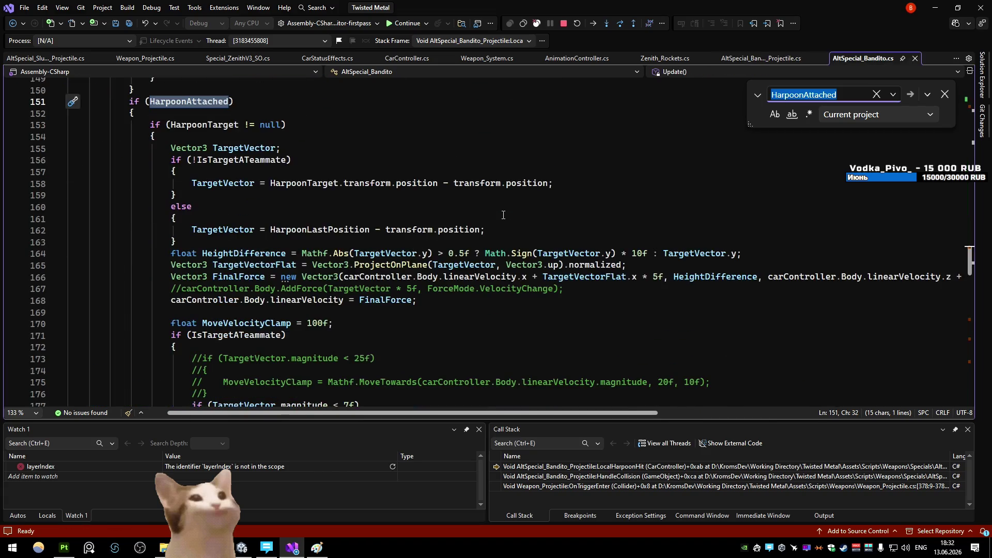
{"action": "key", "text": "Return"}
{"action": "key", "text": "Return"}
{"action": "key", "text": "Return"}
{"action": "key", "text": "Return"}
{"action": "key", "text": "Return"}
{"action": "key", "text": "Return"}
{"action": "key", "text": "Return"}
{"action": "key", "text": "Return"}
{"action": "key", "text": "Return"}
{"action": "key", "text": "Return"}
{"action": "key", "text": "Return"}
{"action": "scroll", "coordinate": [515, 277], "scroll_direction": "down", "scroll_amount": 5}
{"action": "scroll", "coordinate": [516, 277], "scroll_direction": "down", "scroll_amount": 4}
- Comment out the transform.position snap on line 139 of HandleCollision and jump to ServerApplyBanditoHarpoon
{"action": "left_click", "coordinate": [511, 256]}
{"action": "scroll", "coordinate": [508, 260], "scroll_direction": "up", "scroll_amount": 2}
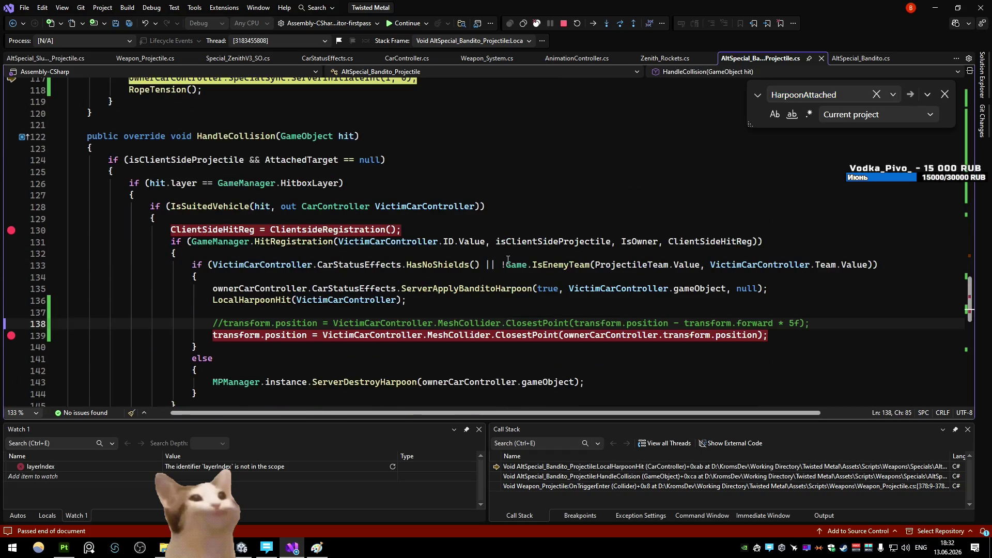
{"action": "scroll", "coordinate": [508, 260], "scroll_direction": "down", "scroll_amount": 2}
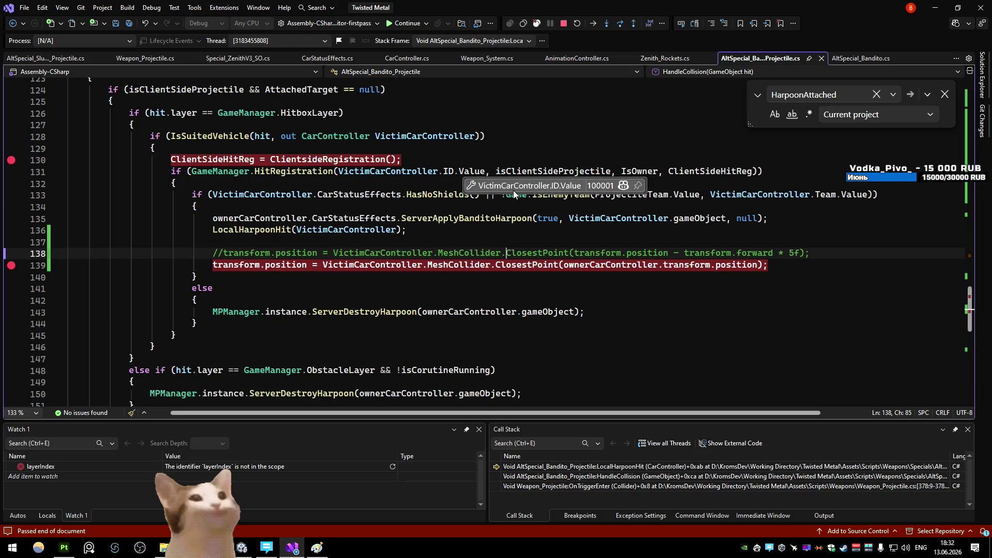
{"action": "left_click", "coordinate": [210, 266]}
{"action": "type", "text": "//"}
{"action": "left_click", "coordinate": [386, 219]}
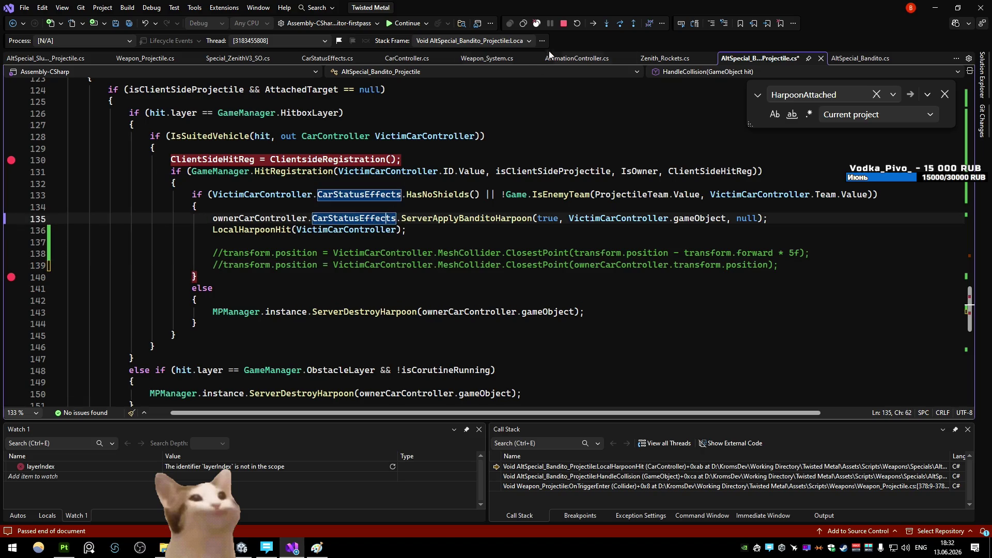
{"action": "left_click", "coordinate": [450, 219], "text": "ctrl"}
{"action": "scroll", "coordinate": [437, 246], "scroll_direction": "down", "scroll_amount": 4}
- Uncomment the MovePosition and SetParent lines 790–791 in CarStatusEffects
{"action": "left_click", "coordinate": [177, 300]}
{"action": "key", "text": "Up"}
{"action": "key", "text": "BackSpace"}
{"action": "key", "text": "BackSpace"}
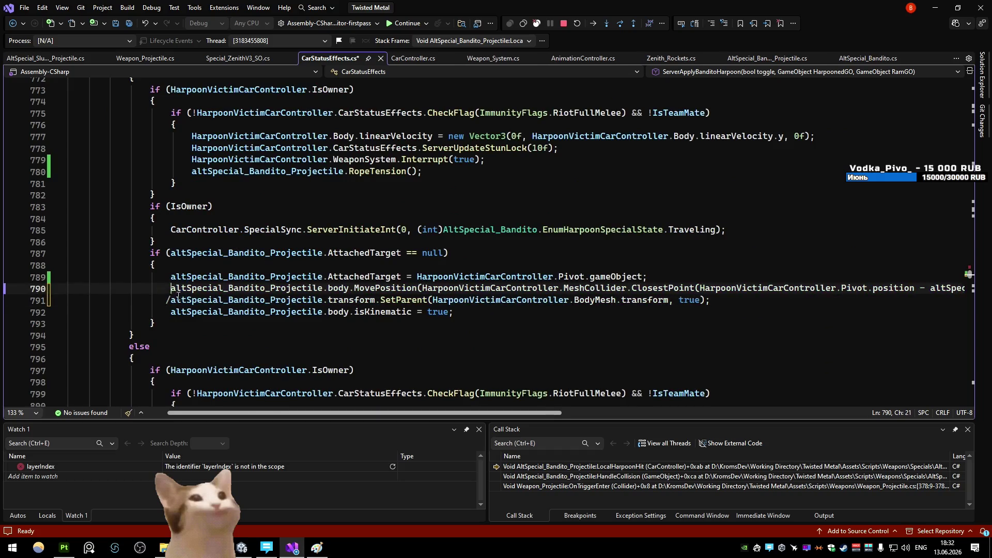
{"action": "key", "text": "Down"}
{"action": "key", "text": "BackSpace"}
{"action": "key", "text": "BackSpace"}
{"action": "key", "text": "BackSpace"}
- Save the changes, stop debugging and switch back to Unity's play controls as scripts recompile
{"action": "left_click", "coordinate": [384, 171]}
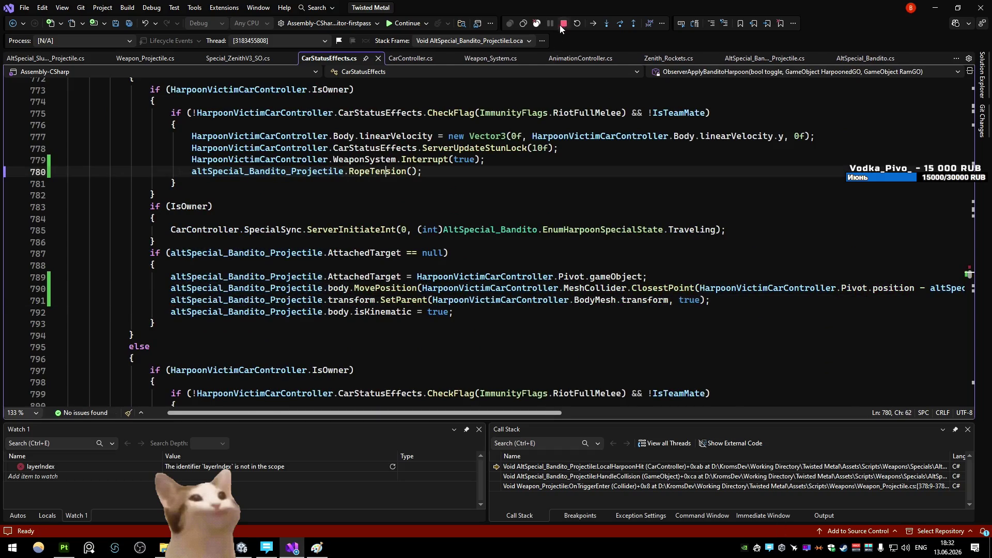
{"action": "key", "text": "shift+F5"}
{"action": "left_click", "coordinate": [936, 8]}
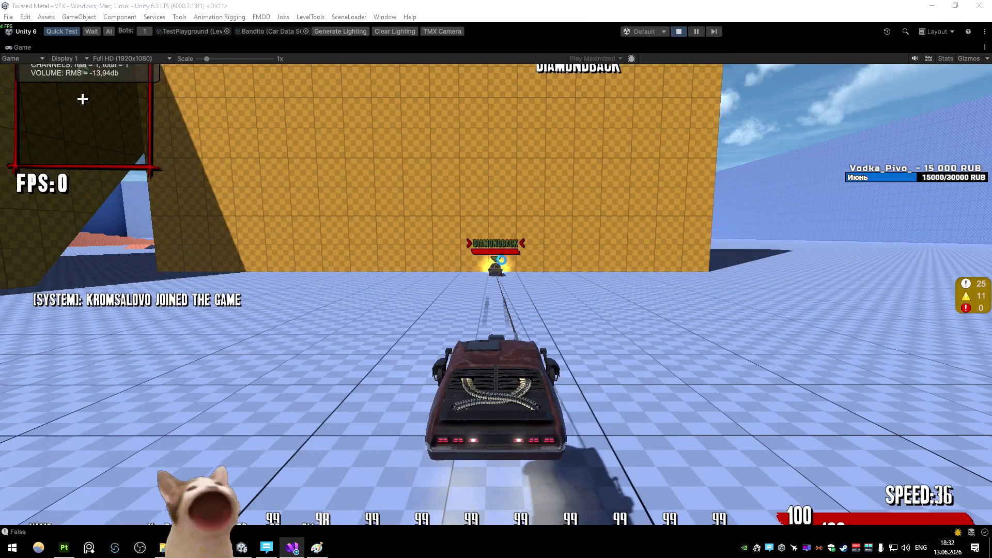
{"action": "left_click", "coordinate": [678, 31]}
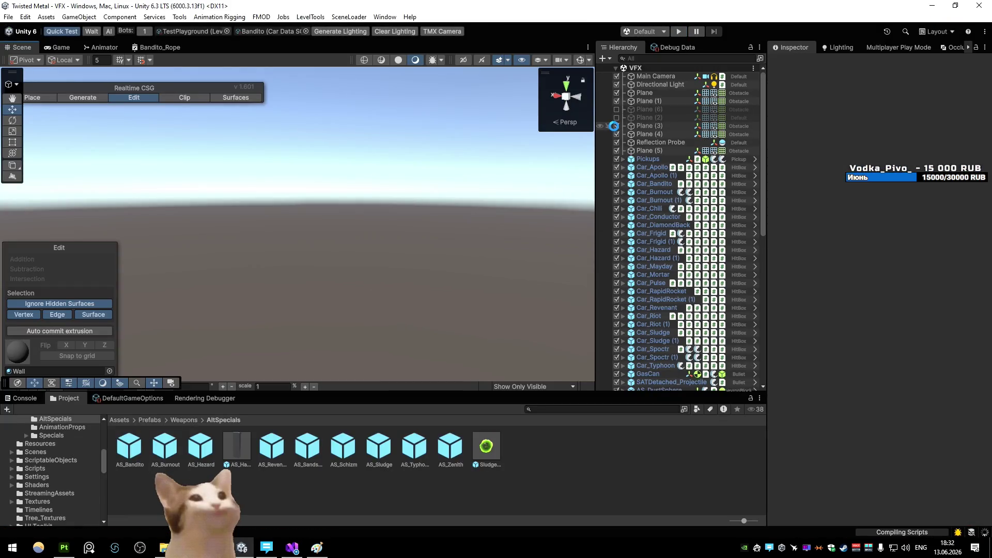
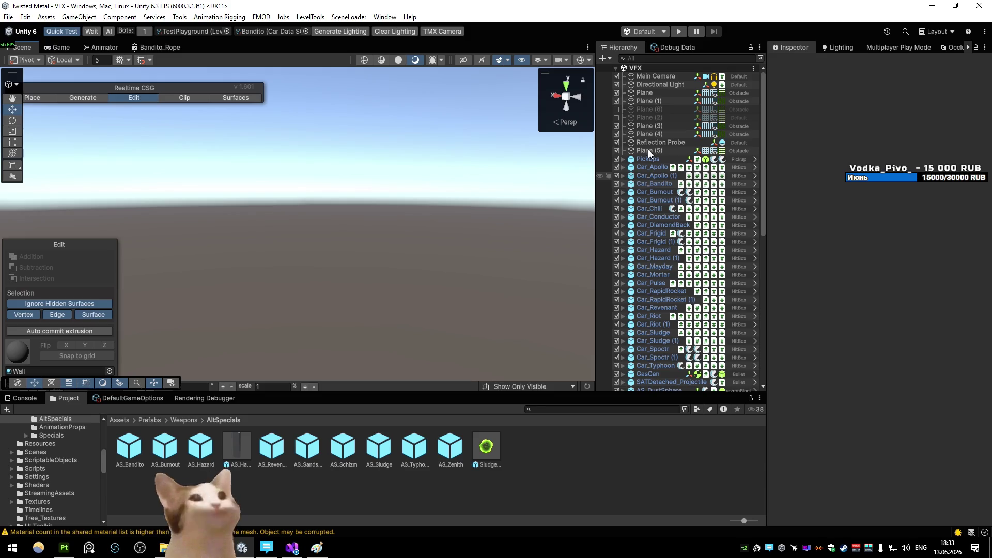
- Run and pause the test scene, fly the camera to the truck and select the harpoon Tip
{"action": "left_click", "coordinate": [678, 31]}
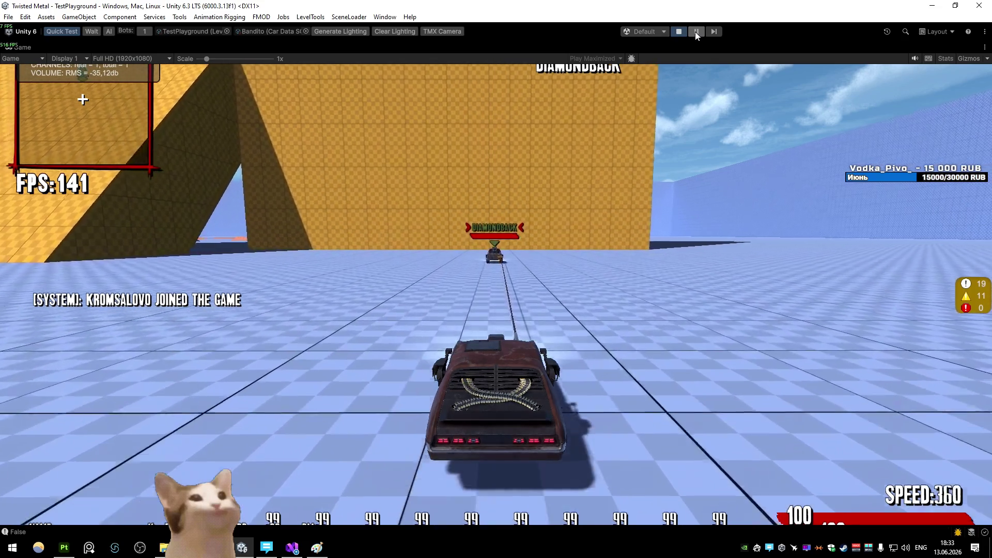
{"action": "left_click", "coordinate": [696, 32]}
{"action": "key", "text": "w"}
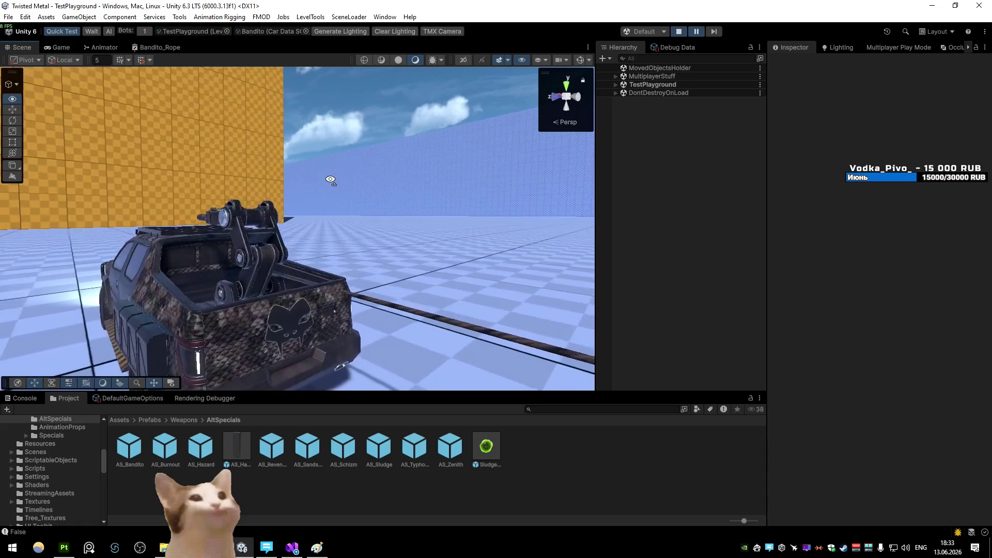
{"action": "key", "text": "s"}
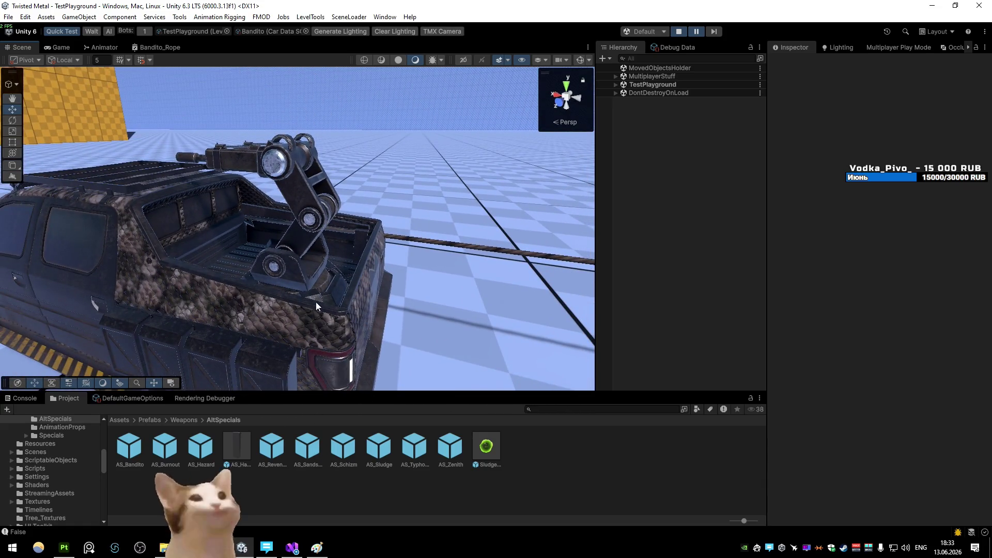
{"action": "right_click", "coordinate": [332, 231]}
{"action": "left_click", "coordinate": [357, 236]}
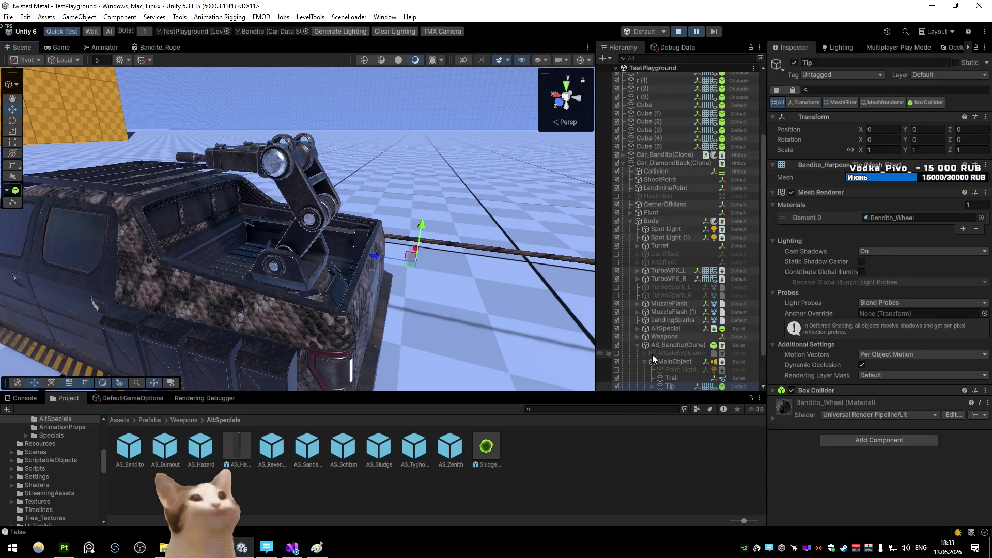
- Set the AS_Bandito(Clone) projectile's Position Z to -4 and step frames to watch it
{"action": "left_click", "coordinate": [973, 142]}
{"action": "left_click", "coordinate": [711, 32]}
{"action": "left_click", "coordinate": [973, 143]}
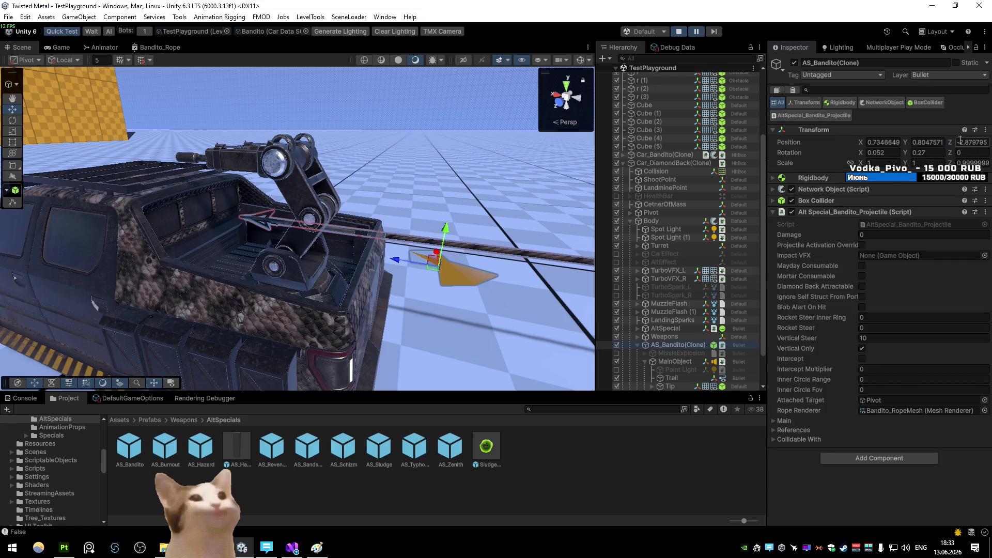
{"action": "type", "text": "-4"}
{"action": "key", "text": "Return"}
{"action": "left_click", "coordinate": [717, 35]}
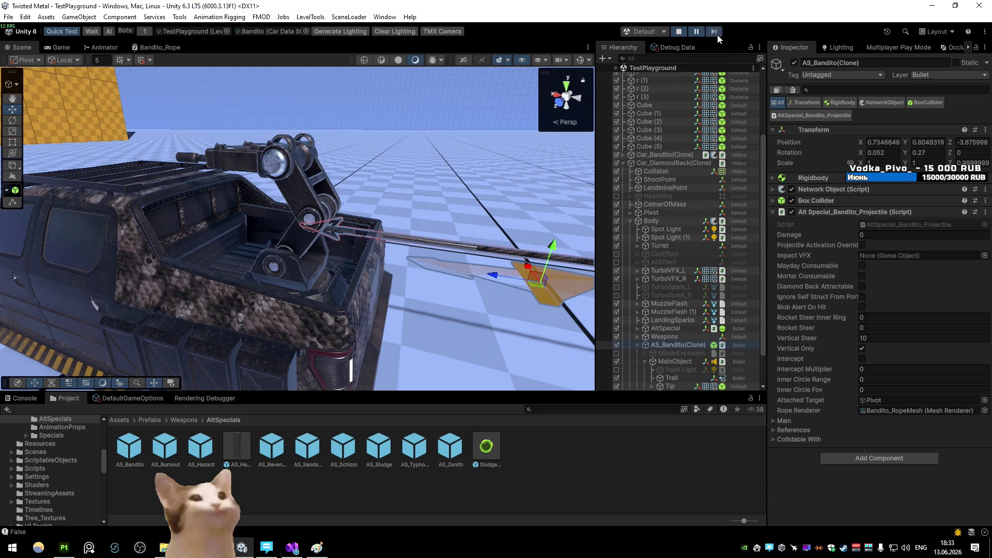
{"action": "left_click", "coordinate": [717, 35]}
{"action": "left_click", "coordinate": [718, 35]}
- Review the SetParent call's parameters on line 791 of CarStatusEffects.cs
{"action": "key", "text": "alt+Tab"}
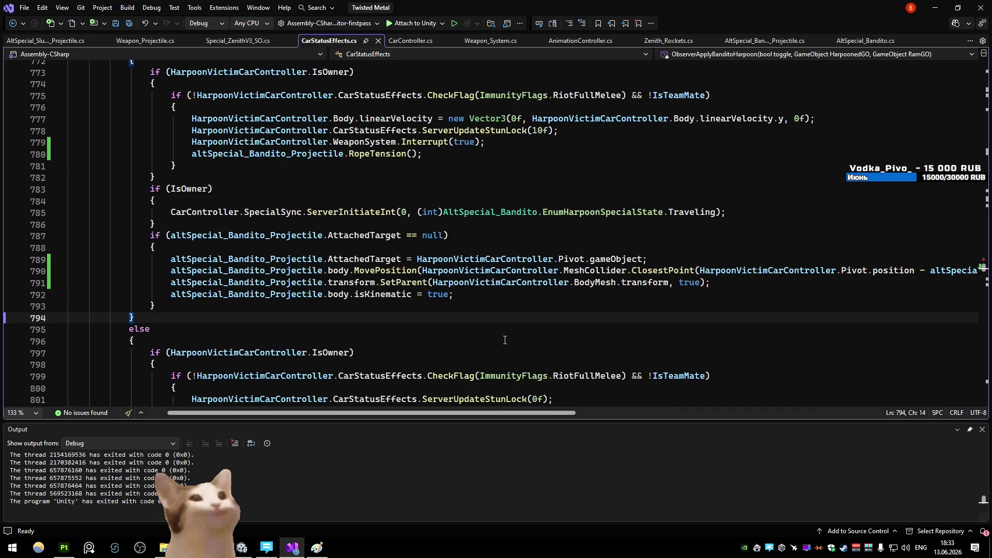
{"action": "left_click", "coordinate": [689, 280]}
{"action": "key", "text": "ctrl+shift+space"}
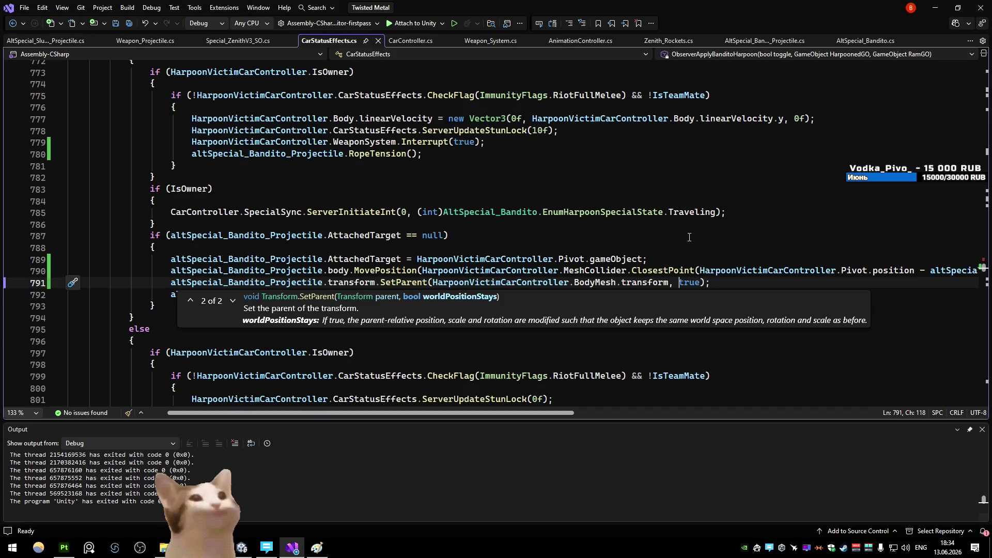
{"action": "left_click", "coordinate": [500, 366]}
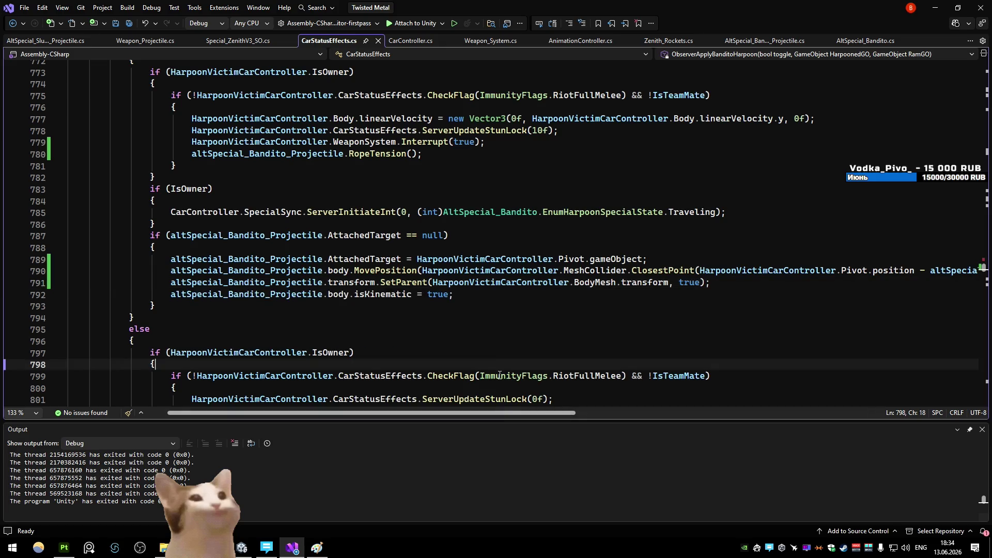
{"action": "left_click_drag", "start_coordinate": [492, 413], "coordinate": [528, 410]}
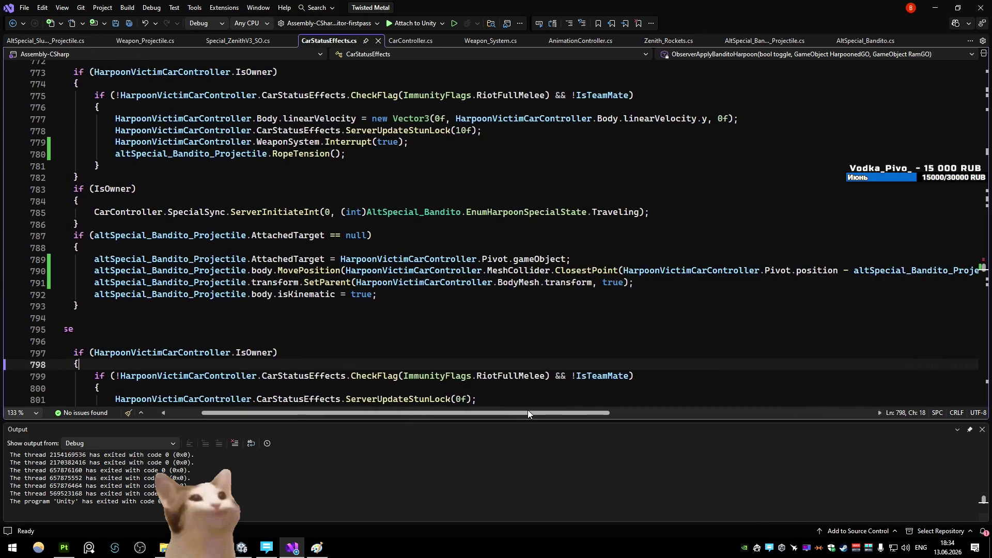
{"action": "left_click", "coordinate": [677, 284]}
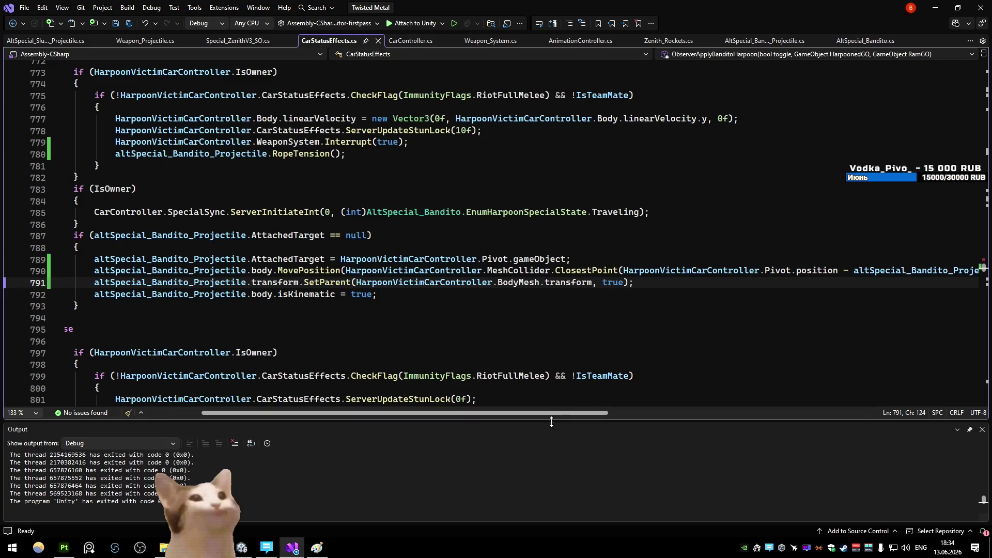
{"action": "mouse_move", "coordinate": [558, 408]}
{"action": "left_mouse_down"}
{"action": "mouse_move", "coordinate": [643, 409]}
{"action": "mouse_move", "coordinate": [530, 410]}
{"action": "left_mouse_up"}
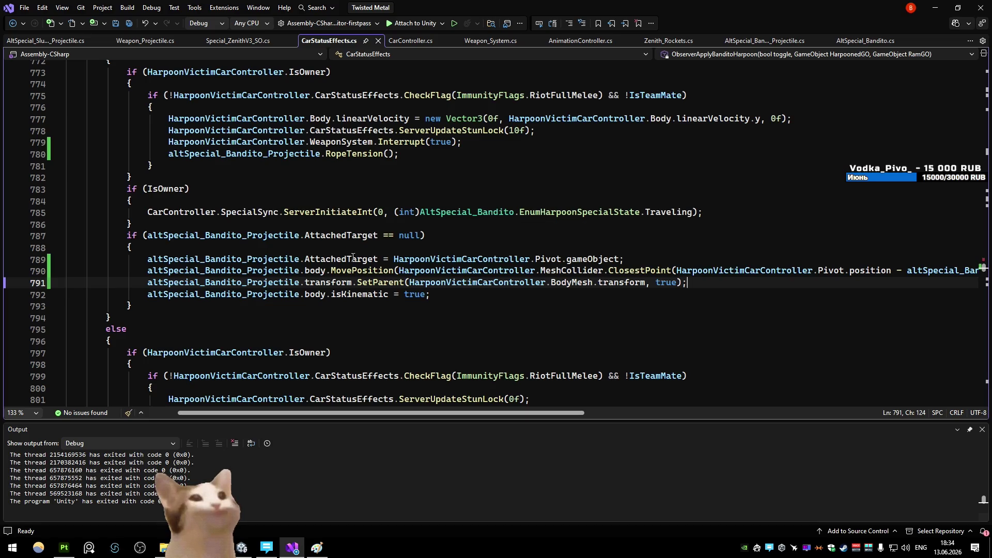
- Replace body.MovePosition on line 790 with a direct transform.position assignment, save, return to Unity
{"action": "left_click_drag", "start_coordinate": [398, 271], "coordinate": [300, 270]}
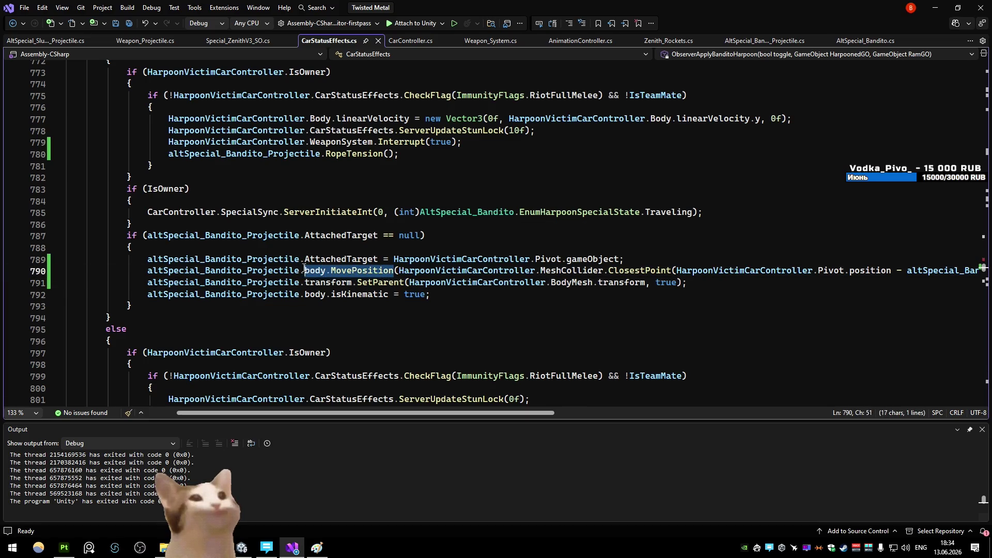
{"action": "type", "text": "transform.position ="}
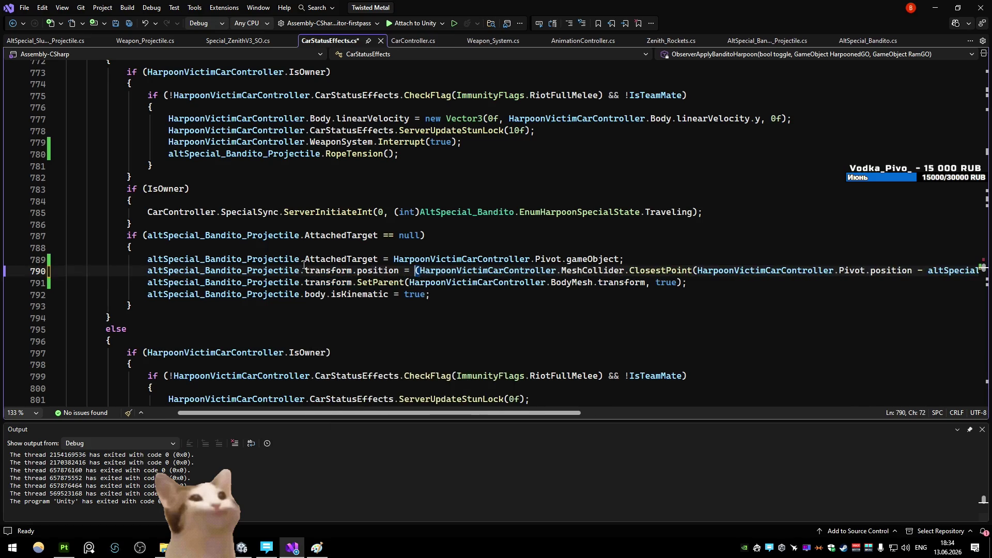
{"action": "left_click_drag", "start_coordinate": [471, 416], "coordinate": [782, 397]}
{"action": "key", "text": "ctrl+s"}
{"action": "left_click", "coordinate": [510, 225]}
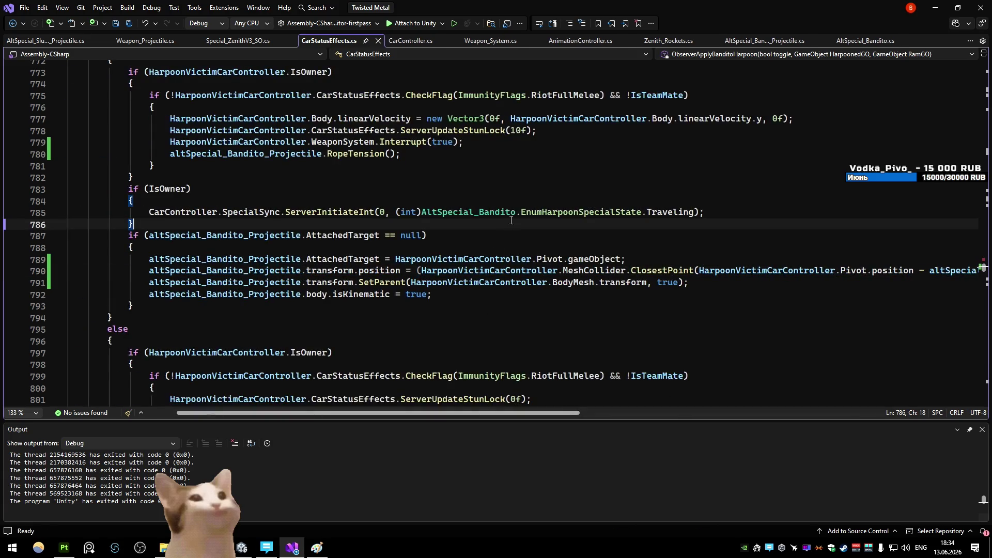
{"action": "key", "text": "alt+Tab"}
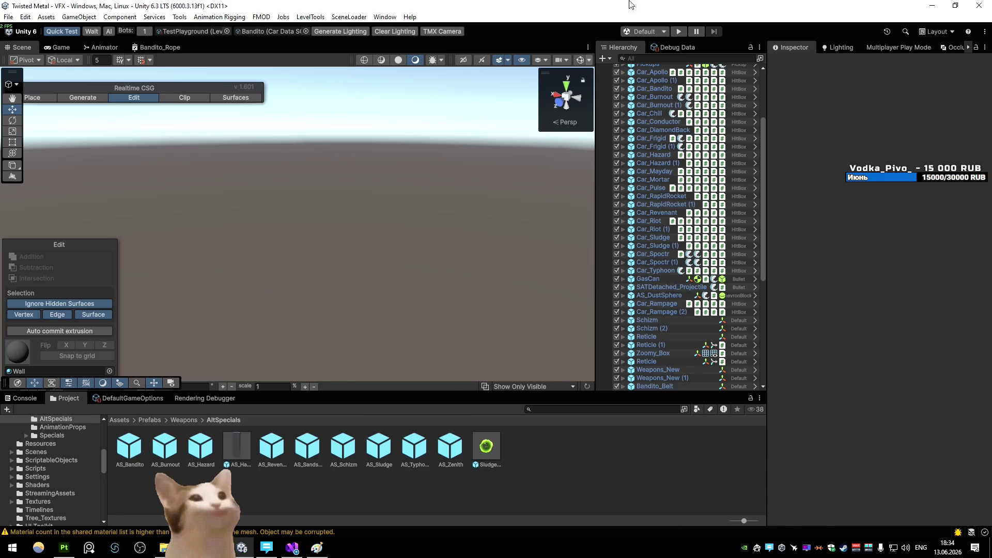
- Run and pause the scene, then select the harpoon Tip and the AS_Bandito(Clone) projectile
{"action": "left_click", "coordinate": [678, 32]}
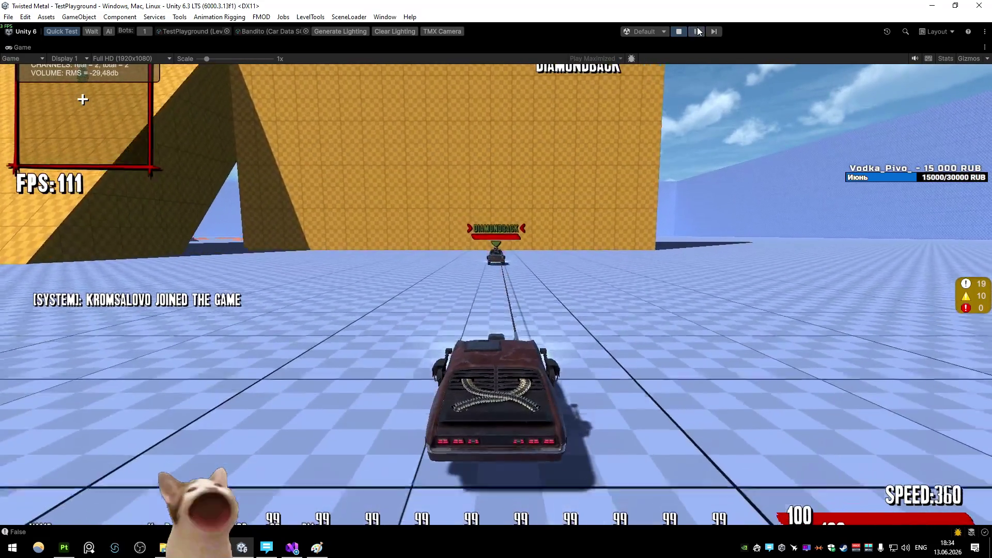
{"action": "left_click", "coordinate": [696, 32]}
{"action": "right_click", "coordinate": [418, 170]}
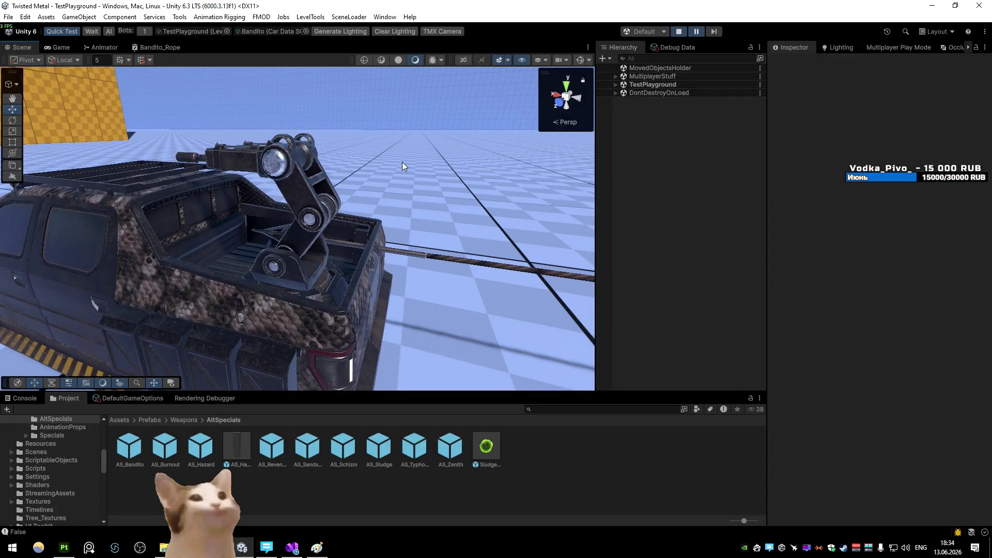
{"action": "left_click", "coordinate": [402, 162]}
{"action": "right_click", "coordinate": [405, 255]}
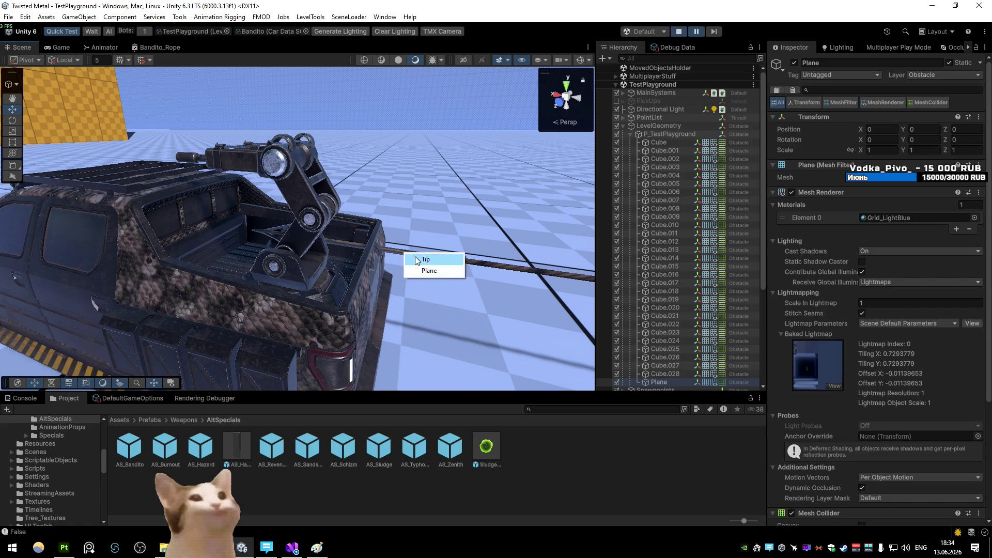
{"action": "left_click", "coordinate": [423, 264]}
{"action": "left_click", "coordinate": [675, 345]}
- Try projectile Position Z values of -4, -5, -3 and -4, stepping a frame after each
{"action": "left_click", "coordinate": [962, 142]}
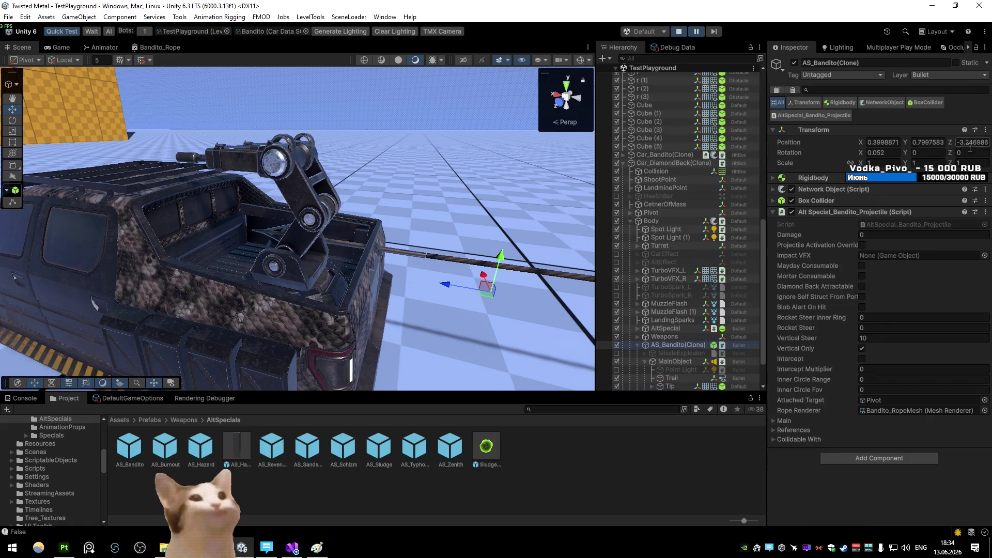
{"action": "key", "text": "Return"}
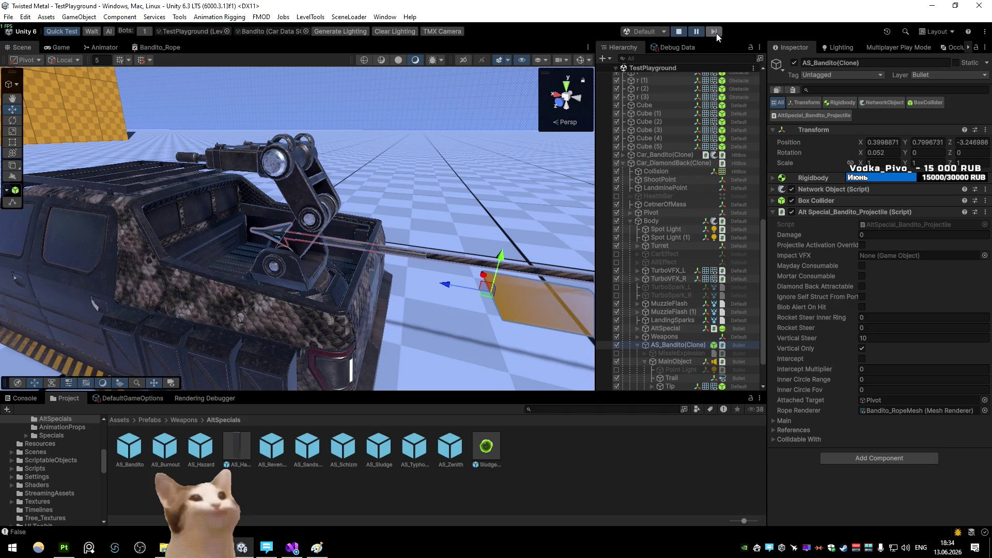
{"action": "double_click", "coordinate": [969, 143]}
{"action": "type", "text": "-4"}
{"action": "key", "text": "Return"}
{"action": "left_click", "coordinate": [714, 31]}
{"action": "left_click", "coordinate": [961, 142]}
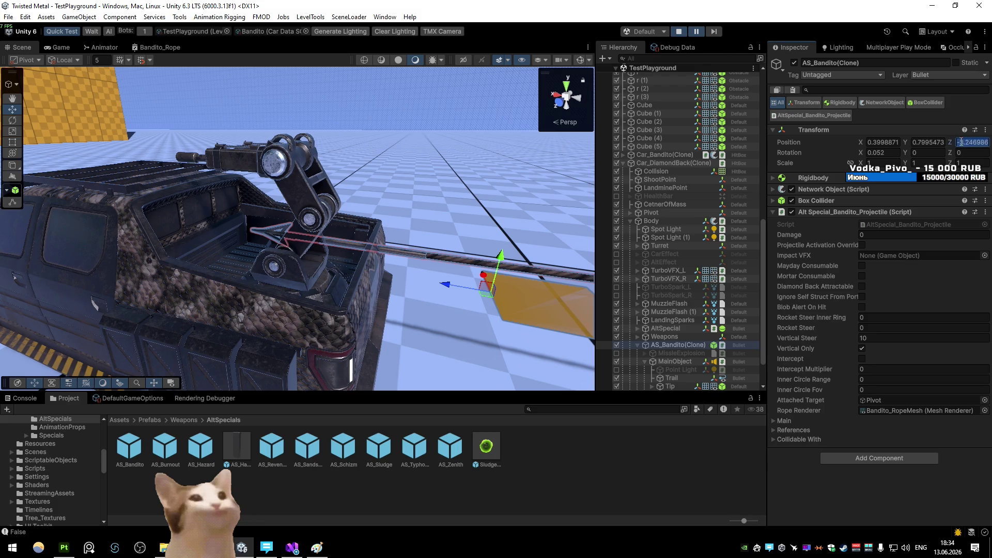
{"action": "type", "text": "-5"}
{"action": "left_click", "coordinate": [713, 32]}
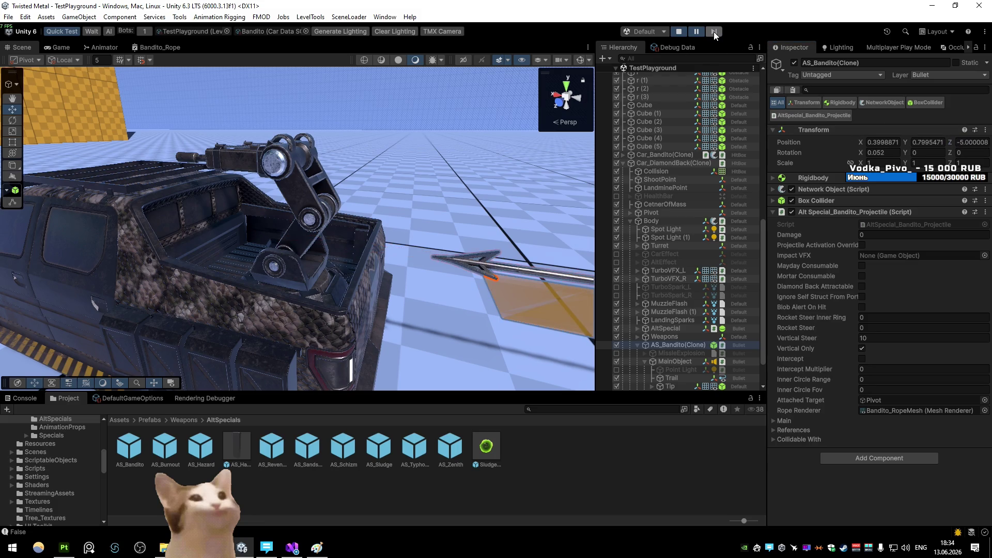
{"action": "left_click", "coordinate": [962, 142]}
{"action": "type", "text": "-3"}
{"action": "left_click", "coordinate": [714, 32]}
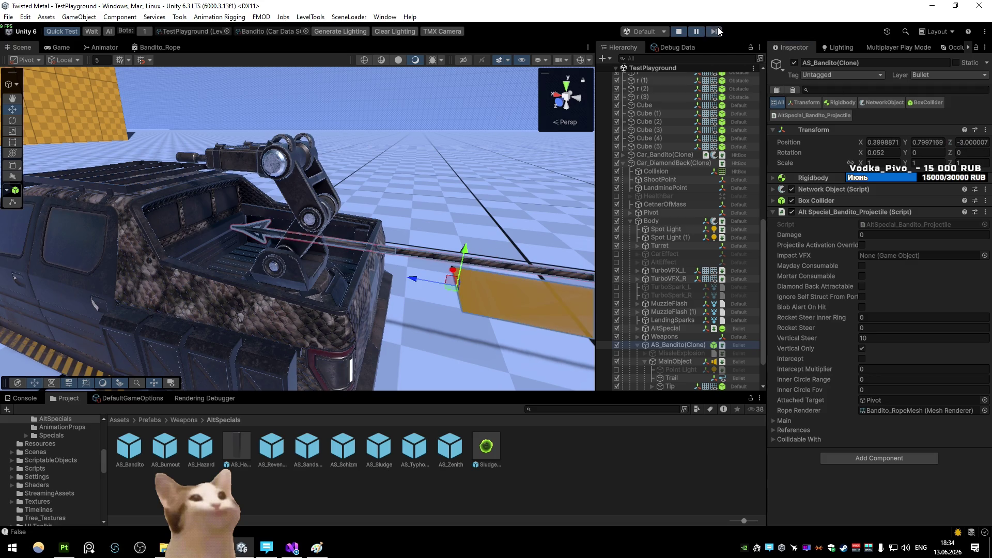
{"action": "left_click", "coordinate": [963, 142]}
{"action": "type", "text": "-4"}
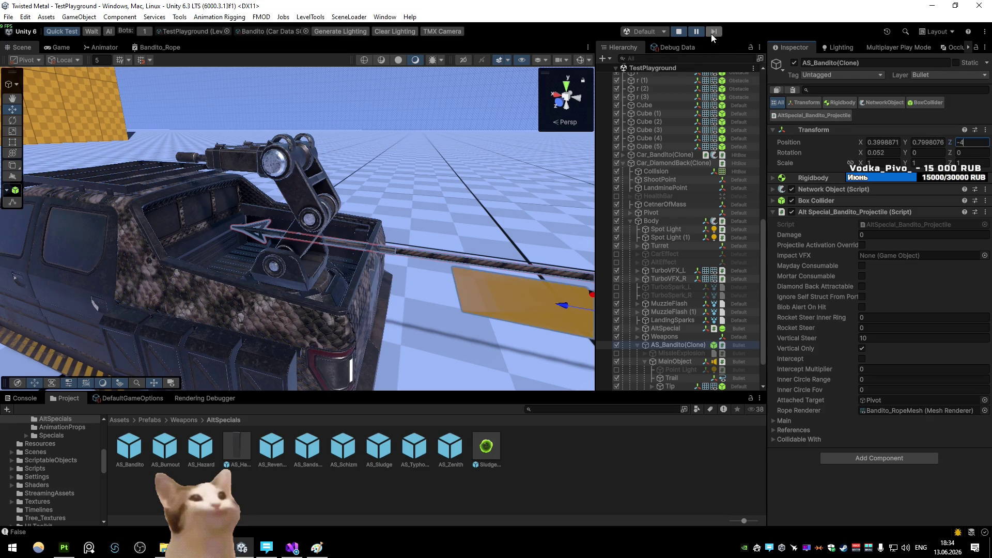
{"action": "left_click", "coordinate": [711, 33]}
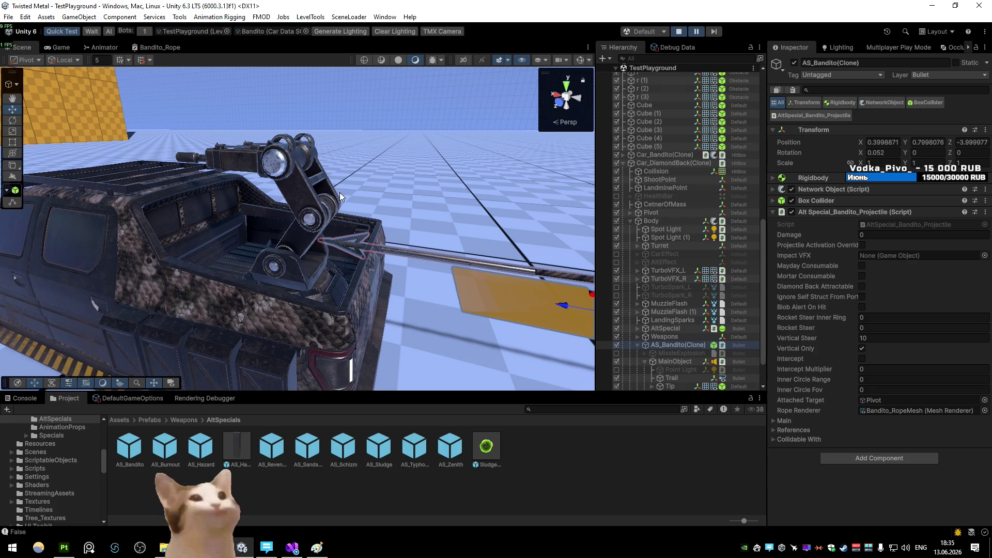
- Return to CarStatusEffects.cs in Visual Studio at line 793
{"action": "left_click", "coordinate": [292, 549]}
{"action": "left_click", "coordinate": [429, 310]}
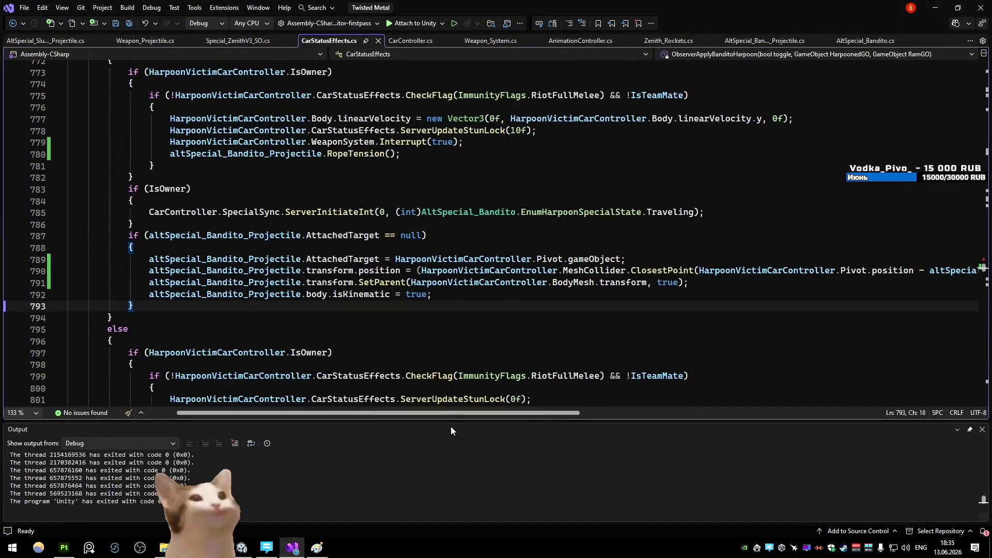
{"action": "left_click_drag", "start_coordinate": [452, 413], "coordinate": [623, 392]}
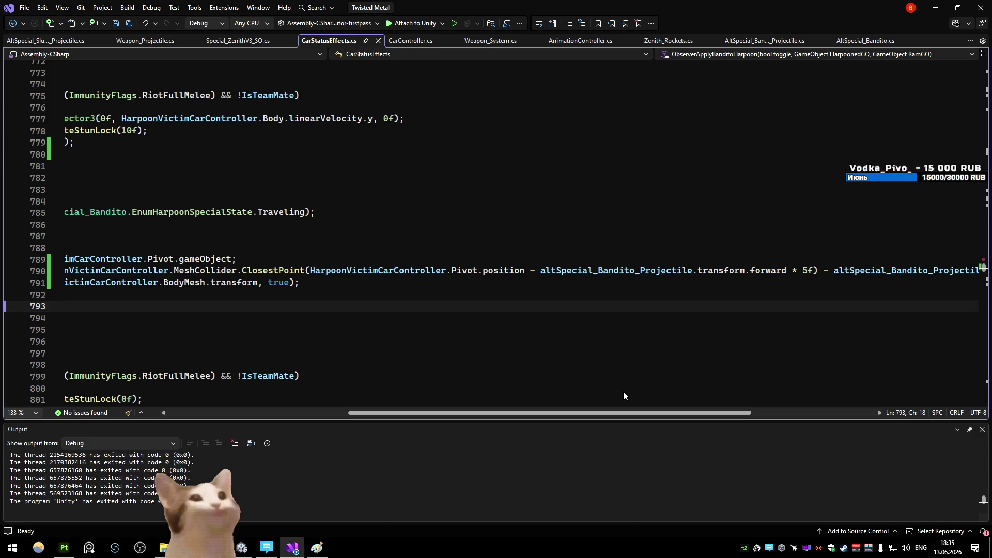
- Back in Visual Studio, highlight HarpoonVictimCarController in the ClosestPoint call to see its uses
{"action": "key", "text": "alt+Tab"}
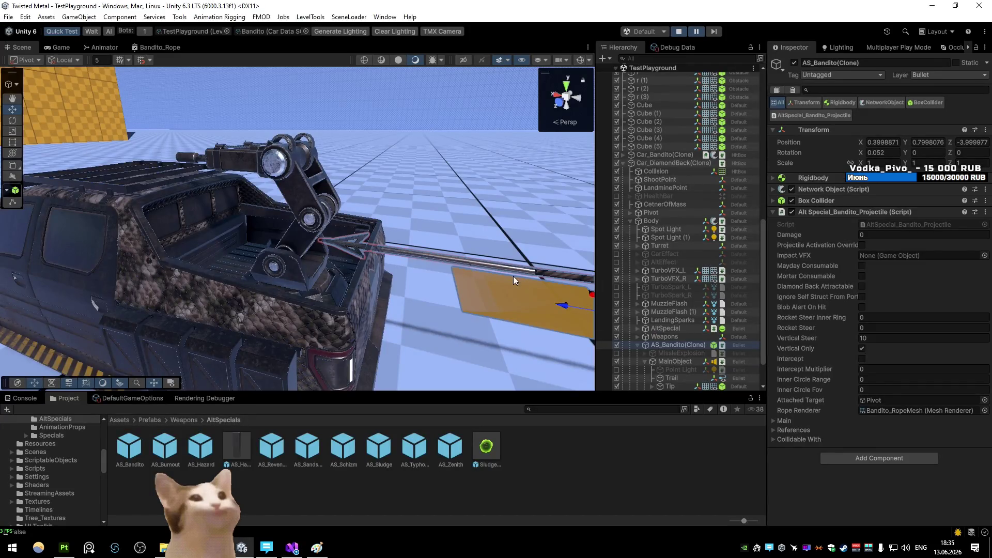
{"action": "scroll", "coordinate": [514, 276], "scroll_direction": "down", "scroll_amount": 5}
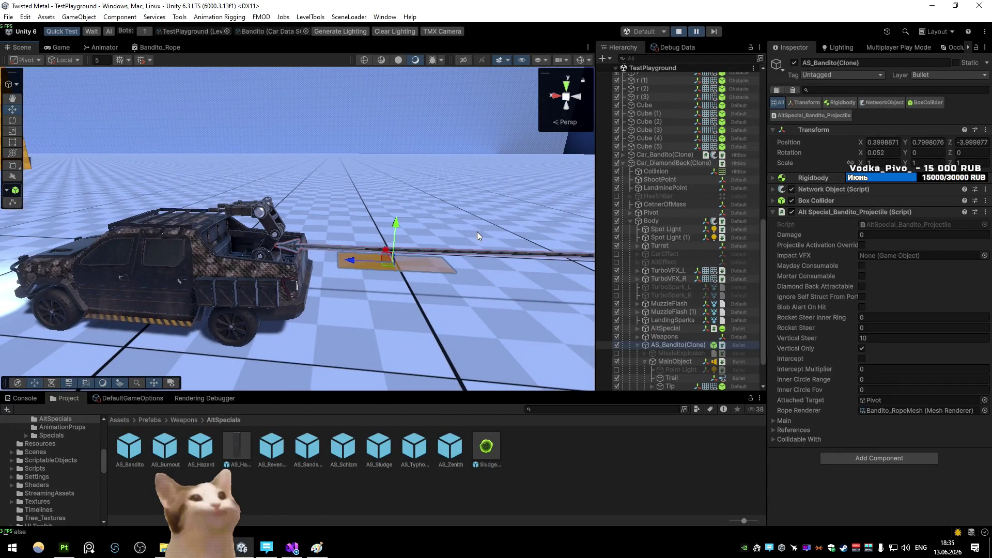
{"action": "key", "text": "alt+Tab"}
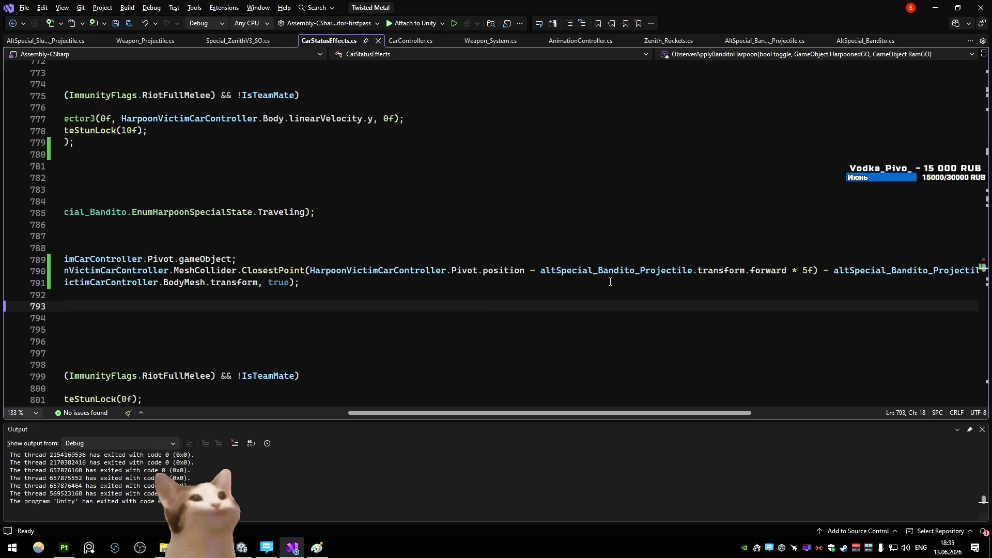
{"action": "mouse_move", "coordinate": [616, 271]}
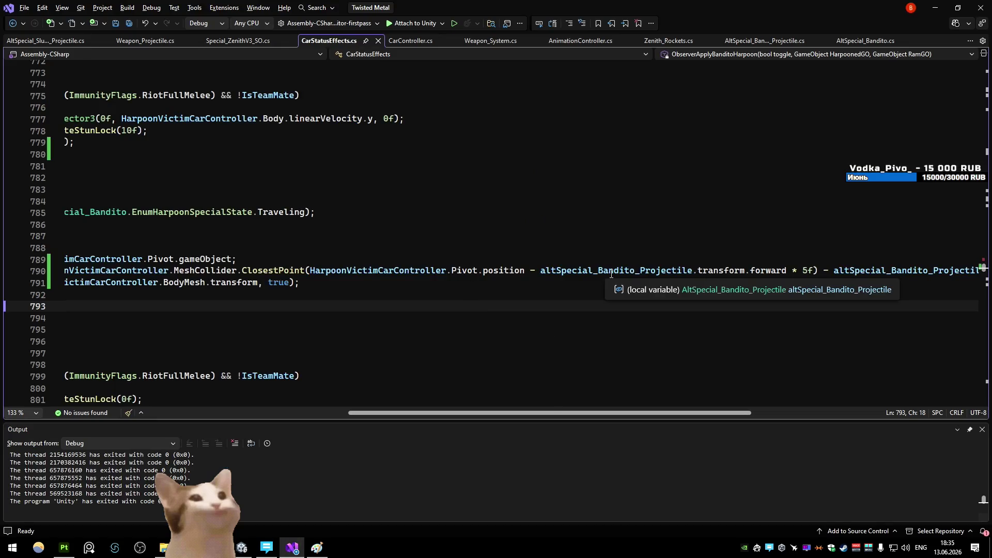
{"action": "mouse_move", "coordinate": [606, 411]}
{"action": "left_mouse_down"}
{"action": "mouse_move", "coordinate": [677, 408]}
{"action": "mouse_move", "coordinate": [586, 406]}
{"action": "left_mouse_up"}
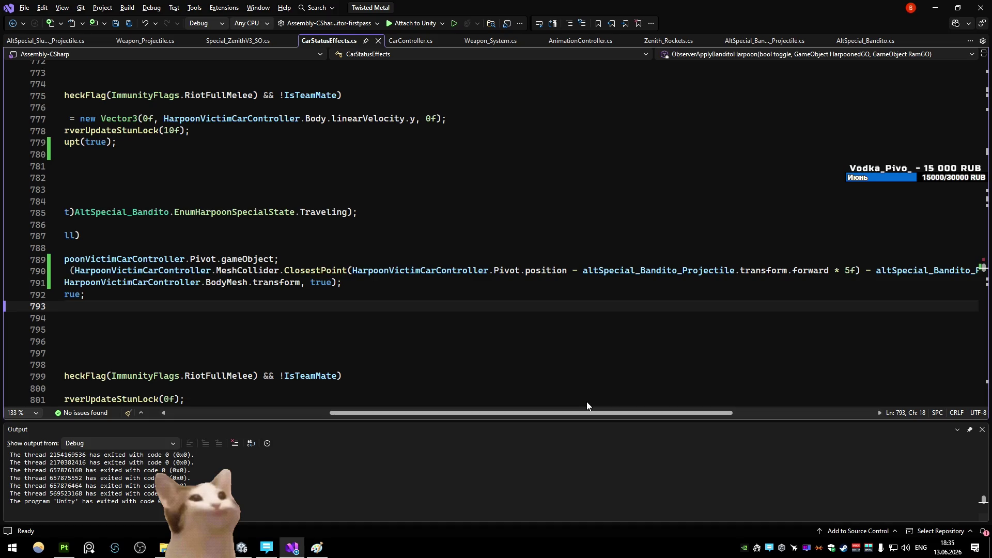
{"action": "left_click_drag", "start_coordinate": [587, 406], "coordinate": [658, 401]}
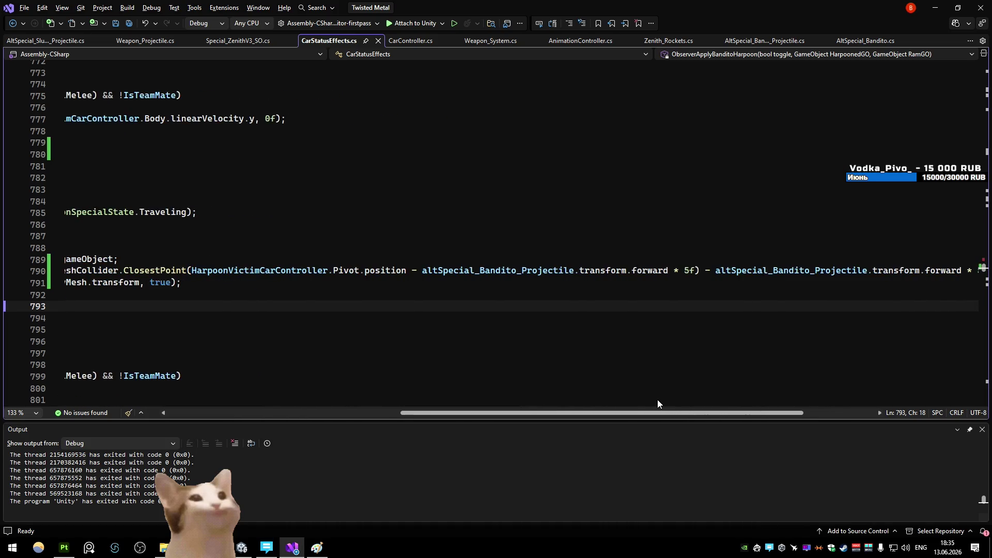
{"action": "left_click", "coordinate": [190, 270]}
{"action": "double_click", "coordinate": [325, 269]}
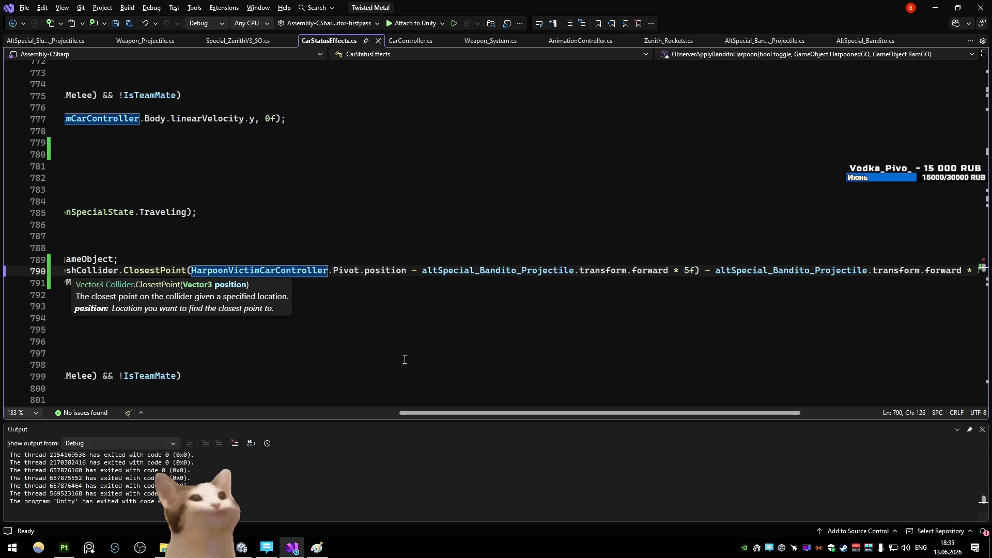
{"action": "mouse_move", "coordinate": [480, 410]}
{"action": "left_mouse_down"}
{"action": "mouse_move", "coordinate": [465, 402]}
{"action": "mouse_move", "coordinate": [590, 413]}
{"action": "left_mouse_up"}
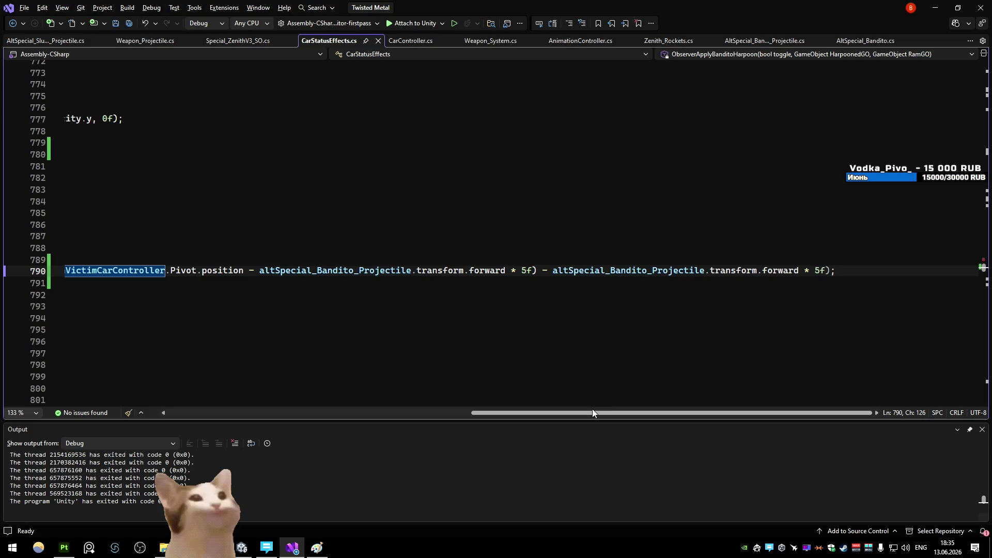
{"action": "left_click_drag", "start_coordinate": [592, 413], "coordinate": [194, 386]}
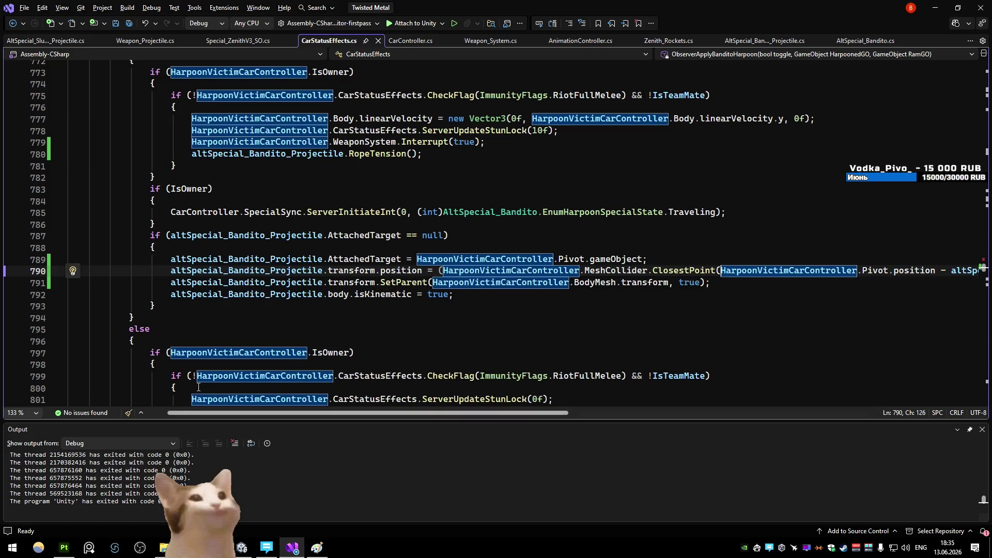
- Comment out the SetParent call on line 791, save the script and return to Unity
{"action": "left_click", "coordinate": [172, 283]}
{"action": "type", "text": "//"}
{"action": "key", "text": "ctrl+s"}
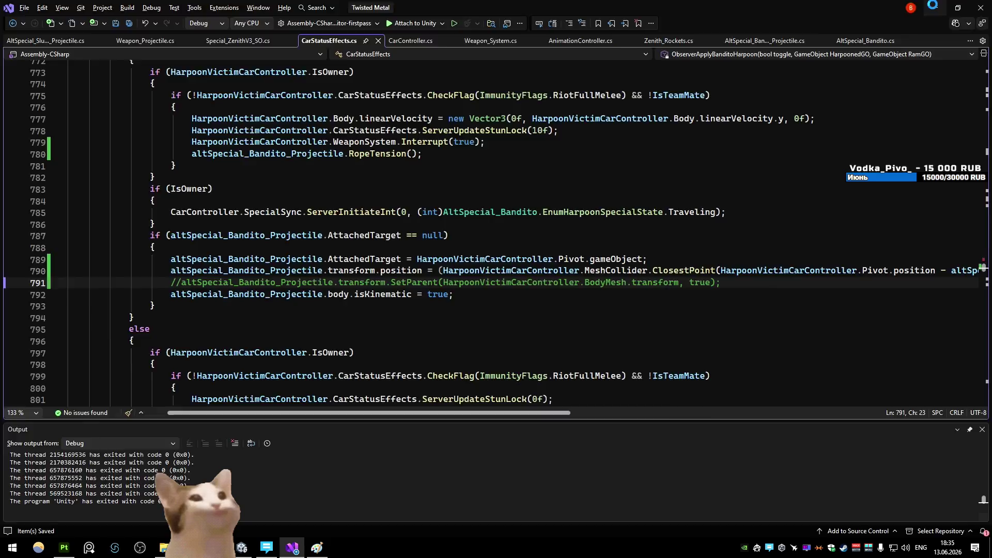
{"action": "left_click", "coordinate": [934, 8]}
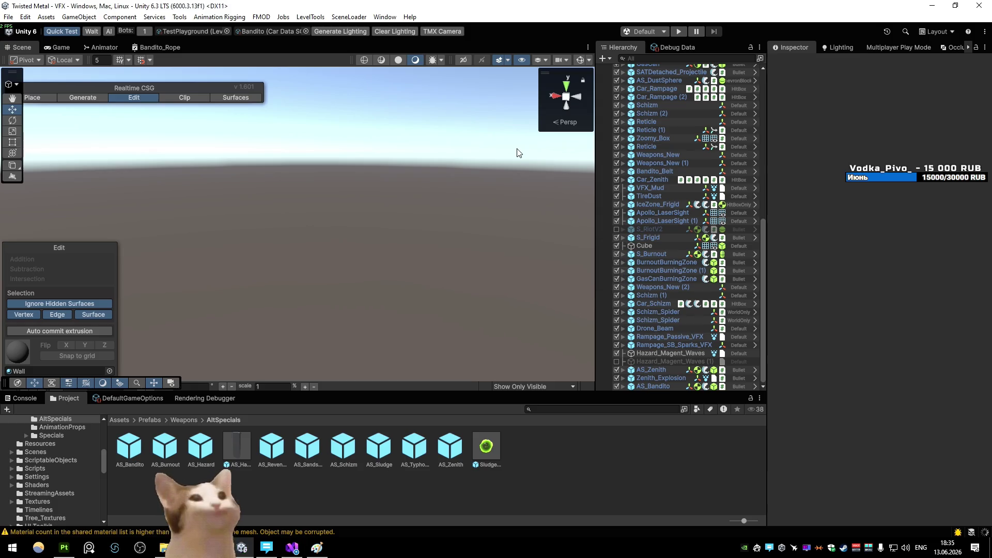
{"action": "left_click", "coordinate": [680, 31]}
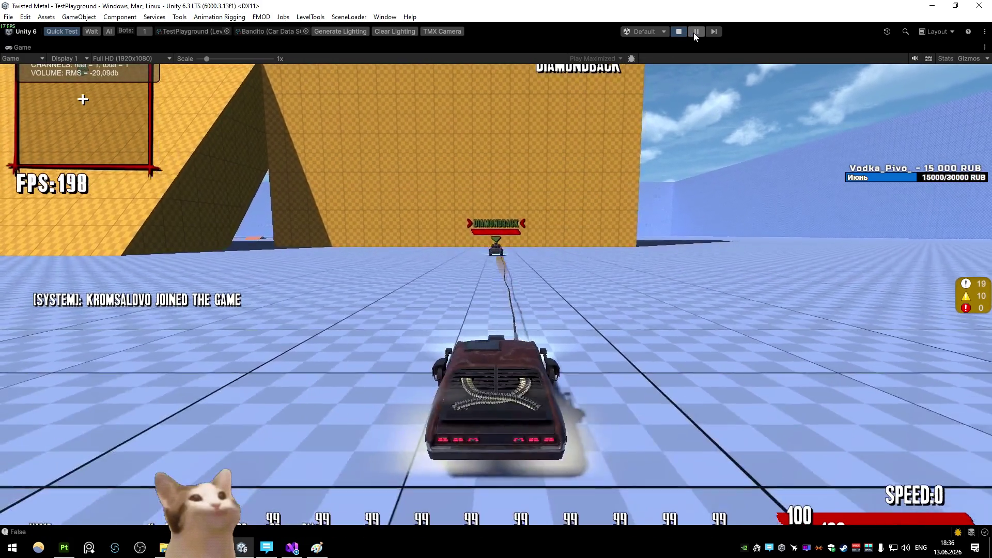
{"action": "left_click", "coordinate": [696, 31]}
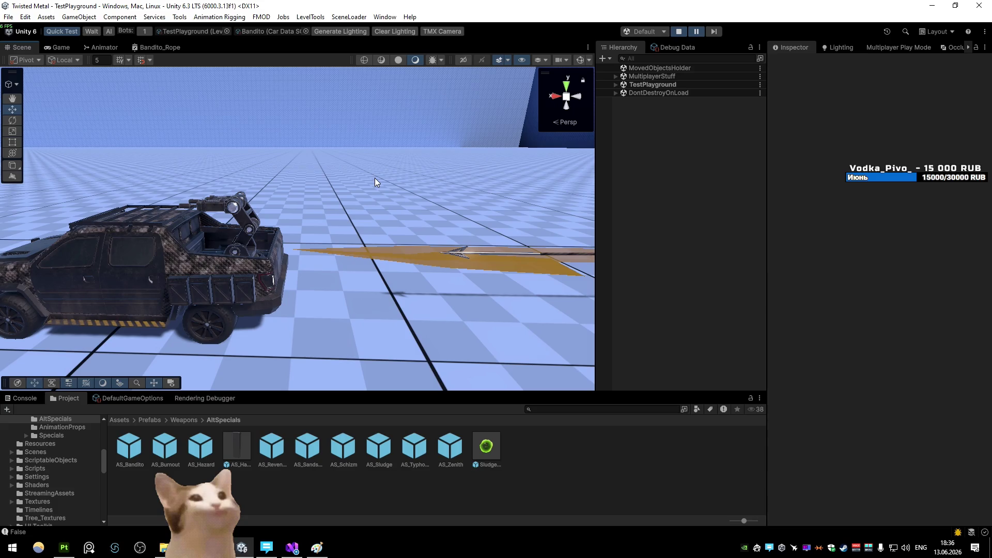
{"action": "left_click", "coordinate": [60, 47]}
{"action": "left_click", "coordinate": [21, 47]}
{"action": "left_click", "coordinate": [513, 129]}
{"action": "left_click", "coordinate": [680, 32]}
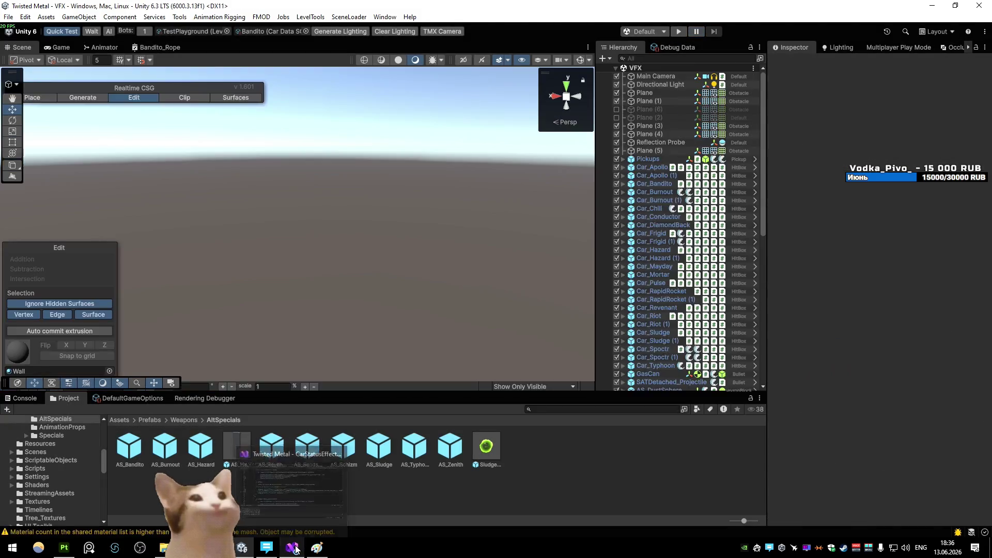
- Uncomment the SetParent line, move it above the position assignment, save and return to Unity
{"action": "left_click", "coordinate": [292, 547]}
{"action": "key", "text": "Up"}
{"action": "key", "text": "Home"}
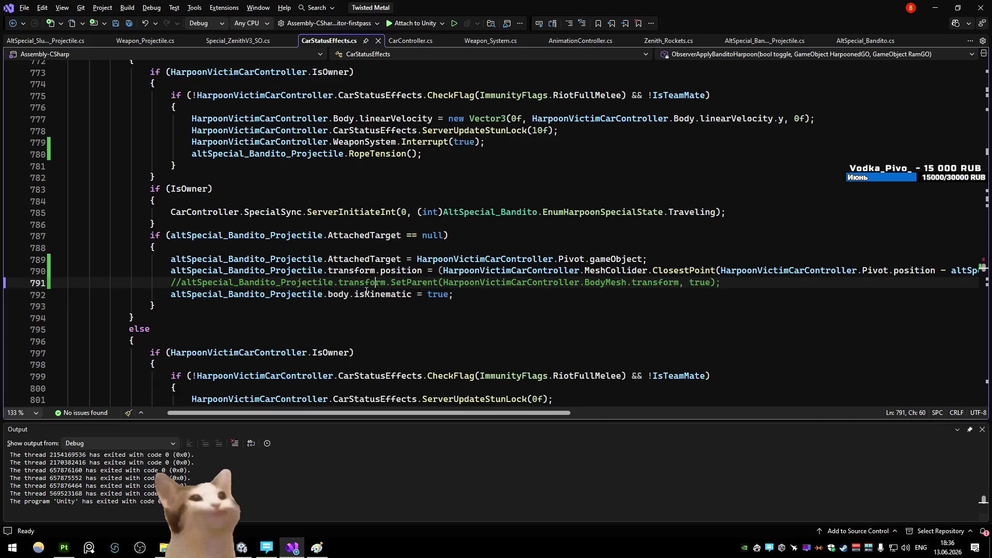
{"action": "key", "text": "Delete"}
{"action": "key", "text": "Delete"}
{"action": "key", "text": "alt+Up"}
{"action": "key", "text": "ctrl+s"}
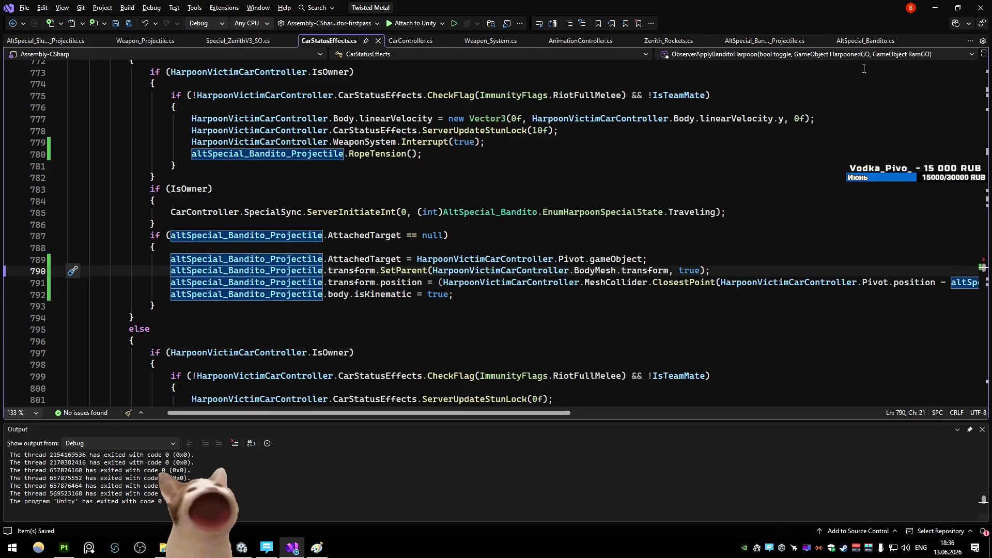
{"action": "left_click", "coordinate": [958, 7]}
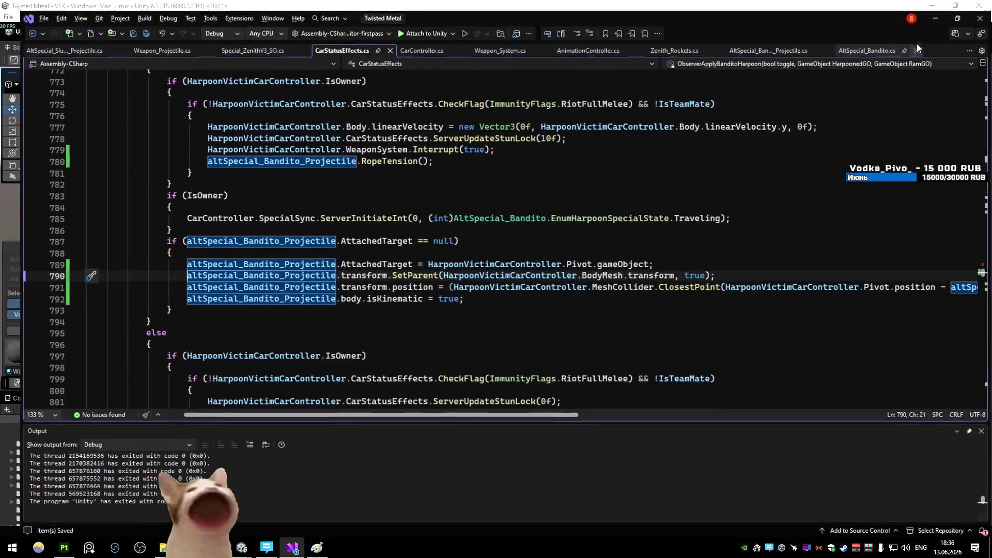
{"action": "left_click", "coordinate": [890, 47]}
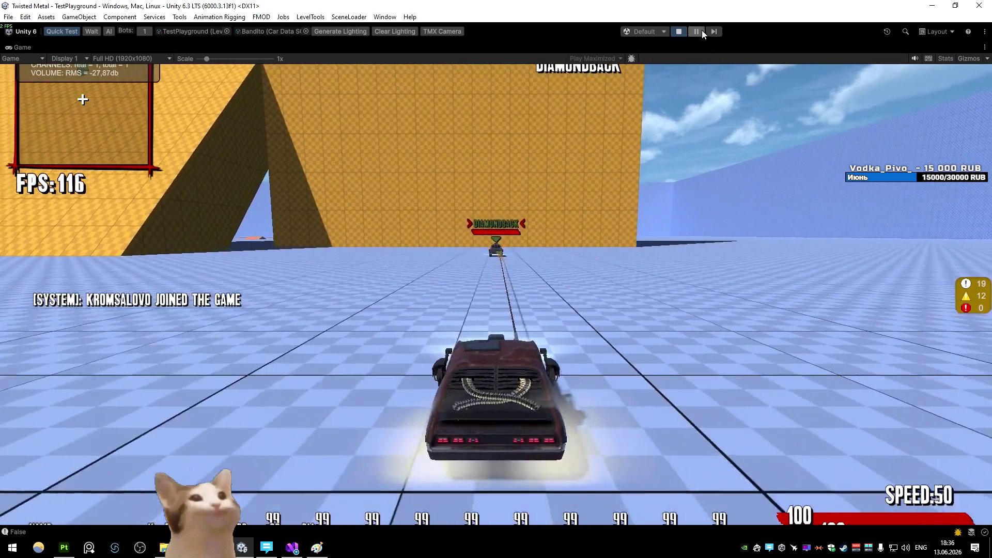
- Pause the playtest, inspect the Tip and AS_Bandito(Clone) projectile, then stop the game
{"action": "left_click", "coordinate": [702, 31]}
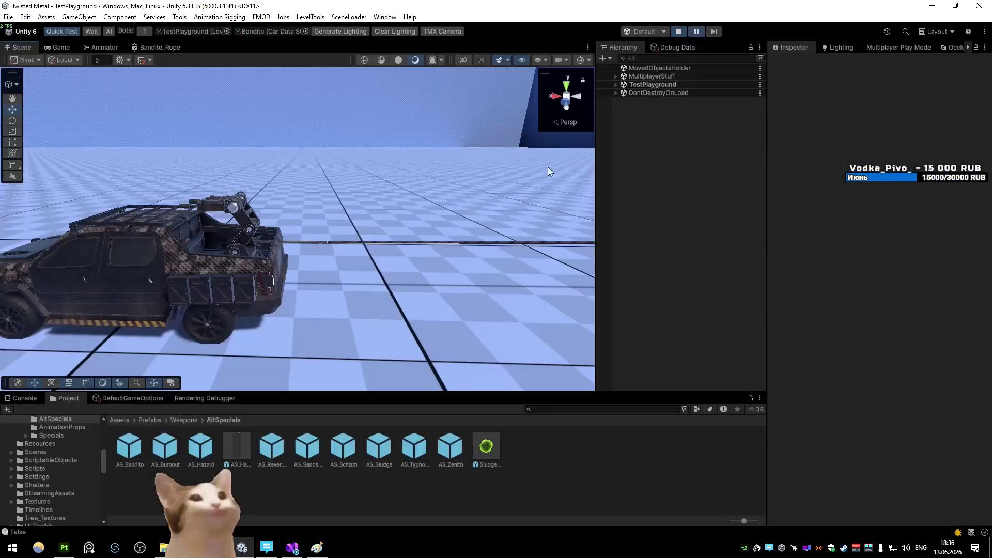
{"action": "scroll", "coordinate": [442, 200], "scroll_direction": "up", "scroll_amount": 3}
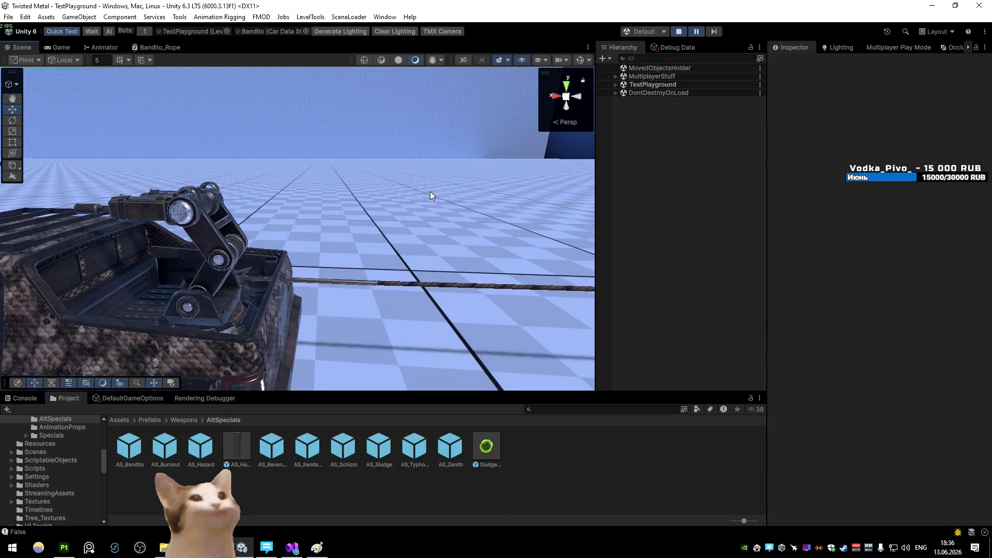
{"action": "left_click", "coordinate": [346, 282]}
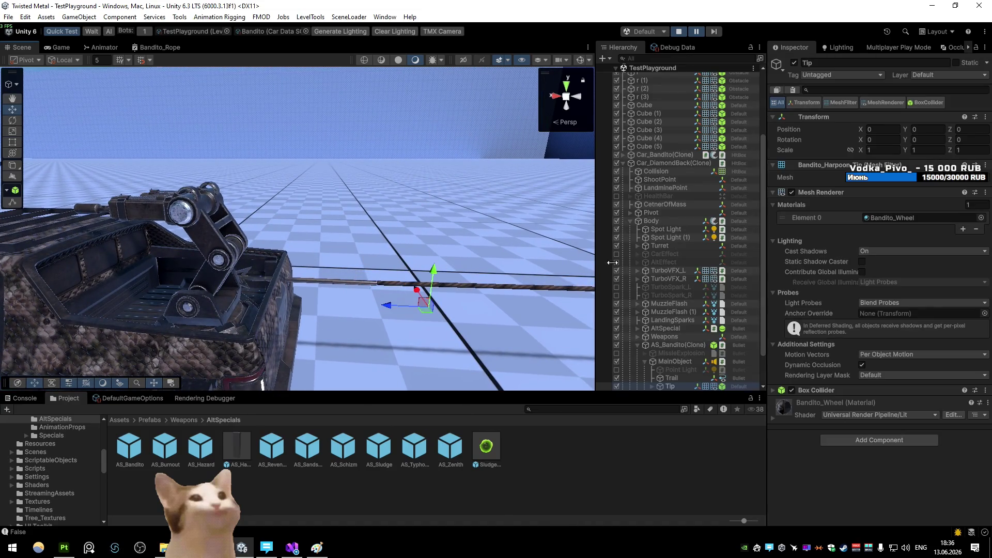
{"action": "left_click", "coordinate": [672, 345]}
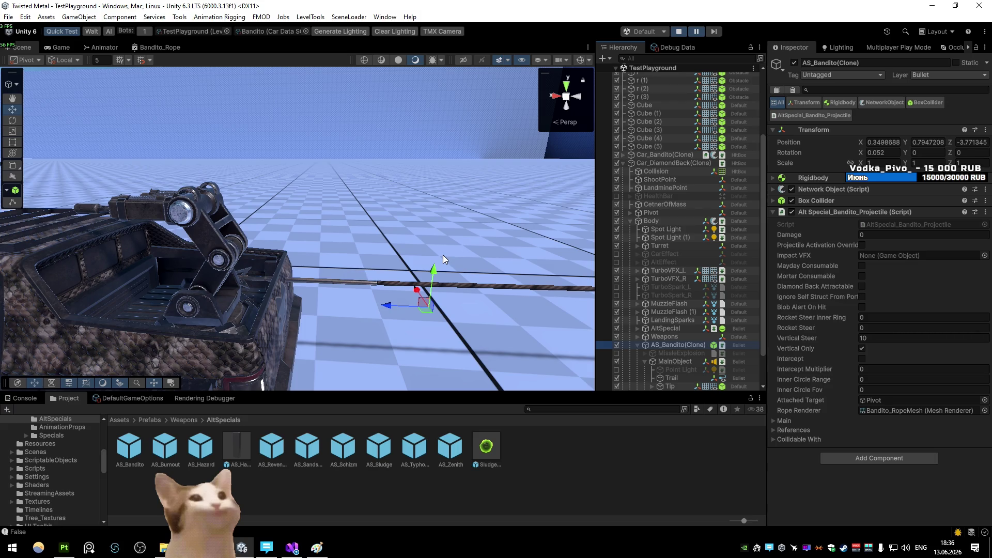
{"action": "left_click", "coordinate": [678, 32]}
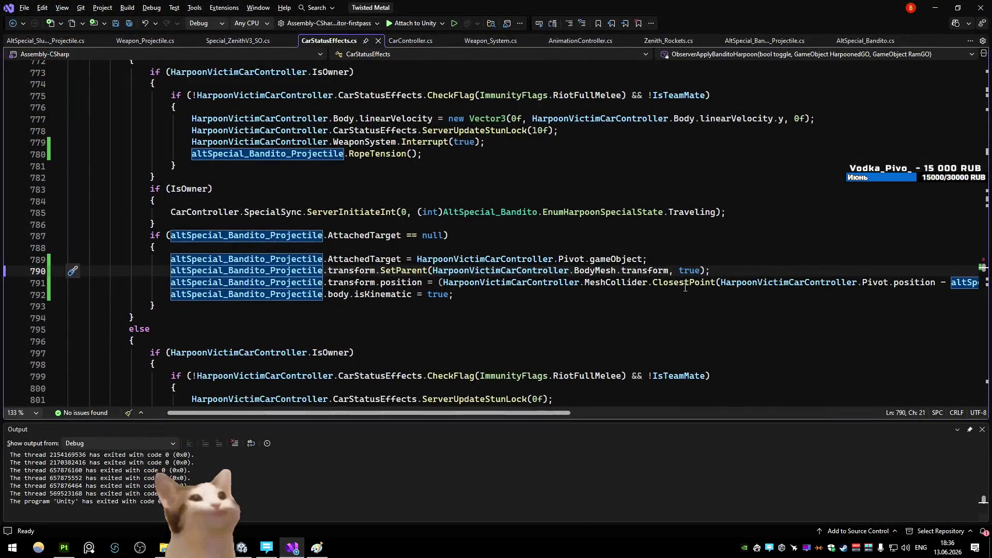
- Change SetParent's second argument from true to false, save and switch to Unity
{"action": "double_click", "coordinate": [693, 270]}
{"action": "type", "text": "false"}
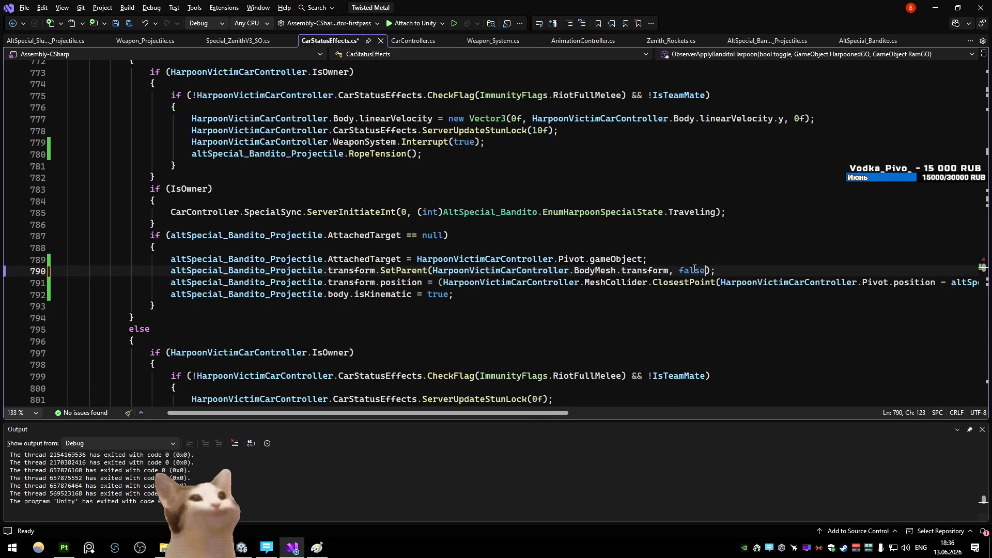
{"action": "left_click", "coordinate": [714, 246]}
{"action": "key", "text": "ctrl+s"}
{"action": "key", "text": "Up"}
{"action": "key", "text": "Up"}
{"action": "key", "text": "Up"}
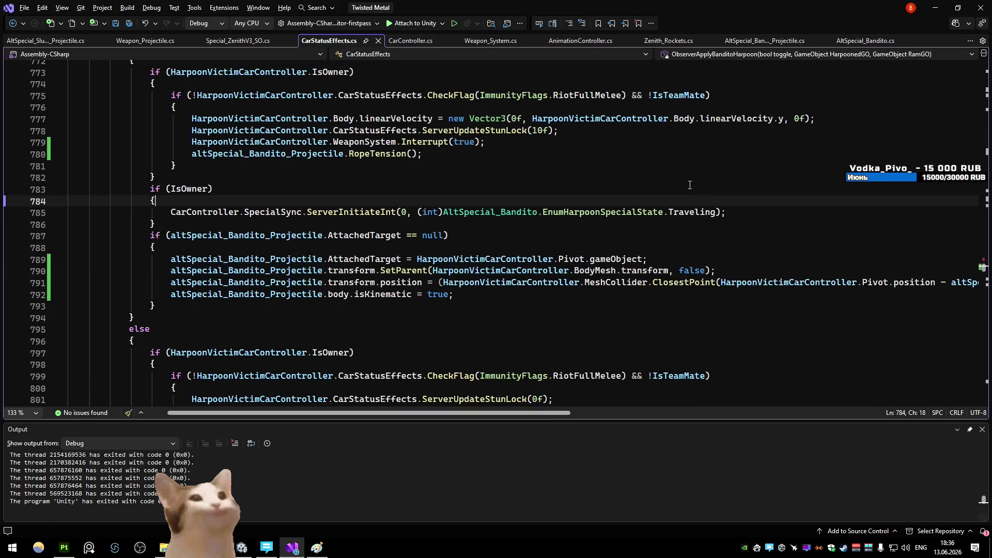
{"action": "key", "text": "alt+Tab"}
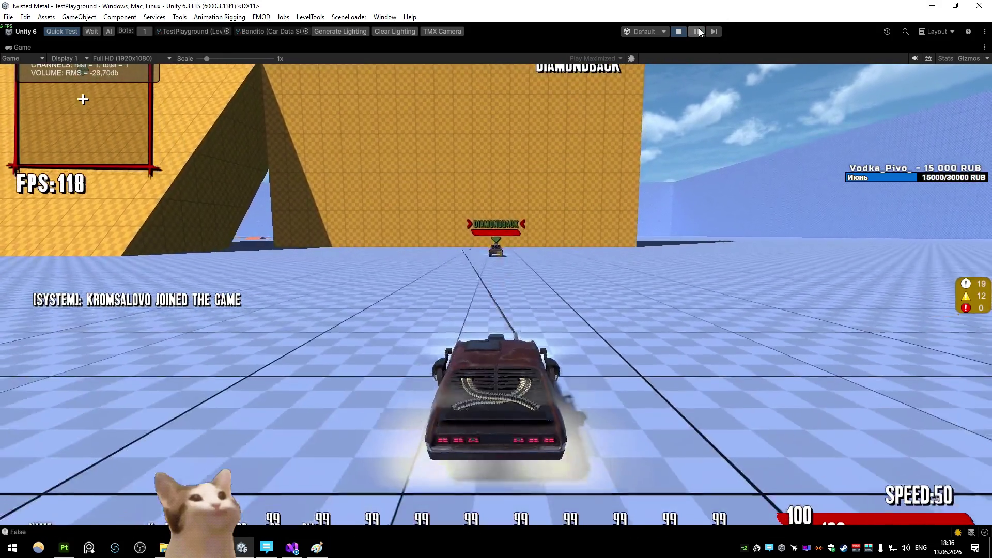
- Pause the retest, orbit the scene to frame the car, stop and return to the code
{"action": "left_click", "coordinate": [698, 32]}
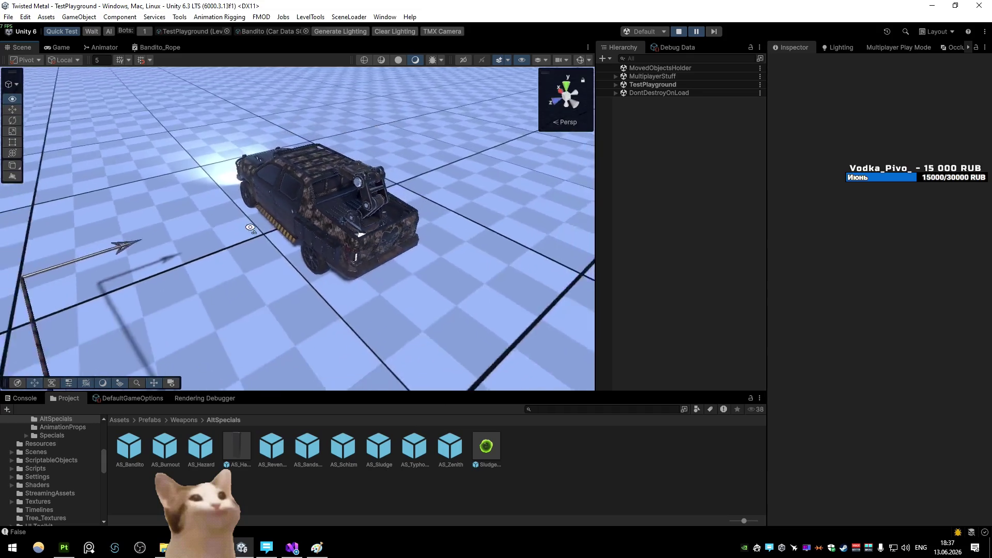
{"action": "left_click_drag", "start_coordinate": [250, 227], "coordinate": [648, 62]}
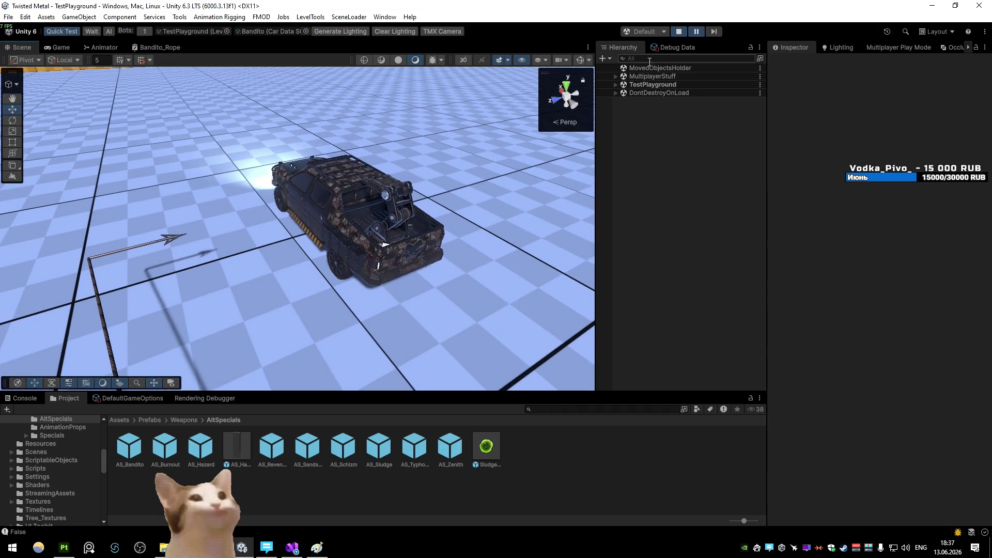
{"action": "left_click", "coordinate": [681, 32]}
{"action": "left_click", "coordinate": [302, 550]}
{"action": "left_click", "coordinate": [427, 308]}
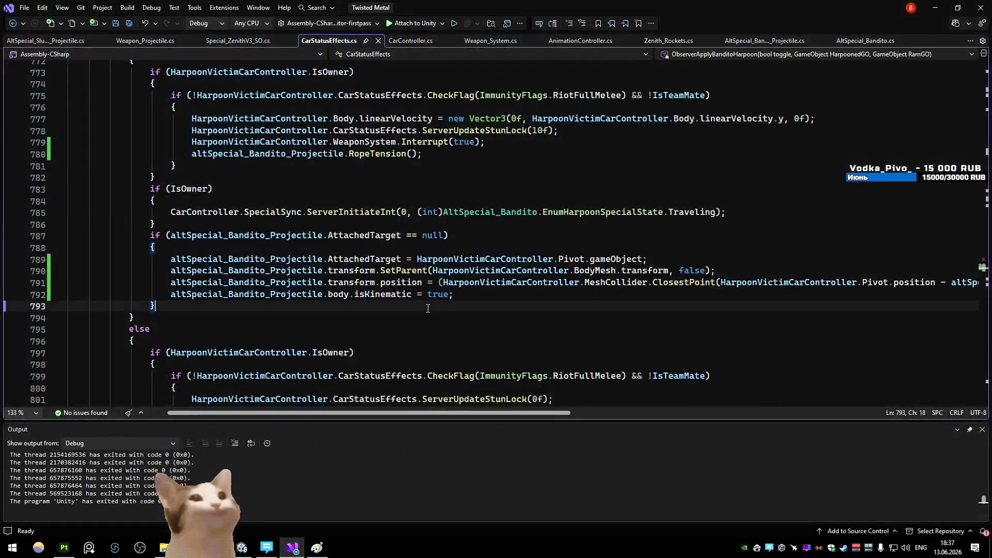
- Duplicate the position assignment line and turn the copy into a body.MovePosition call
{"action": "left_click", "coordinate": [500, 173]}
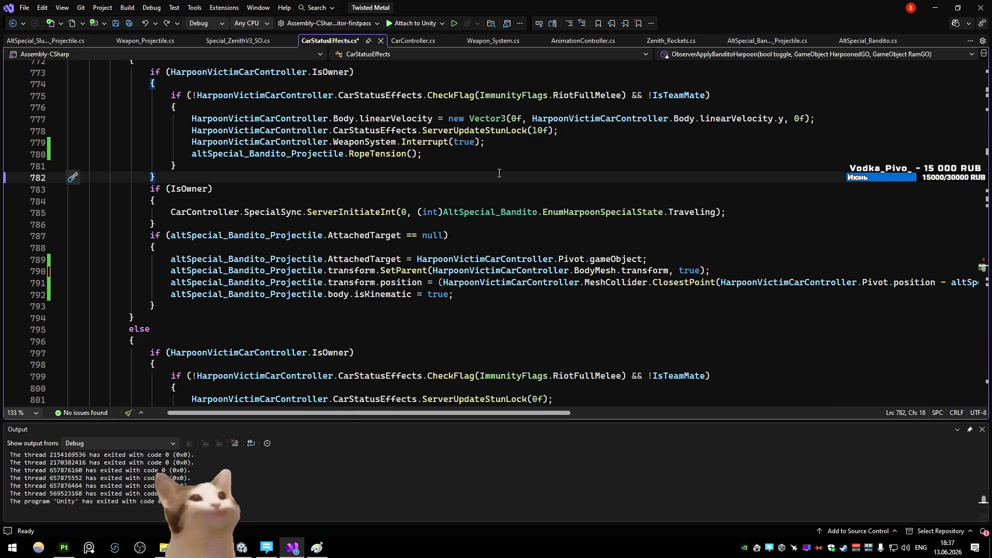
{"action": "left_click", "coordinate": [464, 287]}
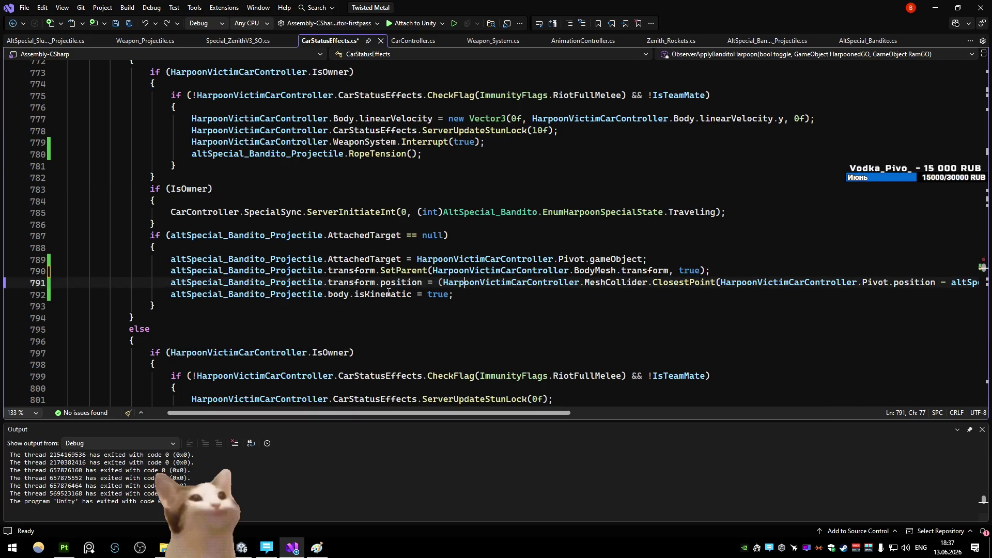
{"action": "key", "text": "ctrl+d"}
{"action": "left_click", "coordinate": [355, 295]}
{"action": "key", "text": "ctrl+shift+Right"}
{"action": "key", "text": "ctrl+shift+Right"}
{"action": "key", "text": "ctrl+shift+Right"}
{"action": "type", "text": "body.mov"}
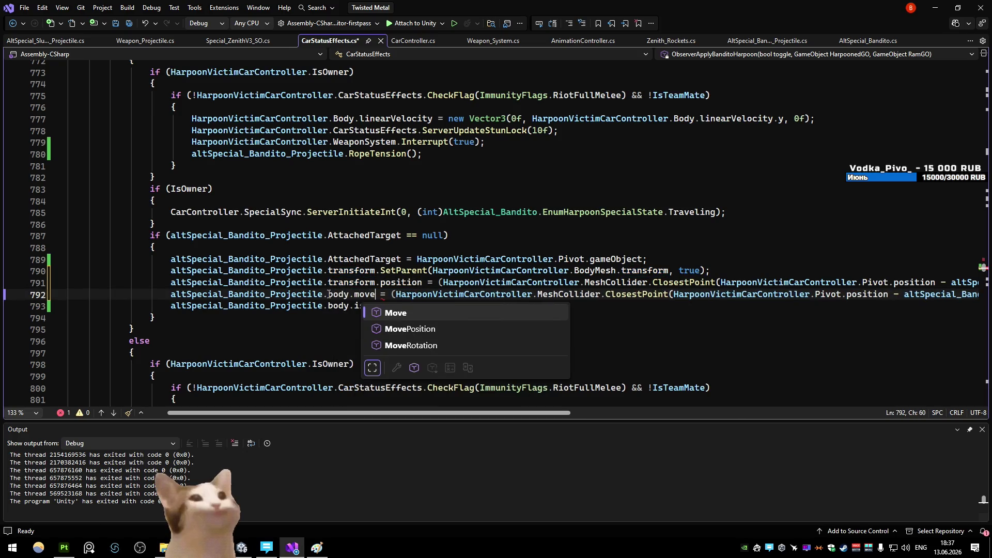
{"action": "key", "text": "Down"}
{"action": "type", "text": "("}
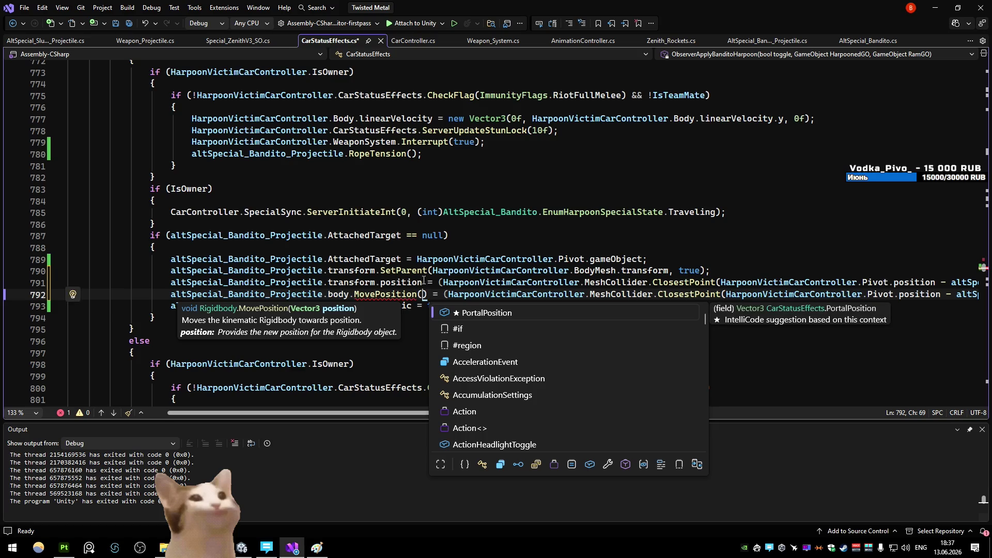
- Pass the projectile's transform.position into MovePosition, drop the extra offset, and return to Unity
{"action": "left_click_drag", "start_coordinate": [422, 283], "coordinate": [171, 282]}
{"action": "key", "text": "ctrl+c"}
{"action": "left_click", "coordinate": [420, 294]}
{"action": "key", "text": "ctrl+v"}
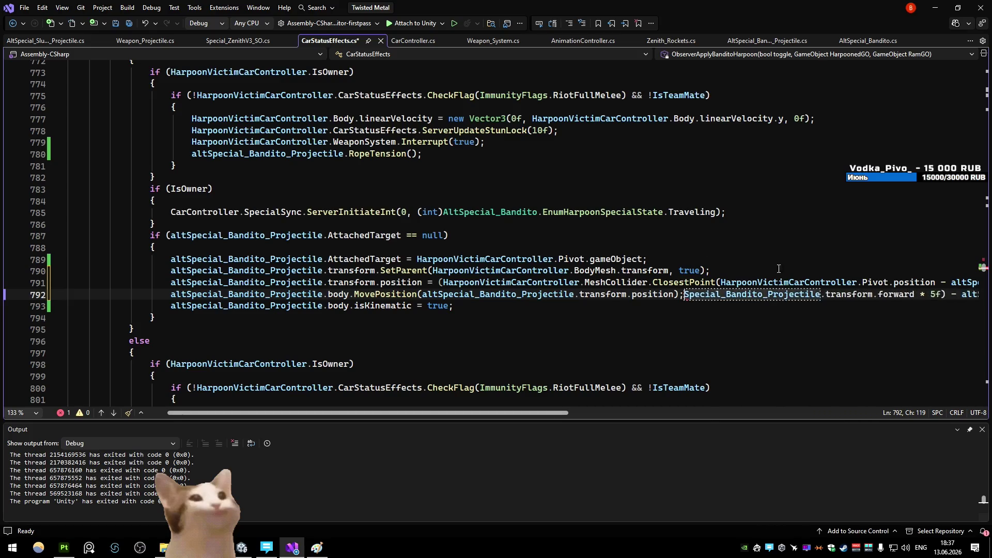
{"action": "key", "text": "Delete"}
{"action": "key", "text": "Delete"}
{"action": "key", "text": "Delete"}
{"action": "key", "text": "Delete"}
{"action": "key", "text": "Delete"}
{"action": "key", "text": "Delete"}
{"action": "key", "text": "Delete"}
{"action": "key", "text": "Delete"}
{"action": "key", "text": "Delete"}
{"action": "key", "text": "Delete"}
{"action": "key", "text": "Delete"}
{"action": "key", "text": "Delete"}
{"action": "key", "text": "Delete"}
{"action": "key", "text": "Delete"}
{"action": "key", "text": "Delete"}
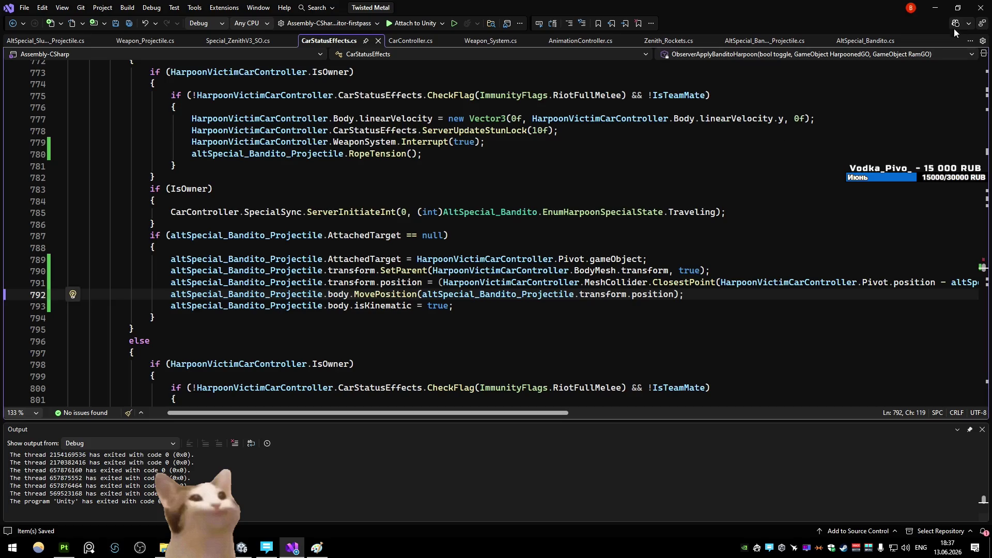
{"action": "left_click", "coordinate": [935, 8]}
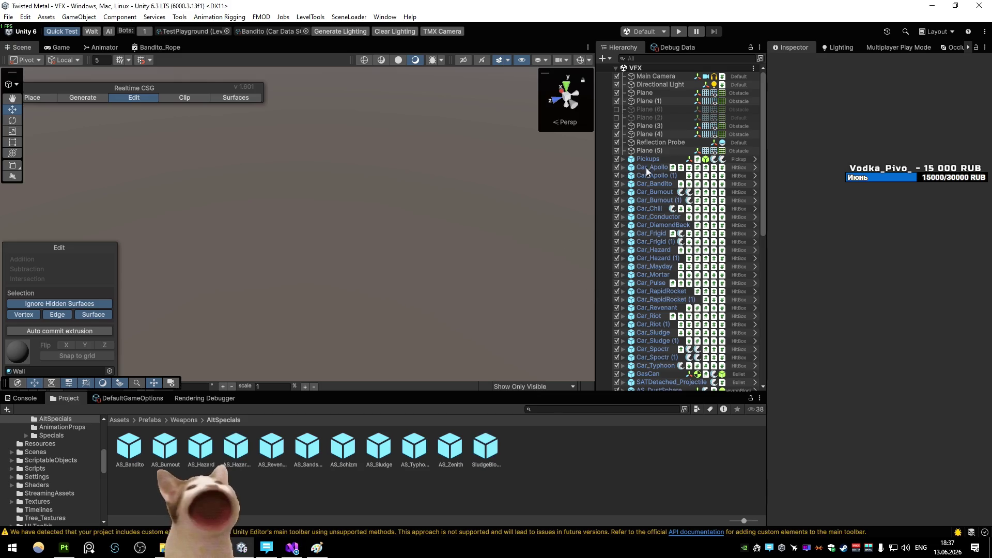
- Playtest and pause briefly, then delete the 5 from the forward offset and save the script
{"action": "left_click", "coordinate": [680, 31]}
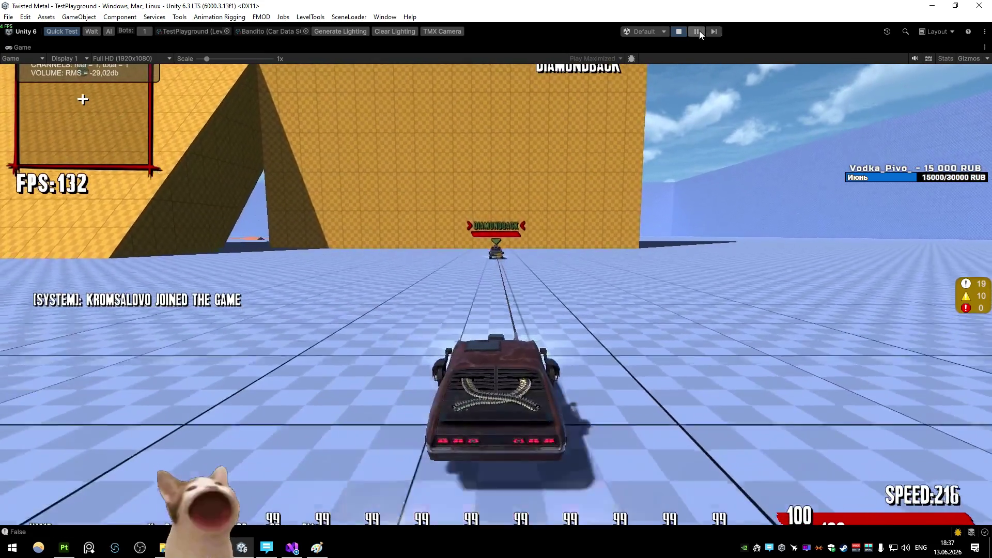
{"action": "left_click", "coordinate": [696, 31]}
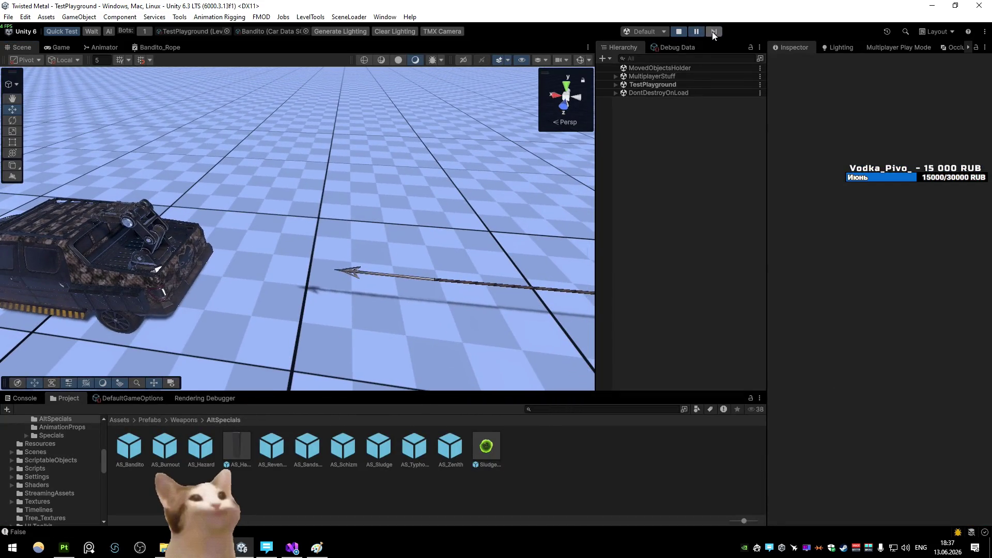
{"action": "left_click", "coordinate": [679, 31]}
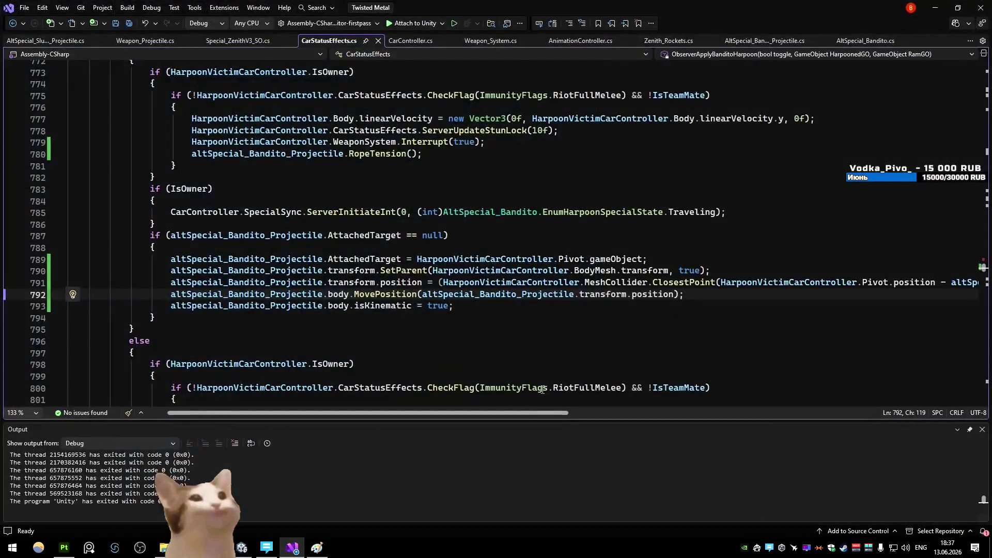
{"action": "left_click_drag", "start_coordinate": [547, 413], "coordinate": [868, 395]}
{"action": "left_click", "coordinate": [820, 282]}
{"action": "key", "text": "BackSpace"}
{"action": "key", "text": "alt+Tab"}
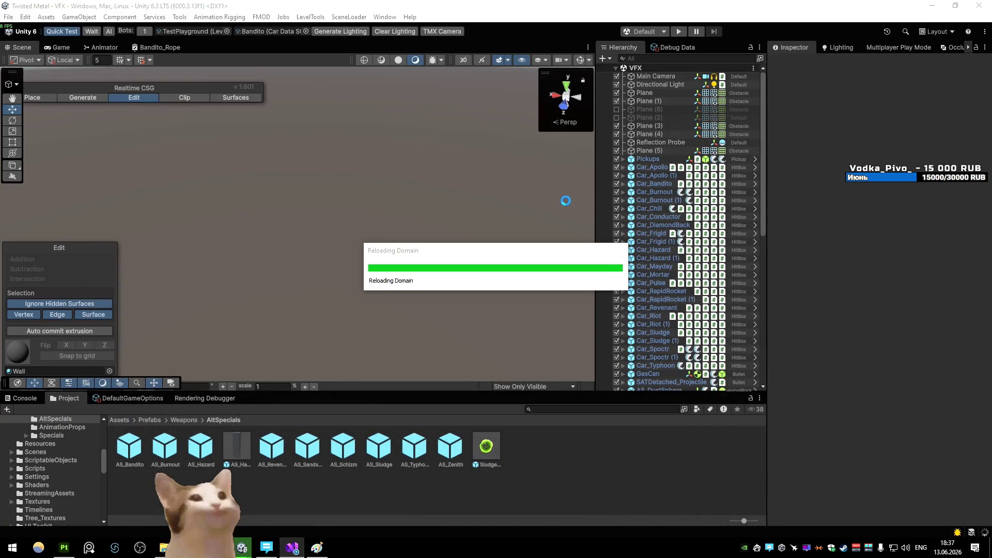
- Playtest again, pause, and select and frame the Car_DiamondBack(Clone) that was hit
{"action": "left_click", "coordinate": [680, 31]}
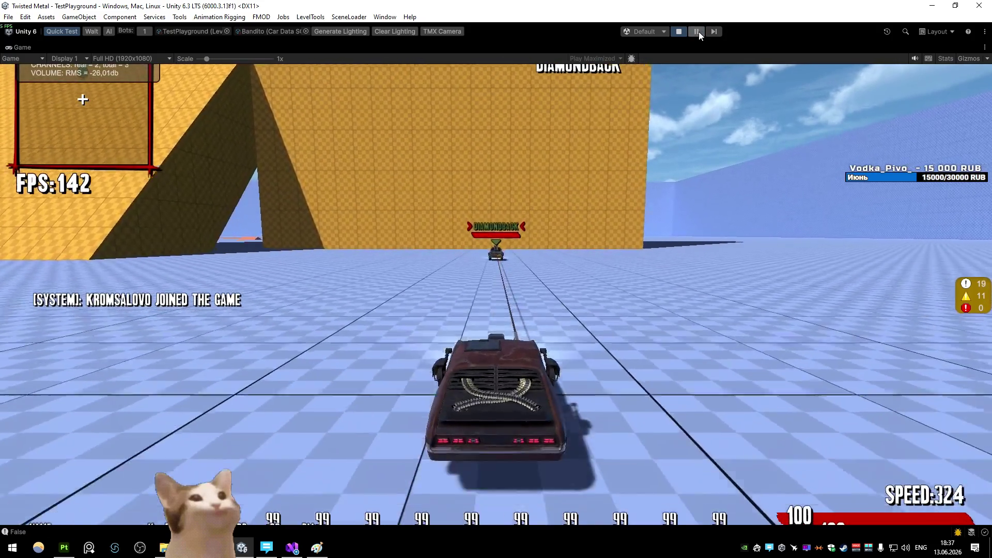
{"action": "left_click", "coordinate": [697, 32]}
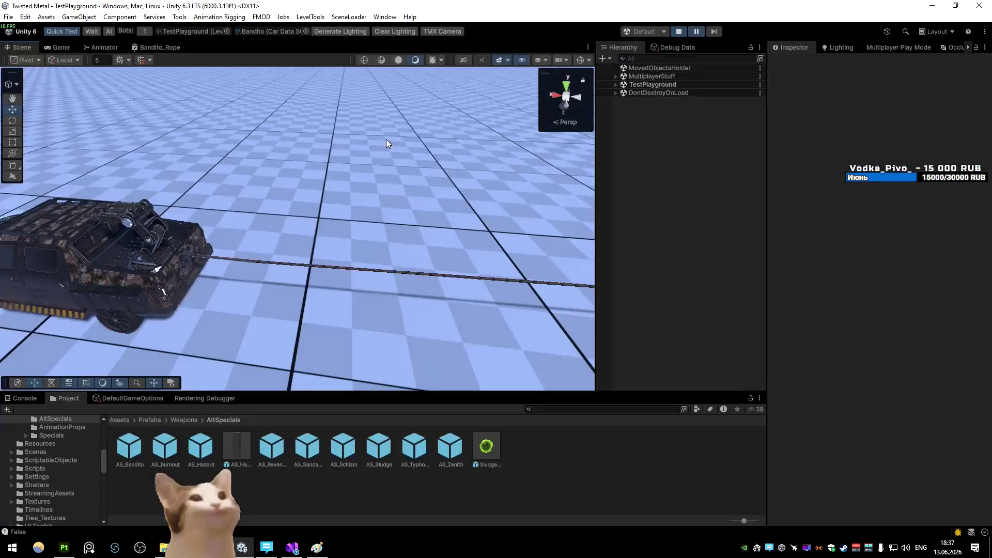
{"action": "scroll", "coordinate": [345, 164], "scroll_direction": "down", "scroll_amount": 5}
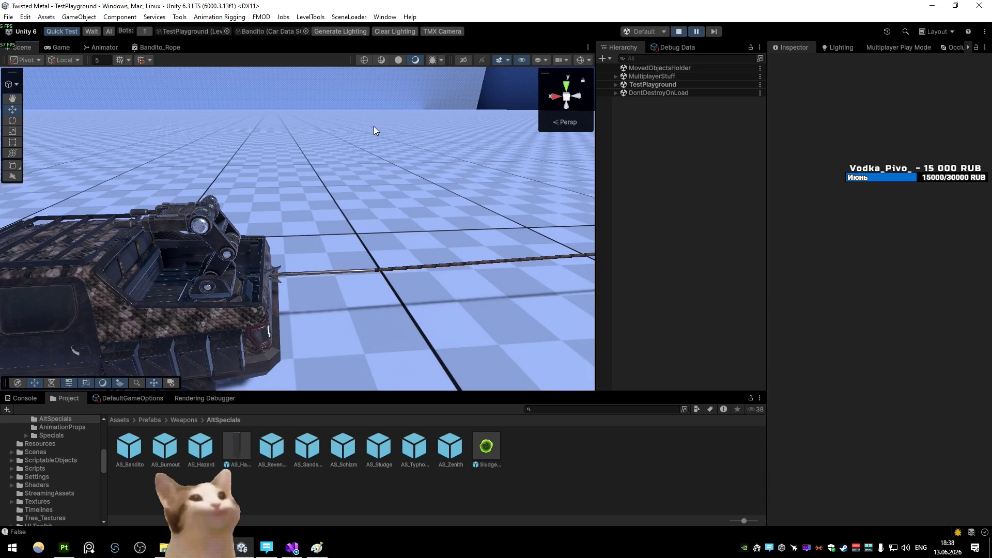
{"action": "left_click", "coordinate": [171, 256]}
{"action": "key", "text": "f"}
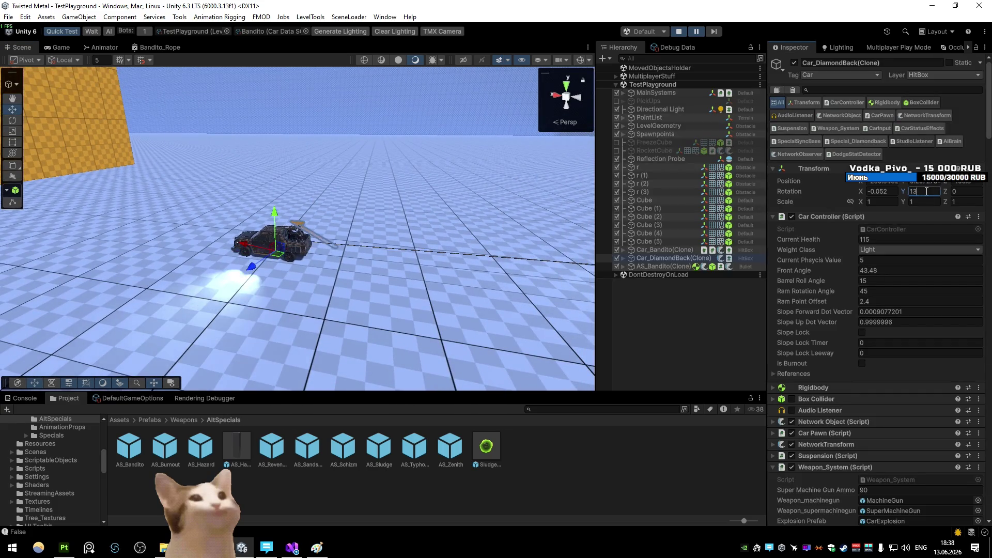
- Set the Diamondback's Y rotation to 90, resume, drive toward it and fire the harpoon
{"action": "left_click", "coordinate": [715, 31]}
{"action": "scroll", "coordinate": [395, 189], "scroll_direction": "up", "scroll_amount": 2}
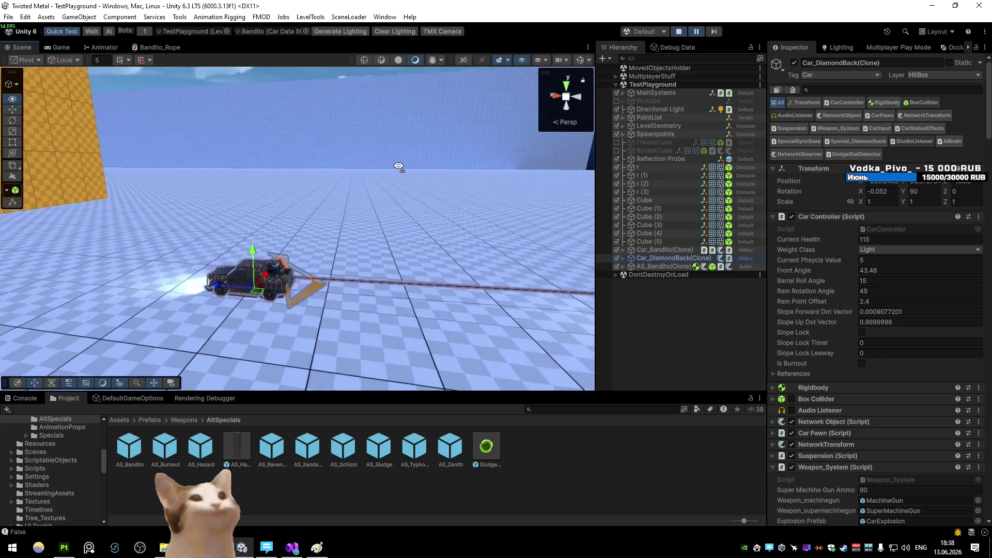
{"action": "scroll", "coordinate": [395, 188], "scroll_direction": "up", "scroll_amount": 2}
{"action": "scroll", "coordinate": [395, 189], "scroll_direction": "up", "scroll_amount": 1}
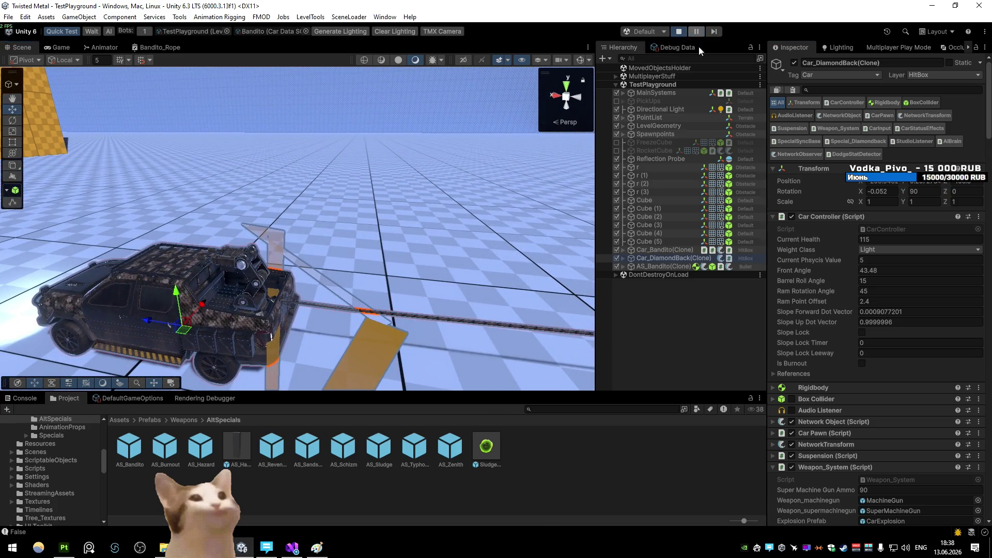
{"action": "left_click", "coordinate": [700, 36]}
{"action": "key", "text": "w"}
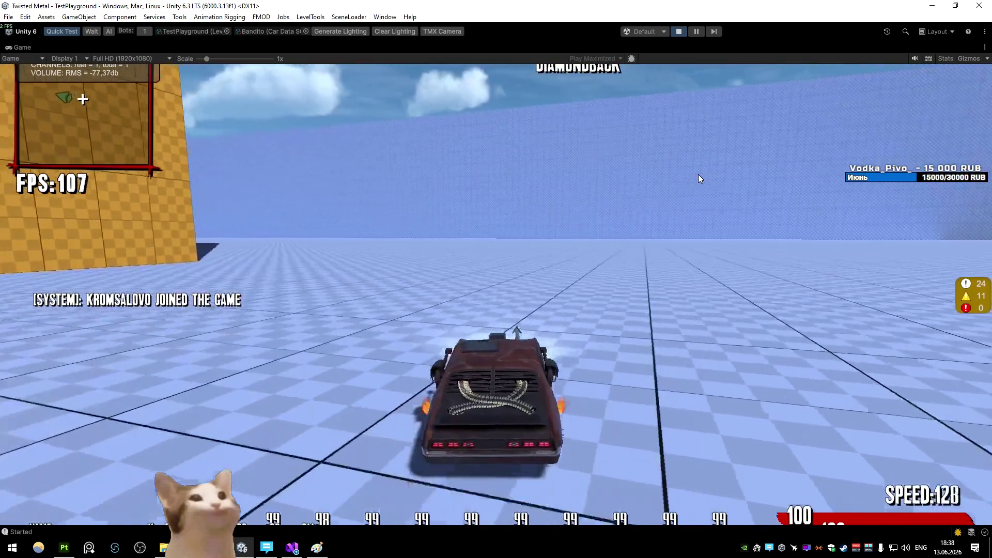
{"action": "key", "text": "a"}
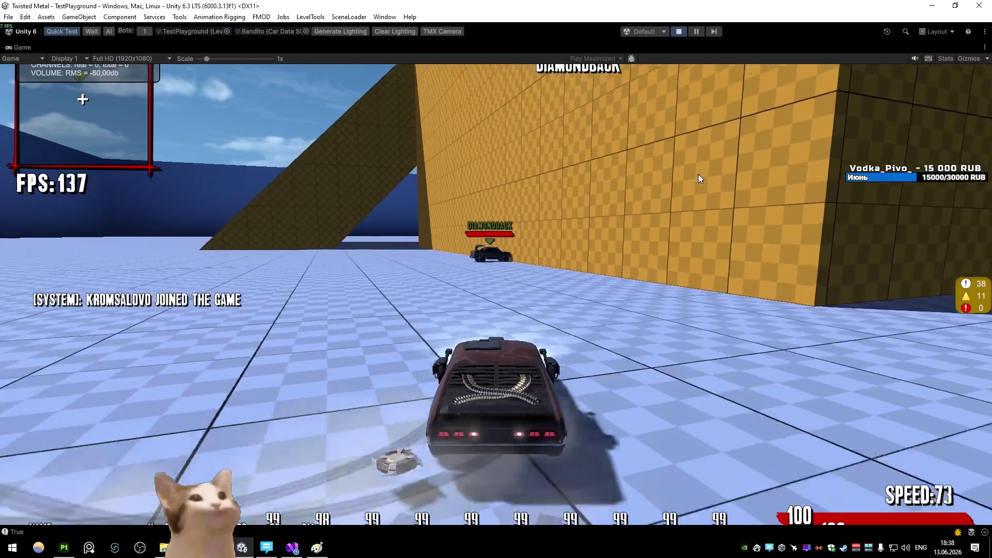
{"action": "left_click", "coordinate": [699, 174]}
{"action": "key", "text": "s"}
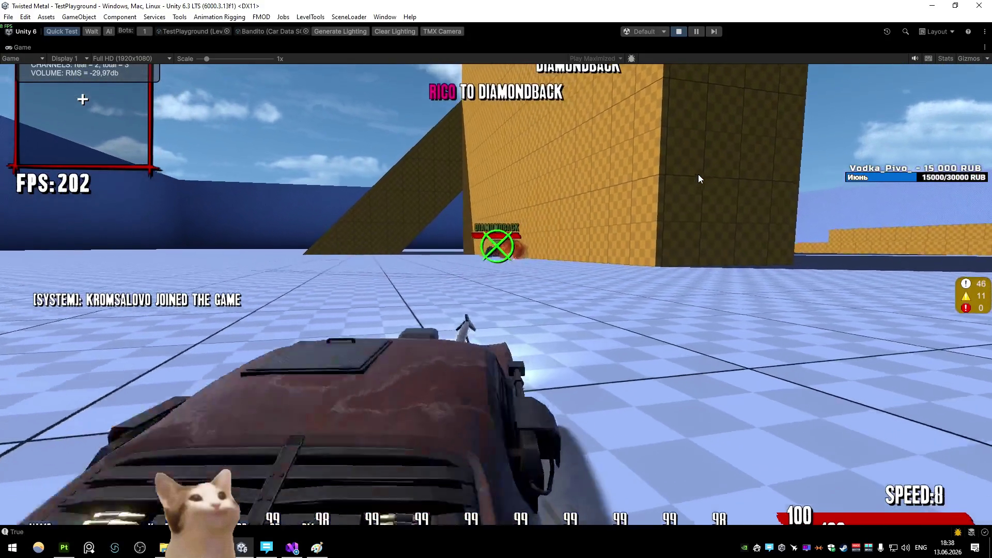
{"action": "key", "text": "w"}
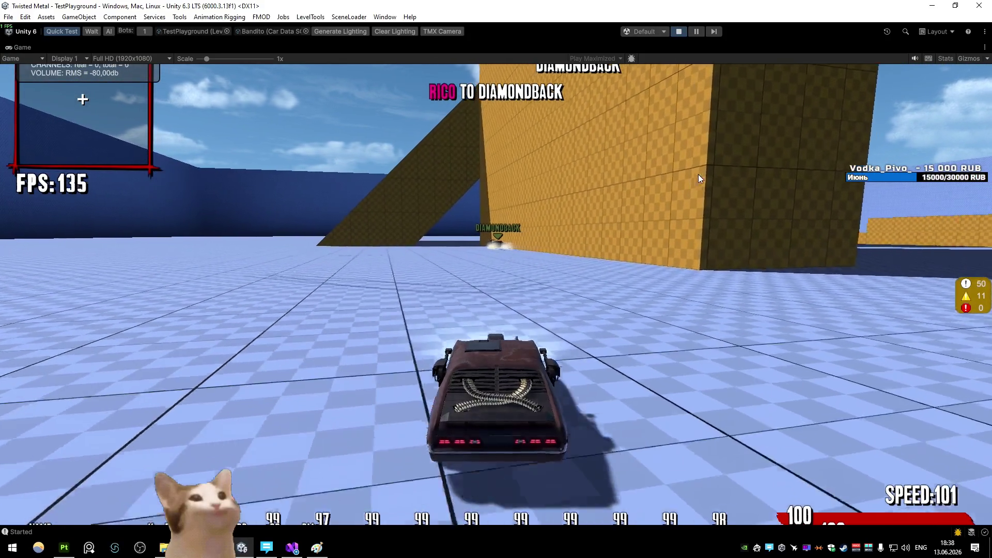
{"action": "key", "text": "d"}
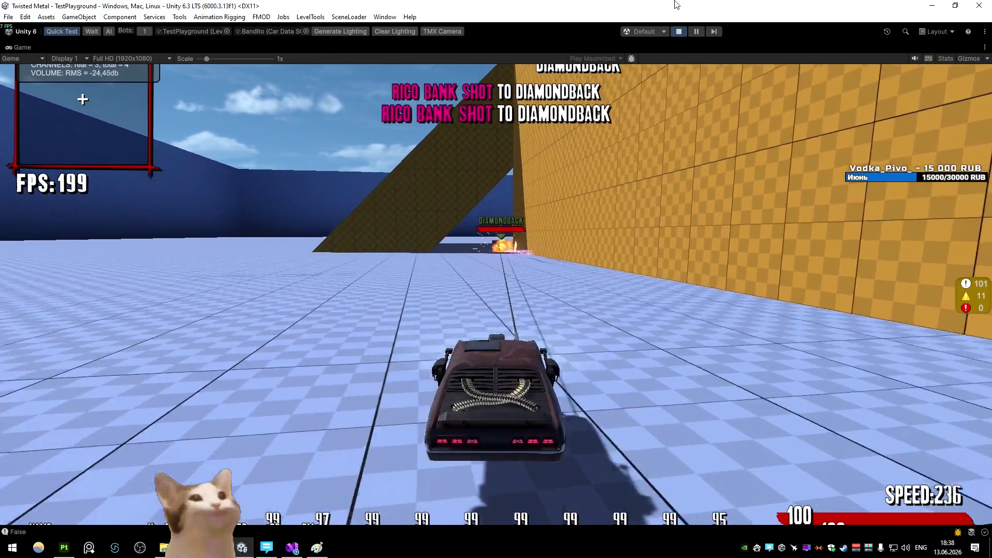
- Pause to fly the scene camera around the harpooned Diamondback, then resume play
{"action": "left_click", "coordinate": [695, 32]}
{"action": "right_click", "coordinate": [319, 165]}
{"action": "key", "text": "w"}
{"action": "key", "text": "s"}
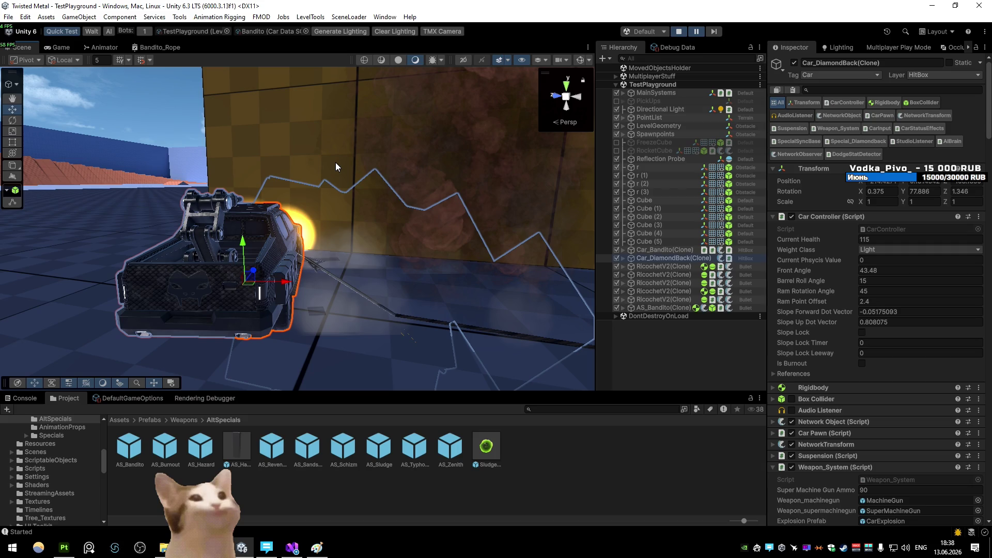
{"action": "left_click", "coordinate": [696, 31]}
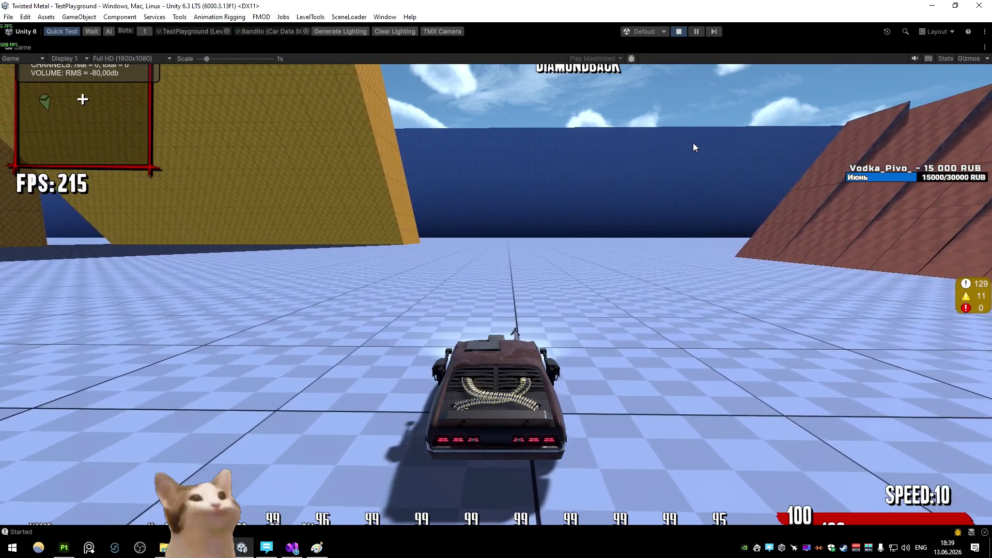
- Stop the playtest and return to the harpoon attach block in CarStatusEffects.cs
{"action": "left_click", "coordinate": [677, 31]}
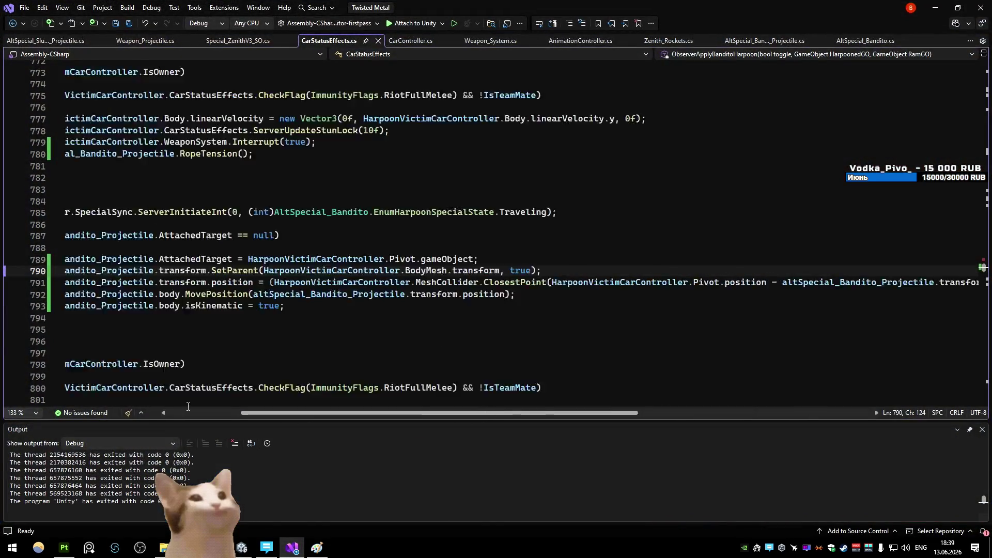
{"action": "left_click", "coordinate": [362, 329]}
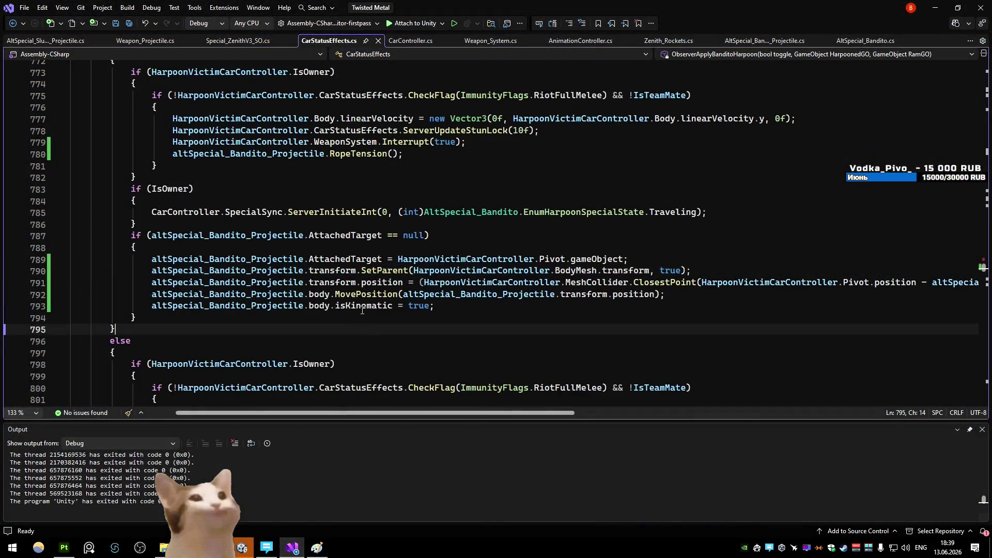
- Move the ClosestPoint offset expression from line 791 into the MovePosition call, then let Unity recompile
{"action": "left_click", "coordinate": [379, 282]}
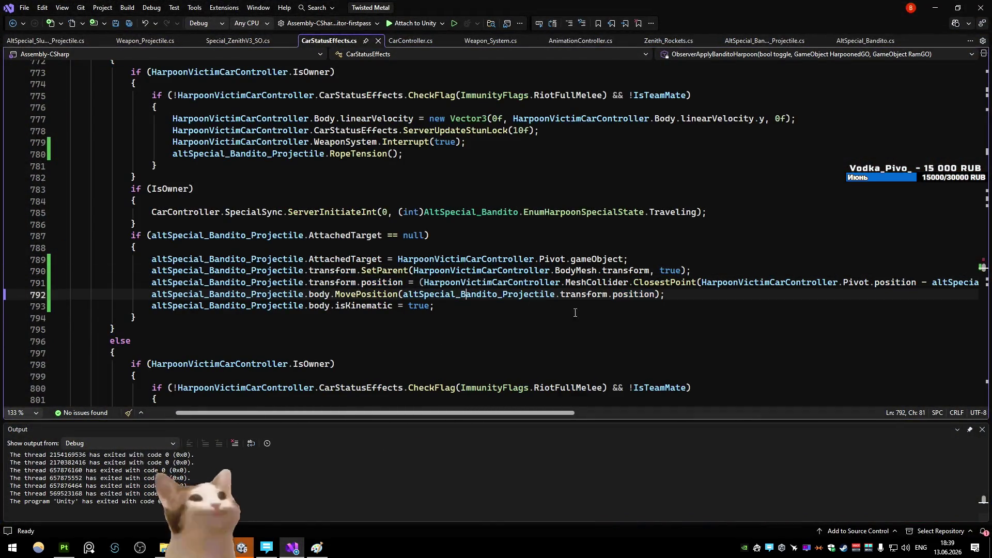
{"action": "left_click_drag", "start_coordinate": [151, 282], "coordinate": [982, 282]}
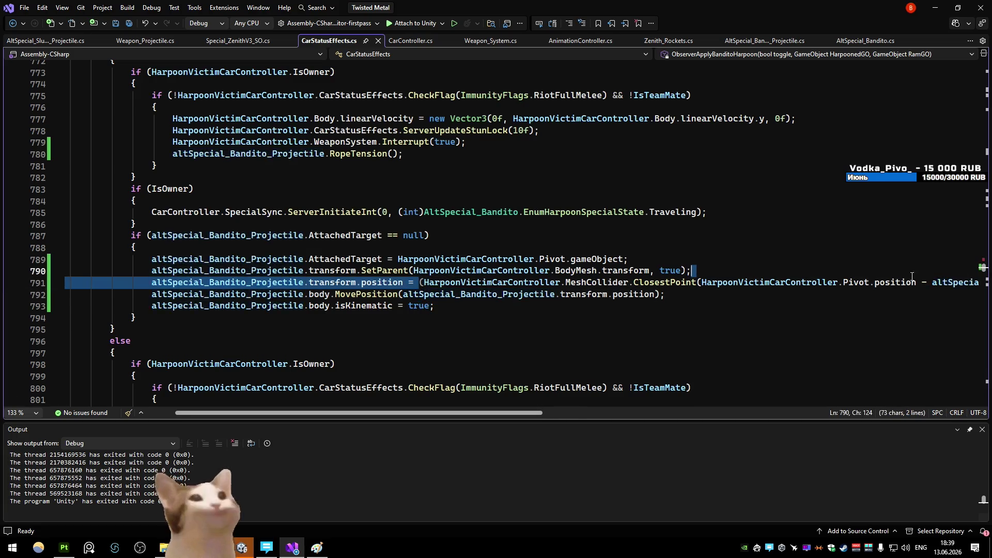
{"action": "key", "text": "BackSpace"}
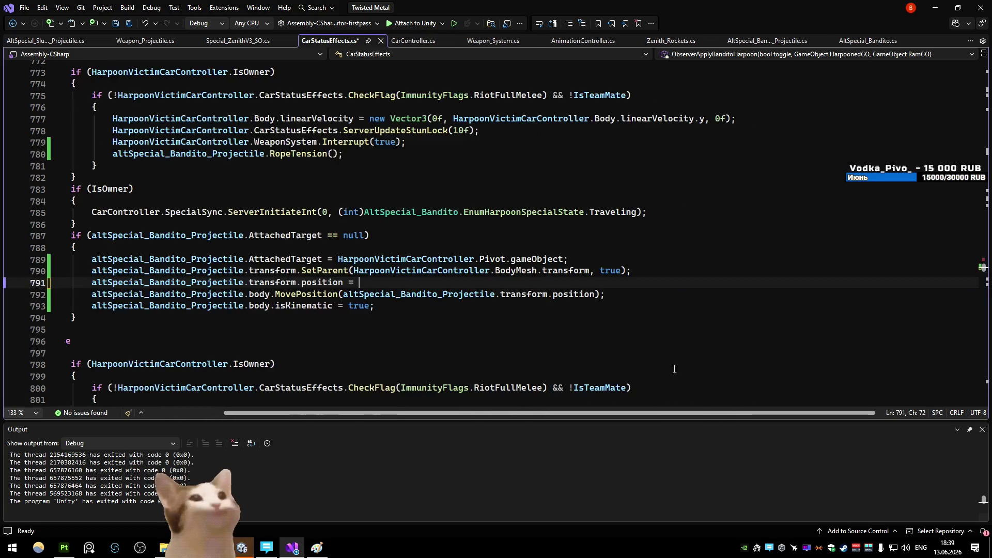
{"action": "mouse_move", "coordinate": [687, 293]}
{"action": "left_mouse_down"}
{"action": "mouse_move", "coordinate": [454, 306]}
{"action": "mouse_move", "coordinate": [421, 293]}
{"action": "left_mouse_up"}
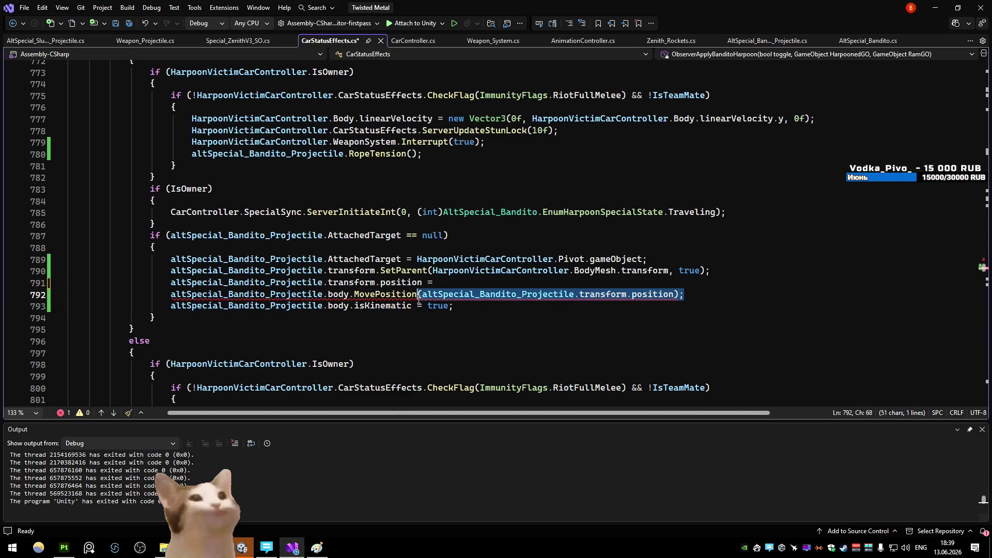
{"action": "key", "text": "ctrl+v"}
{"action": "left_click", "coordinate": [402, 288]}
{"action": "double_click", "coordinate": [401, 288]}
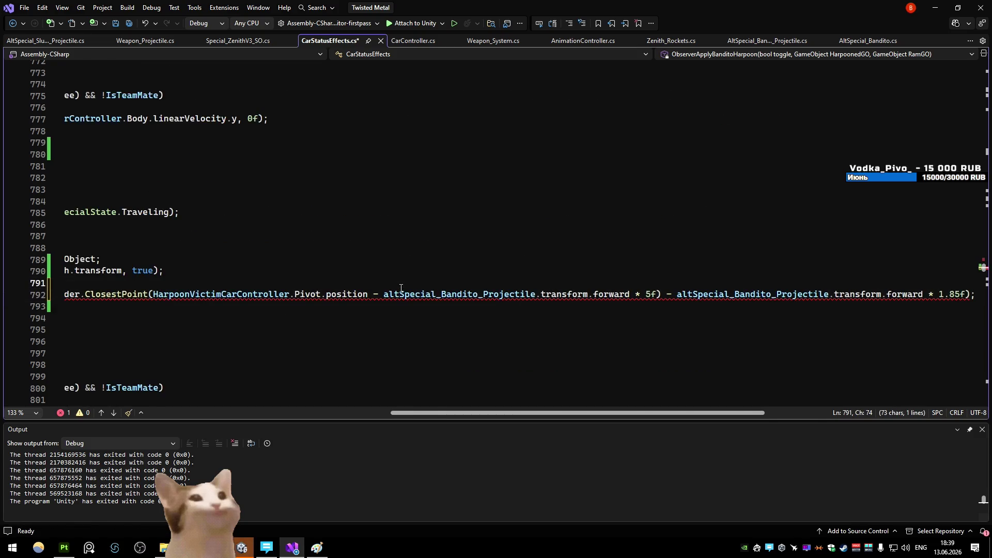
{"action": "left_click_drag", "start_coordinate": [568, 416], "coordinate": [367, 416]}
{"action": "left_click", "coordinate": [935, 7]}
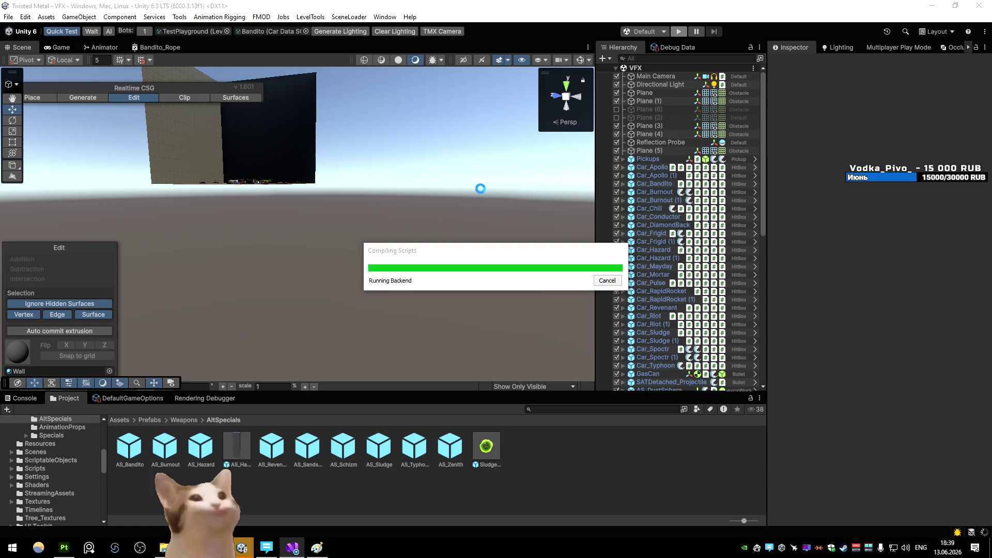
- Playtest the new code, pausing to view the harpoon rope reaching the DiamondBack, then stop
{"action": "left_click", "coordinate": [679, 32]}
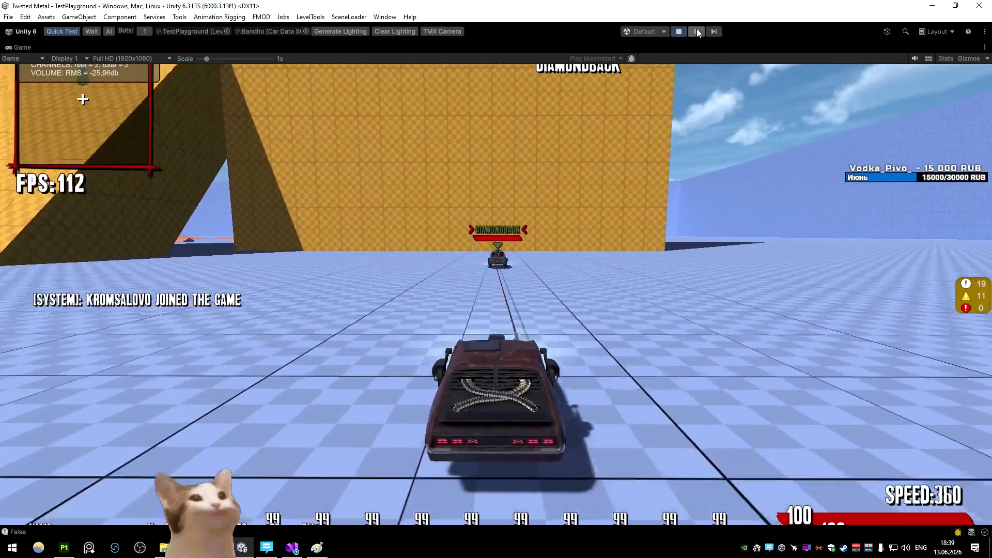
{"action": "left_click", "coordinate": [697, 31]}
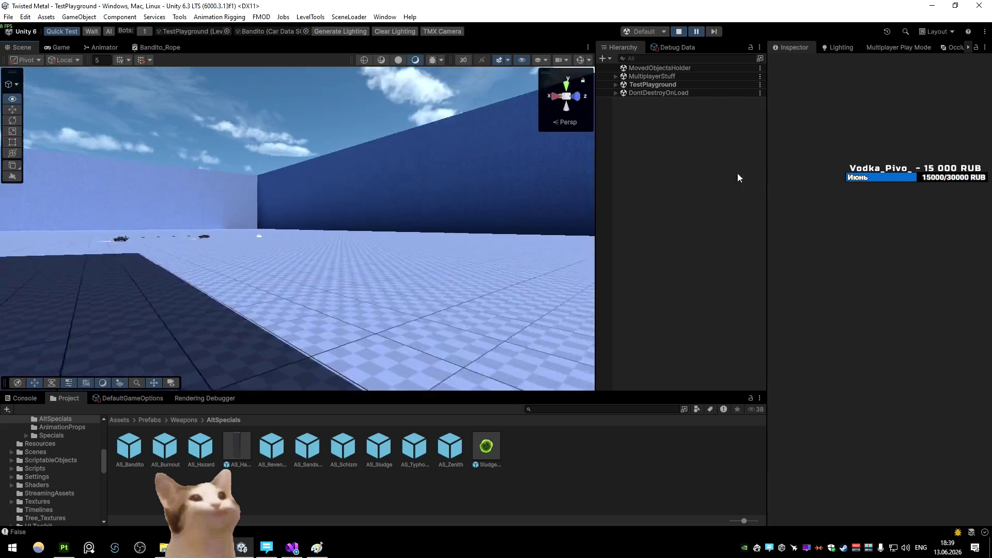
{"action": "mouse_move", "coordinate": [235, 174]}
{"action": "left_mouse_down"}
{"action": "mouse_move", "coordinate": [567, 168]}
{"action": "mouse_move", "coordinate": [534, 252]}
{"action": "left_mouse_up"}
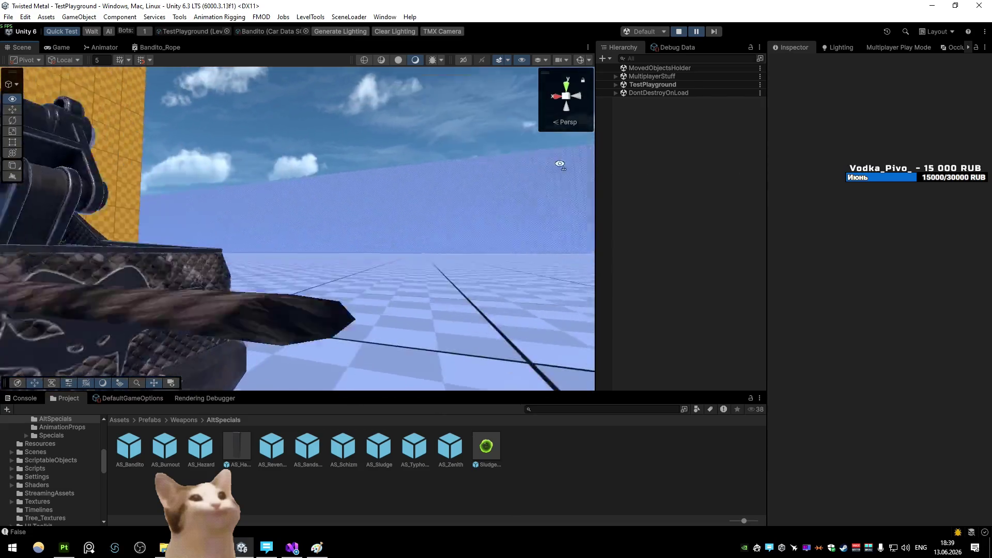
{"action": "left_click", "coordinate": [679, 31]}
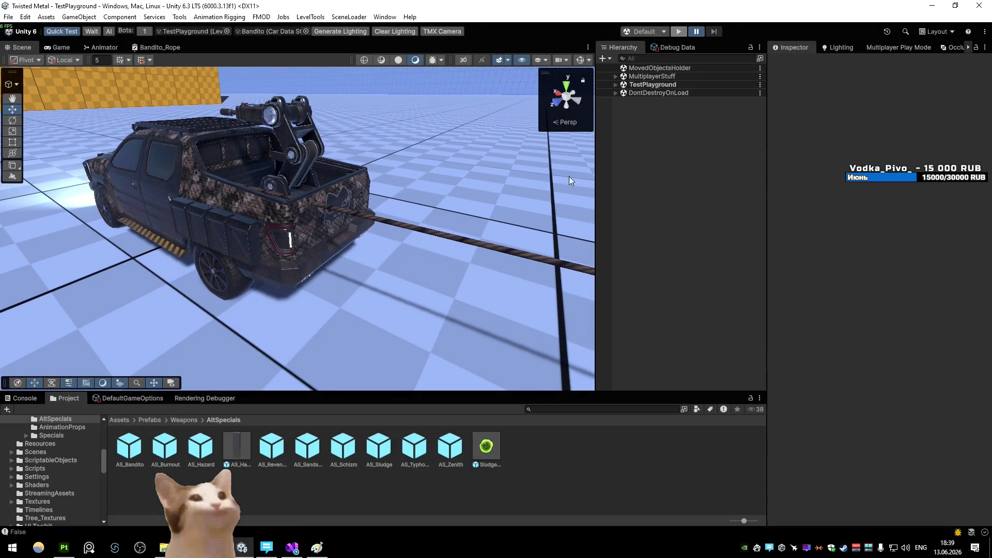
- Undo the edit so line 791 assigns ClosestPoint position before MovePosition again, save and recompile
{"action": "left_click", "coordinate": [293, 547]}
{"action": "key", "text": "ctrl+z"}
{"action": "key", "text": "ctrl+z"}
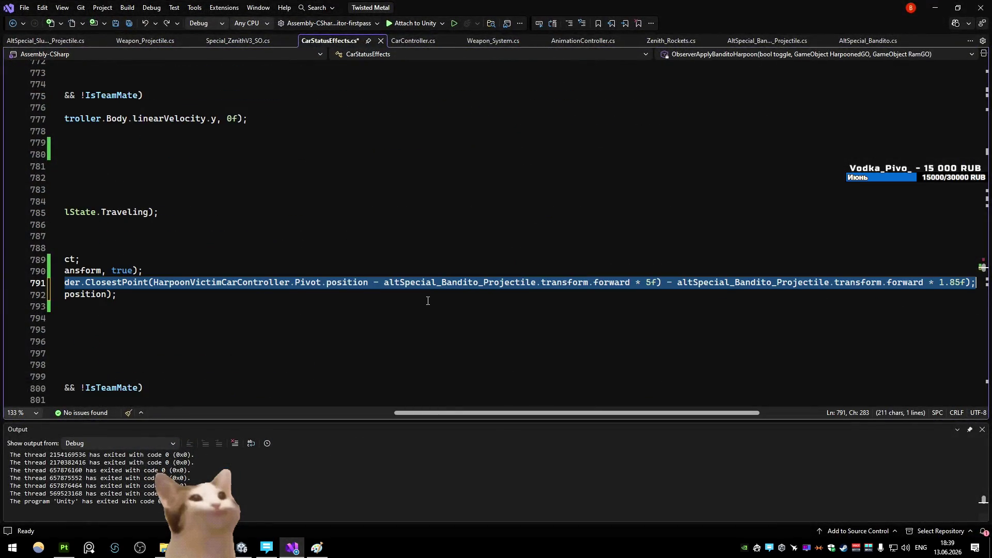
{"action": "left_click_drag", "start_coordinate": [470, 412], "coordinate": [391, 347]}
{"action": "left_click", "coordinate": [475, 237]}
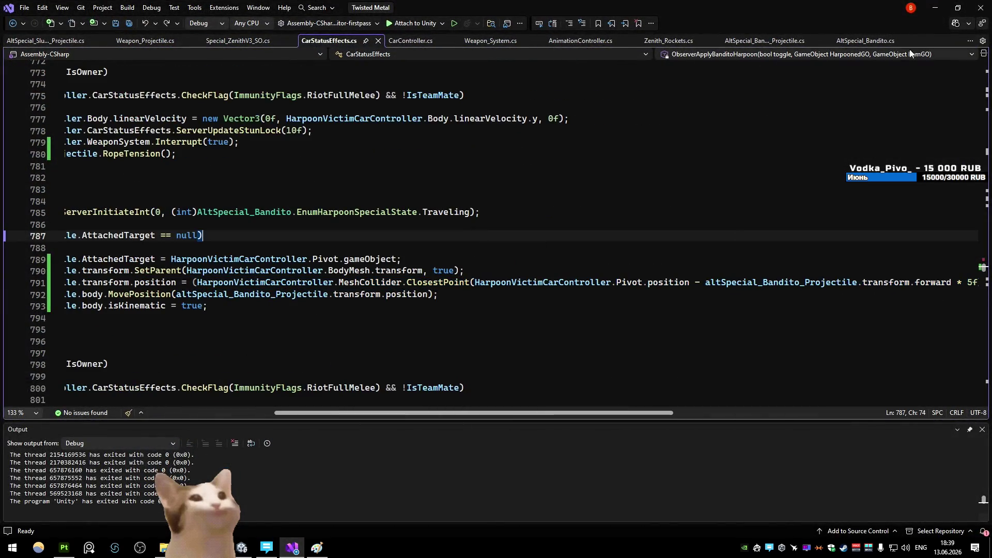
{"action": "key", "text": "alt+Tab"}
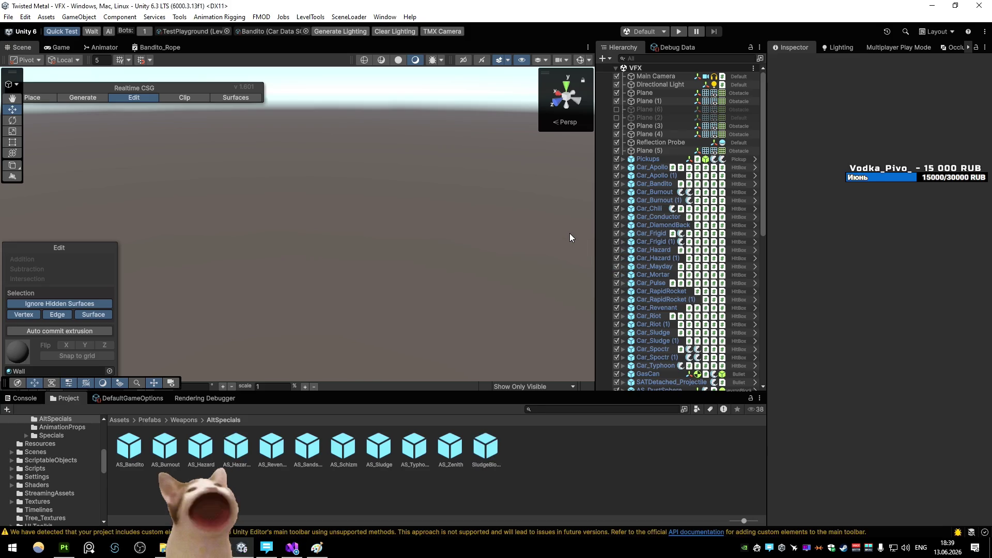
- Playtest driving and firing the harpoon, pause to check the tip stuck in the green fire truck, then resume
{"action": "left_click", "coordinate": [677, 31]}
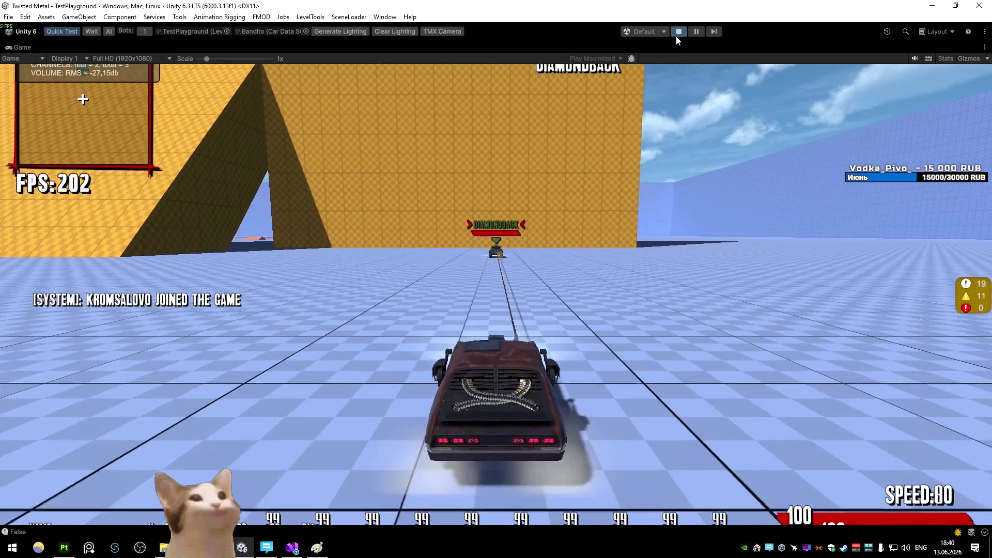
{"action": "key", "text": "w"}
{"action": "key", "text": "d"}
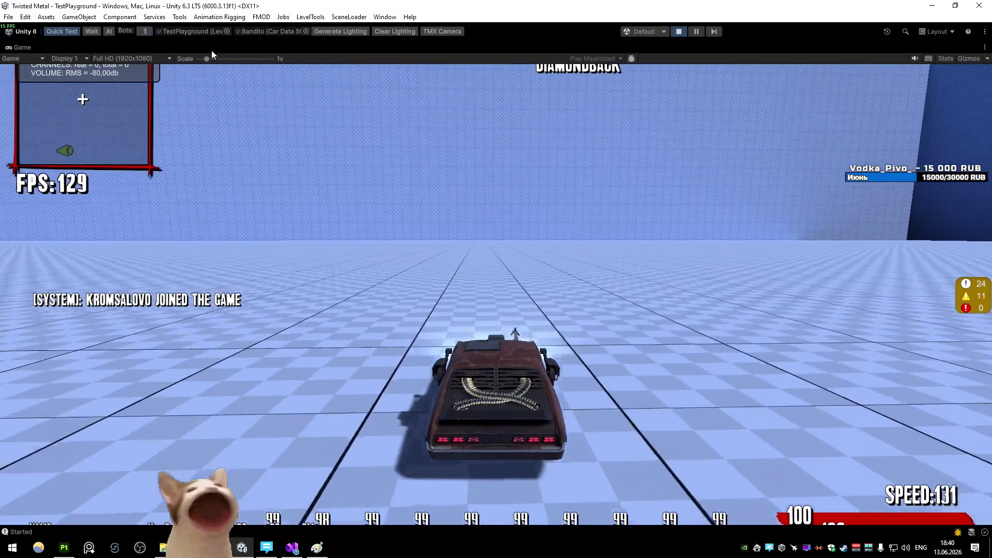
{"action": "type", "text": "0"}
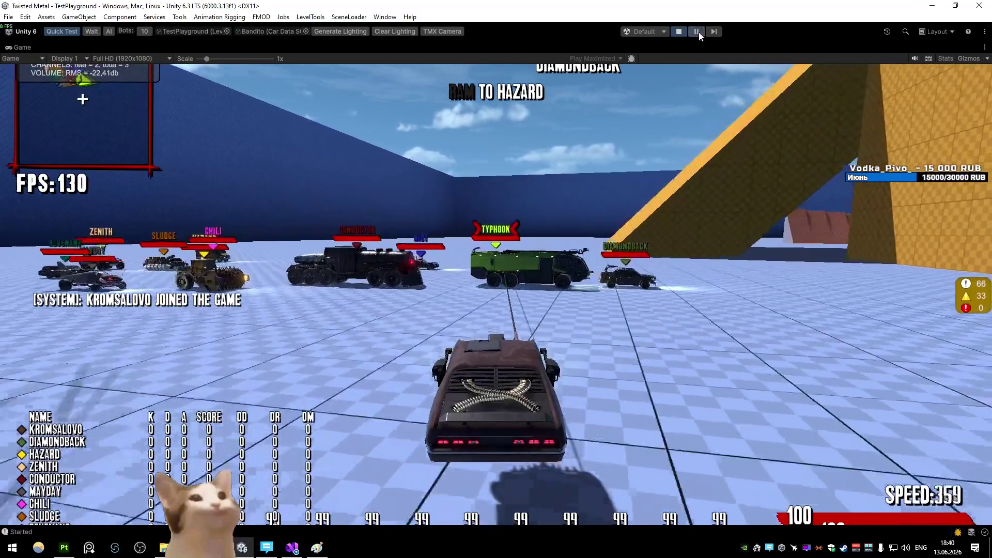
{"action": "left_click", "coordinate": [697, 31]}
{"action": "mouse_move", "coordinate": [345, 186]}
{"action": "left_mouse_down"}
{"action": "mouse_move", "coordinate": [308, 194]}
{"action": "mouse_move", "coordinate": [323, 183]}
{"action": "mouse_move", "coordinate": [435, 205]}
{"action": "mouse_move", "coordinate": [454, 184]}
{"action": "left_mouse_up"}
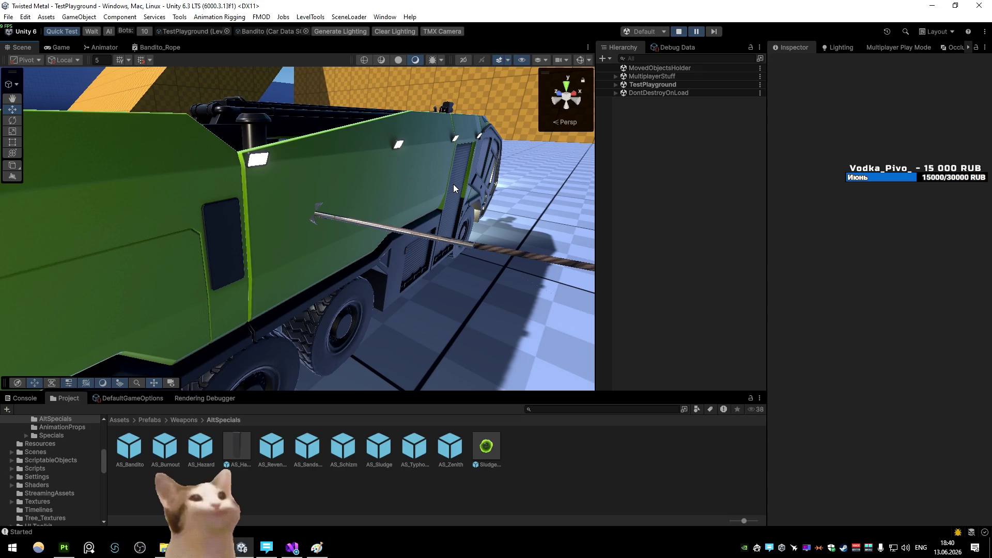
{"action": "key", "text": "ctrl+shift+p"}
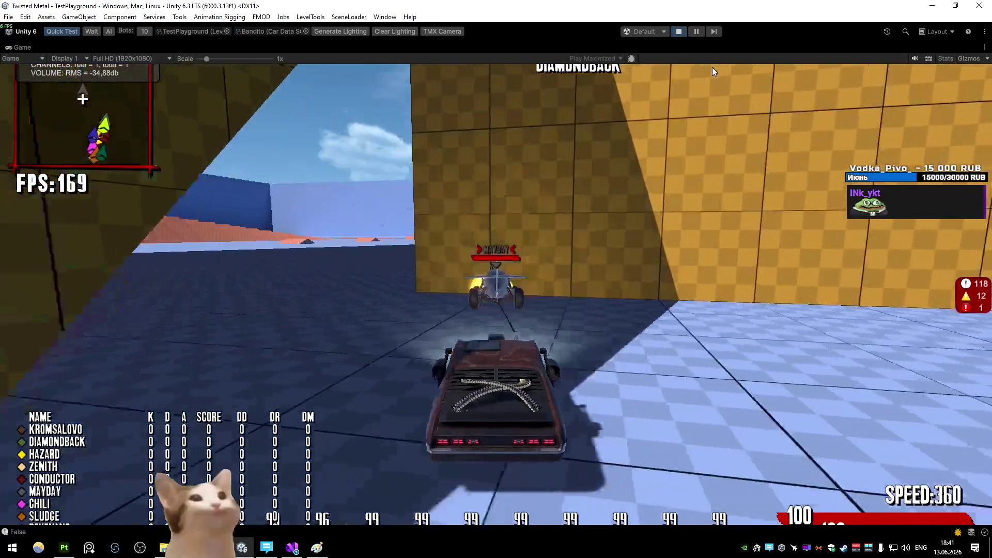
- Restore the Game view size and inspect the Mayday car's Pivot in the Scene view
{"action": "right_click", "coordinate": [21, 47]}
{"action": "left_click", "coordinate": [47, 73]}
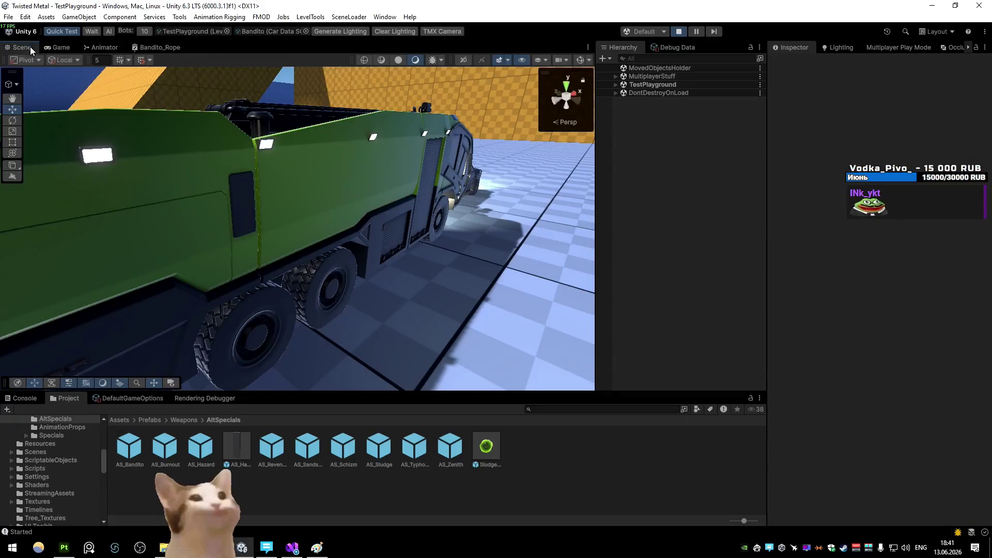
{"action": "left_click", "coordinate": [324, 127], "text": "ctrl+alt"}
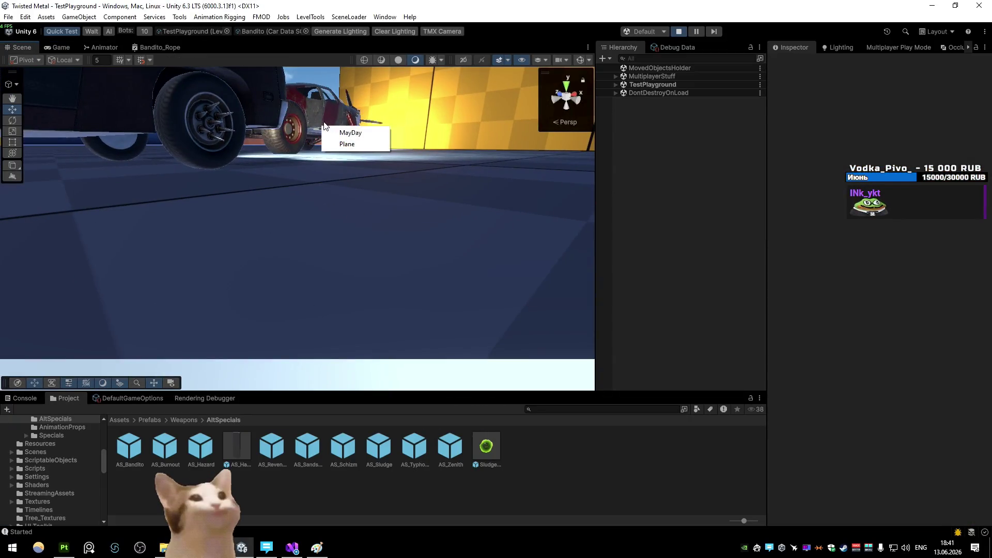
{"action": "left_click", "coordinate": [667, 238]}
{"action": "mouse_move", "coordinate": [440, 163]}
{"action": "left_mouse_down"}
{"action": "mouse_move", "coordinate": [286, 95]}
{"action": "mouse_move", "coordinate": [304, 105]}
{"action": "mouse_move", "coordinate": [305, 131]}
{"action": "left_mouse_up"}
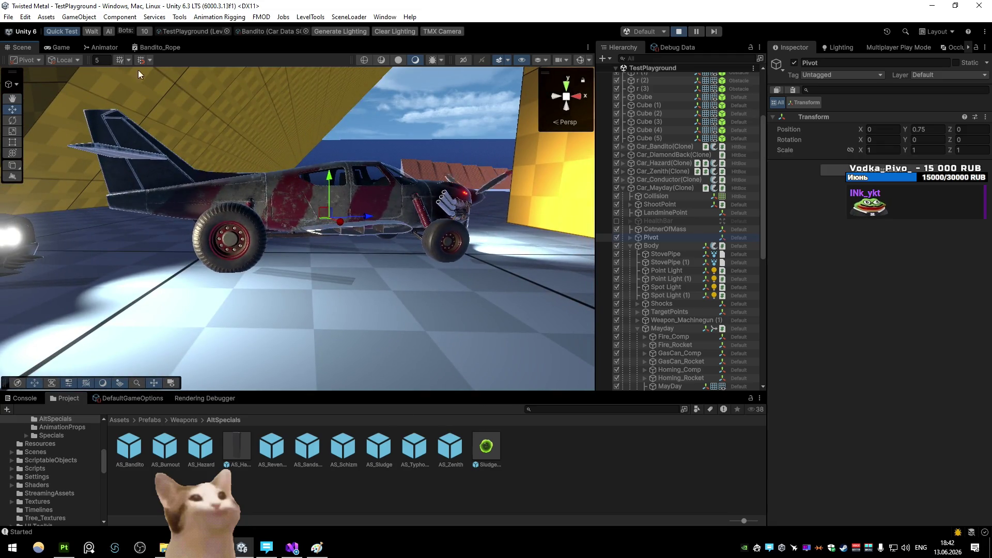
{"action": "left_click", "coordinate": [60, 47]}
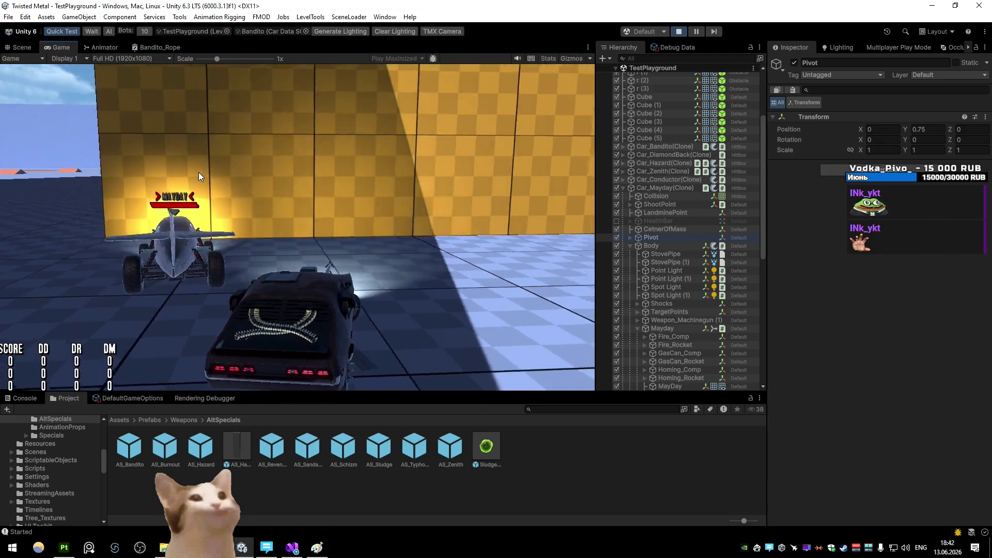
- Drive along the wall, lock the harpoon onto Mayday and check the cars from Scene and chase camera
{"action": "key", "text": "a"}
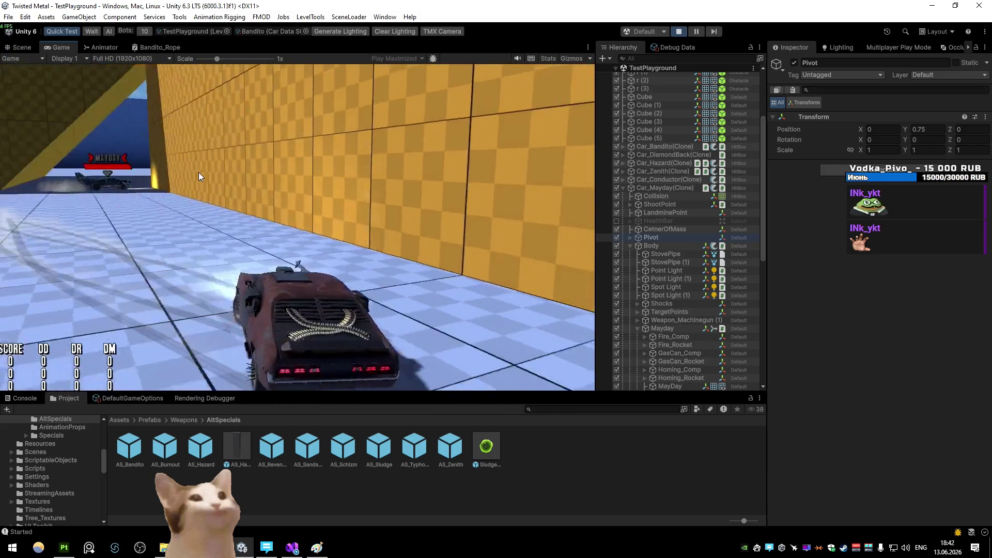
{"action": "key", "text": "v"}
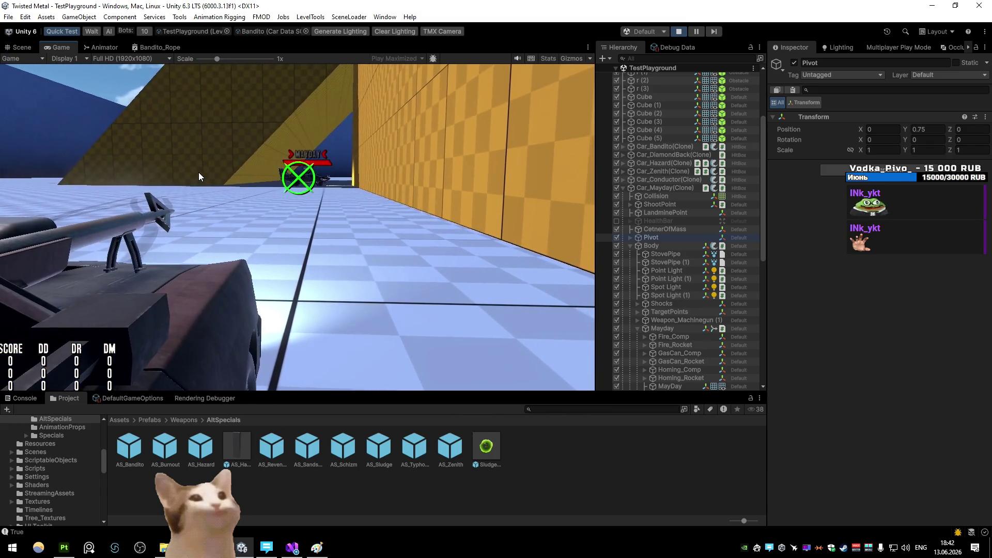
{"action": "left_click", "coordinate": [22, 47]}
{"action": "left_click_drag", "start_coordinate": [463, 171], "coordinate": [497, 194]}
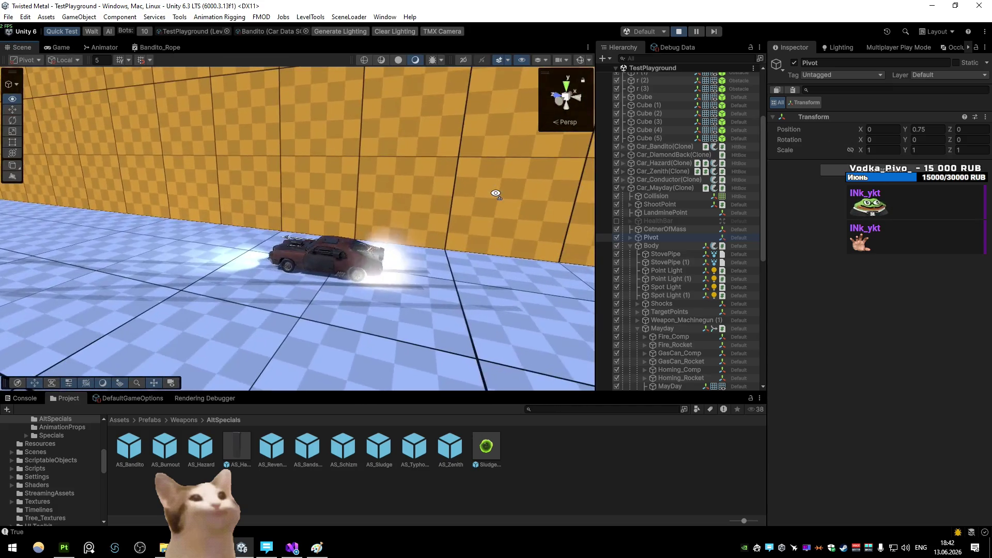
{"action": "left_click", "coordinate": [74, 46]}
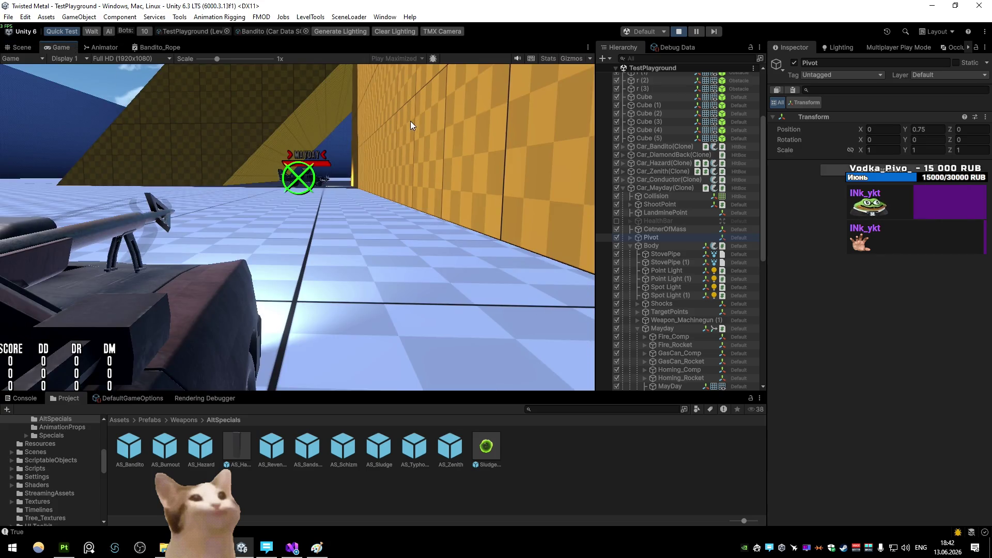
{"action": "key", "text": "c"}
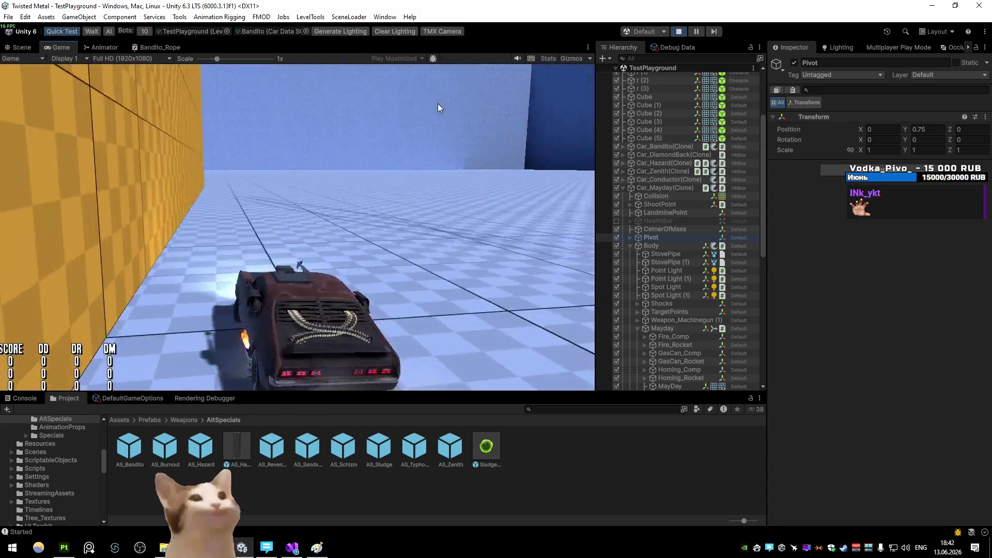
- Maximize the Game view, accelerate toward the rival vehicles and pause the playtest
{"action": "right_click", "coordinate": [75, 45]}
{"action": "left_click", "coordinate": [102, 80]}
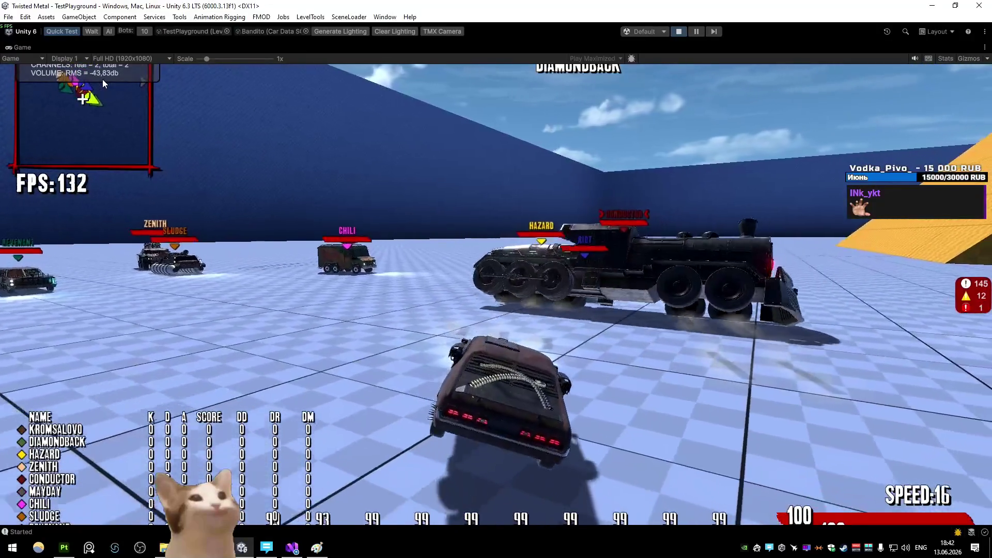
{"action": "key", "text": "w"}
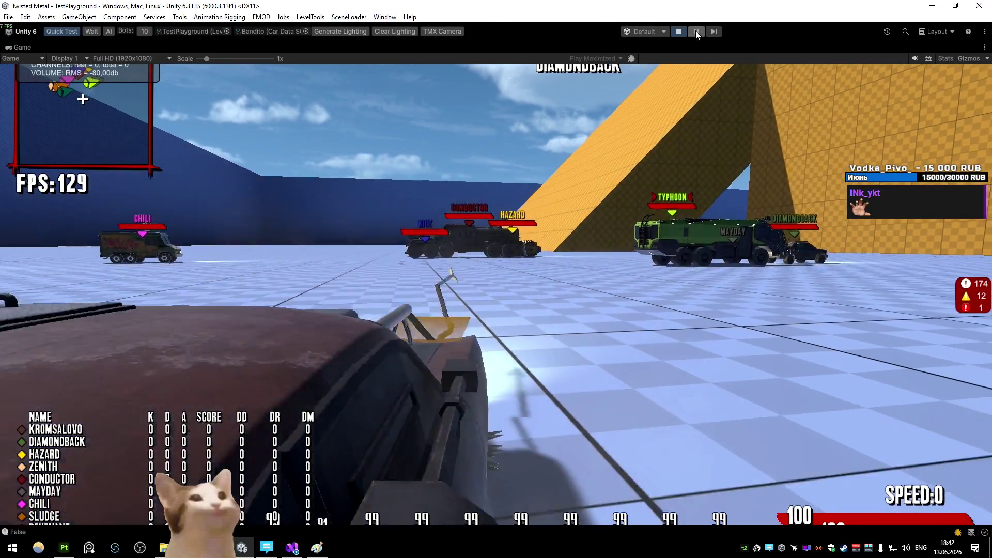
{"action": "left_click", "coordinate": [678, 31]}
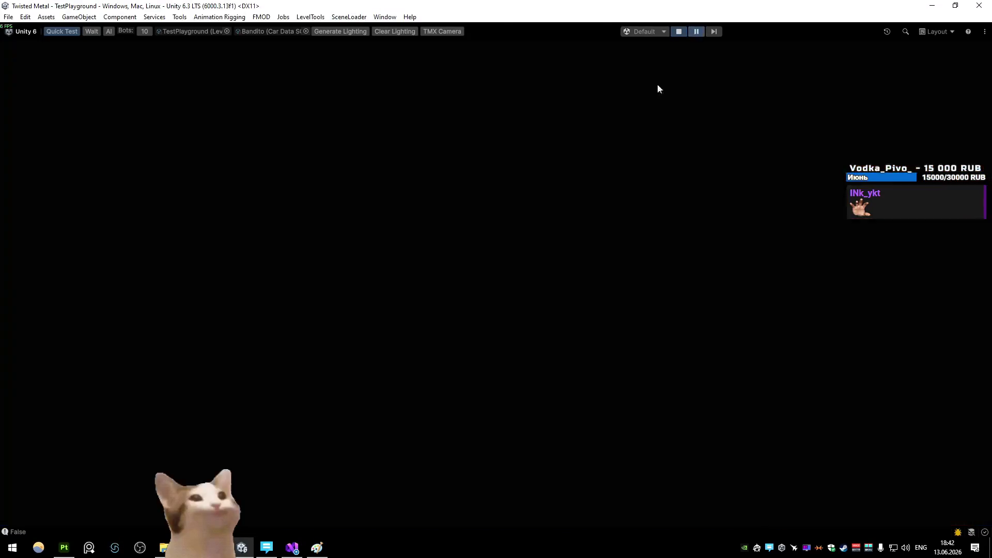
- Fly to the Conductor train and select its Collision mesh collider object
{"action": "mouse_move", "coordinate": [275, 218]}
{"action": "left_mouse_down"}
{"action": "mouse_move", "coordinate": [579, 306]}
{"action": "mouse_move", "coordinate": [460, 283]}
{"action": "left_mouse_up"}
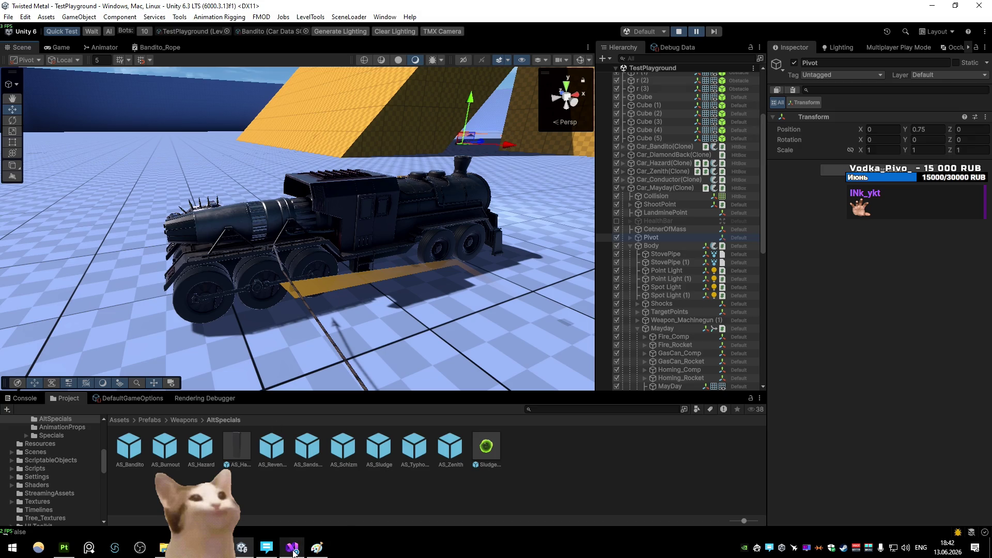
{"action": "right_click", "coordinate": [372, 222]}
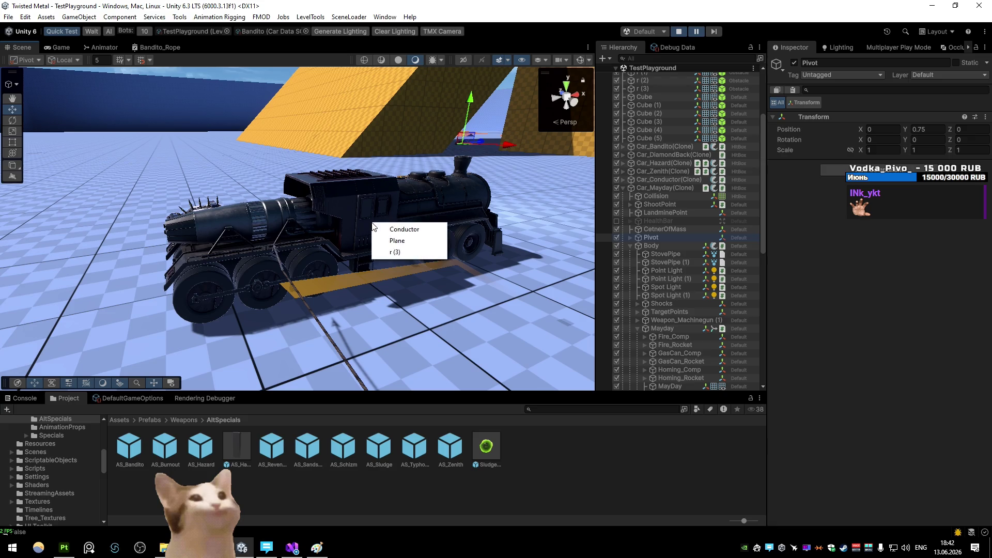
{"action": "left_click", "coordinate": [391, 229]}
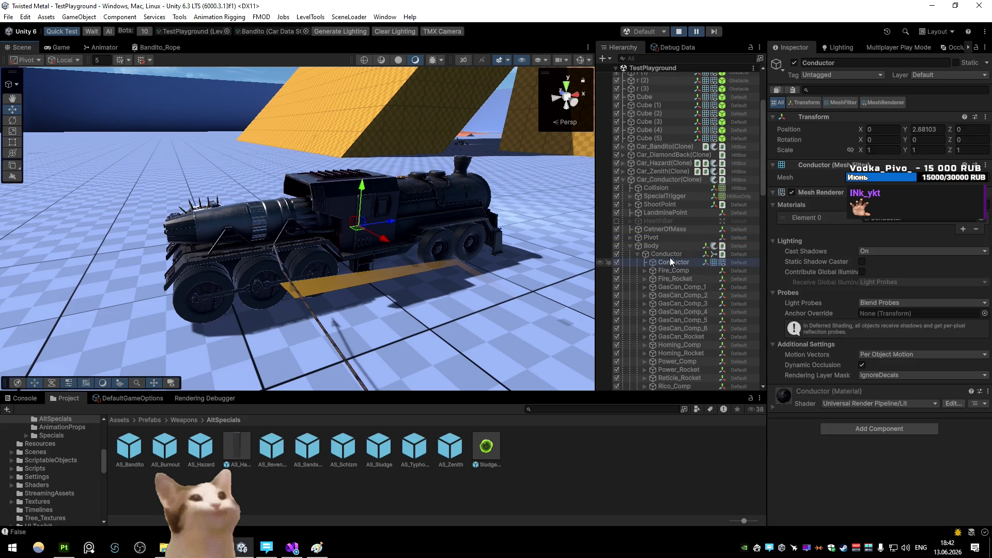
{"action": "left_click", "coordinate": [654, 188]}
- Frame and orbit around the train's collider from several sides, then resume the playtest
{"action": "left_click_drag", "start_coordinate": [532, 82], "coordinate": [547, 118]}
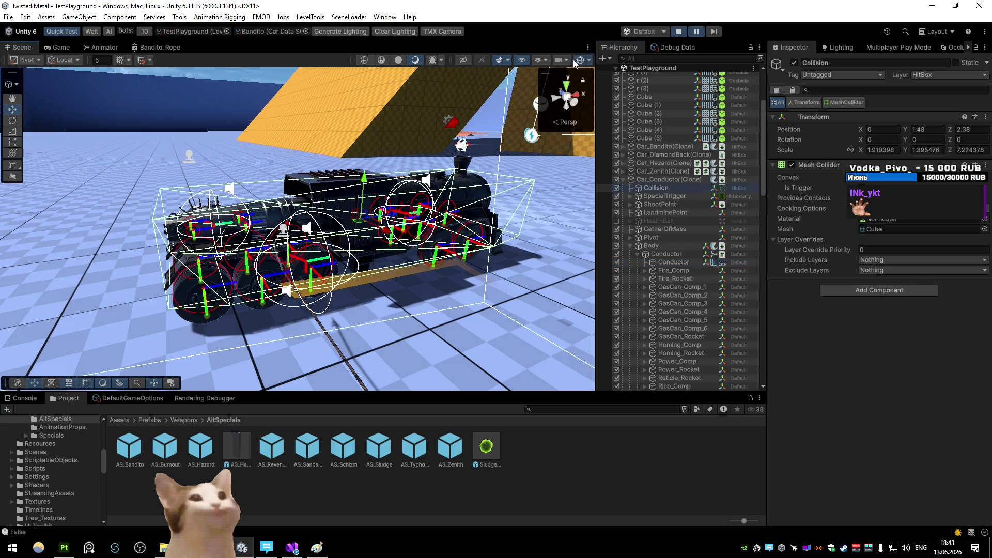
{"action": "left_click_drag", "start_coordinate": [395, 217], "coordinate": [457, 166]}
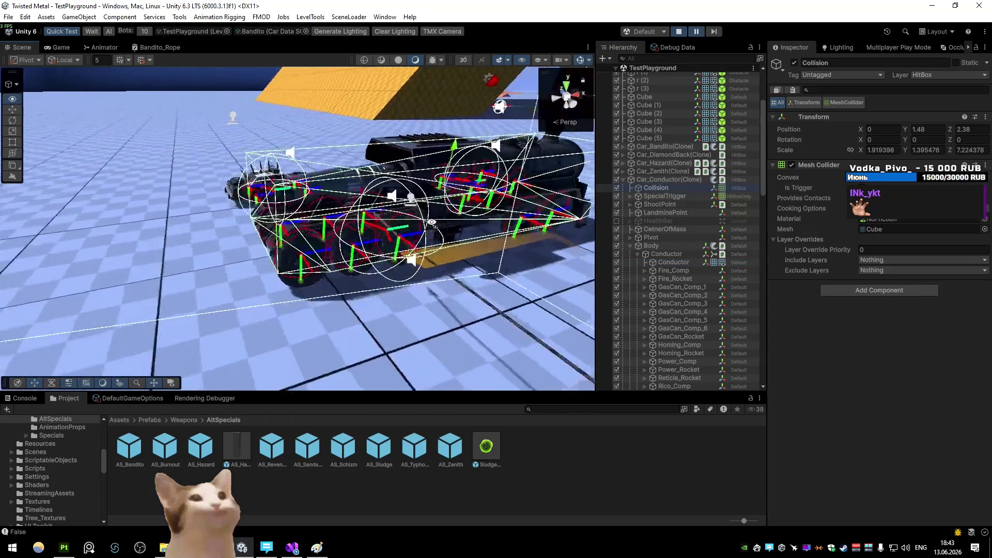
{"action": "key", "text": "f"}
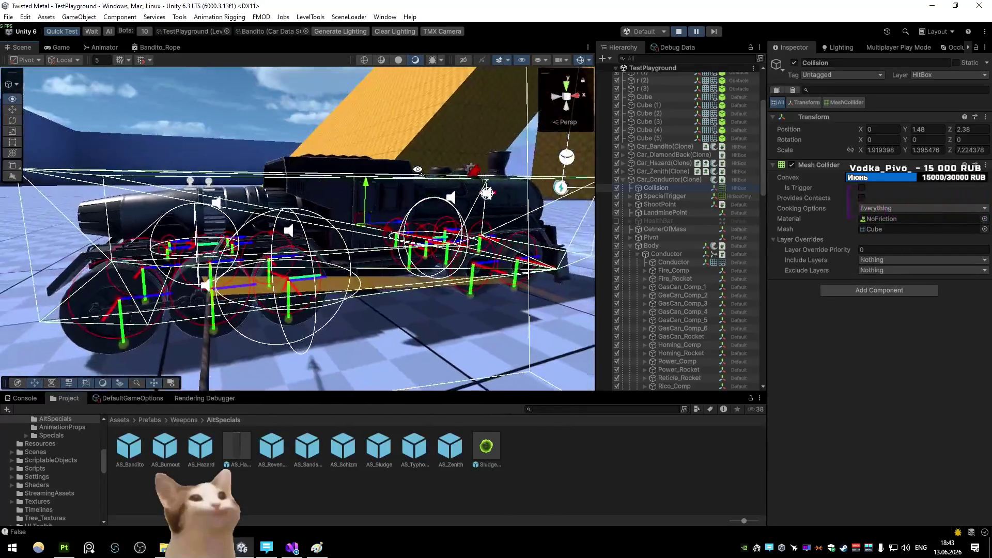
{"action": "left_click_drag", "start_coordinate": [414, 178], "coordinate": [387, 216]}
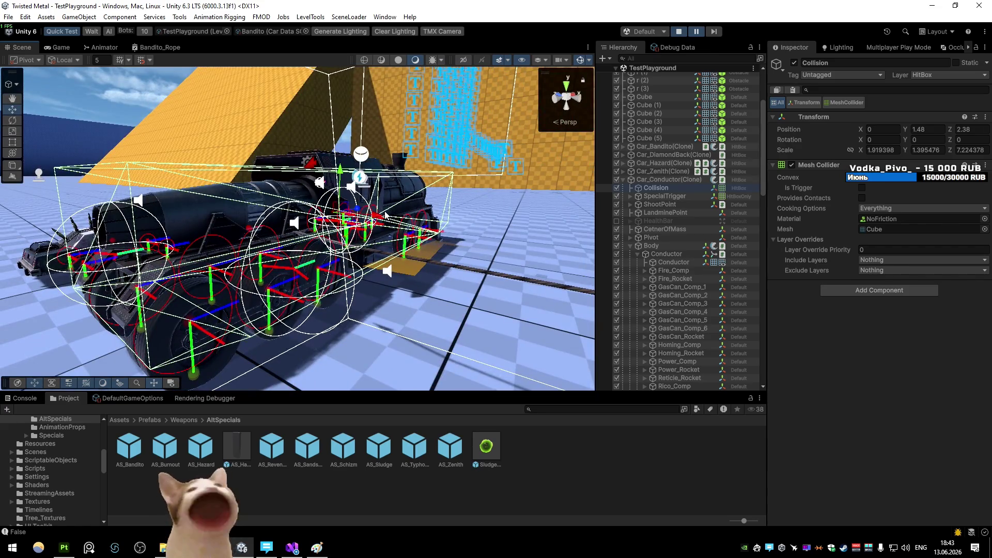
{"action": "left_click_drag", "start_coordinate": [386, 216], "coordinate": [313, 176]}
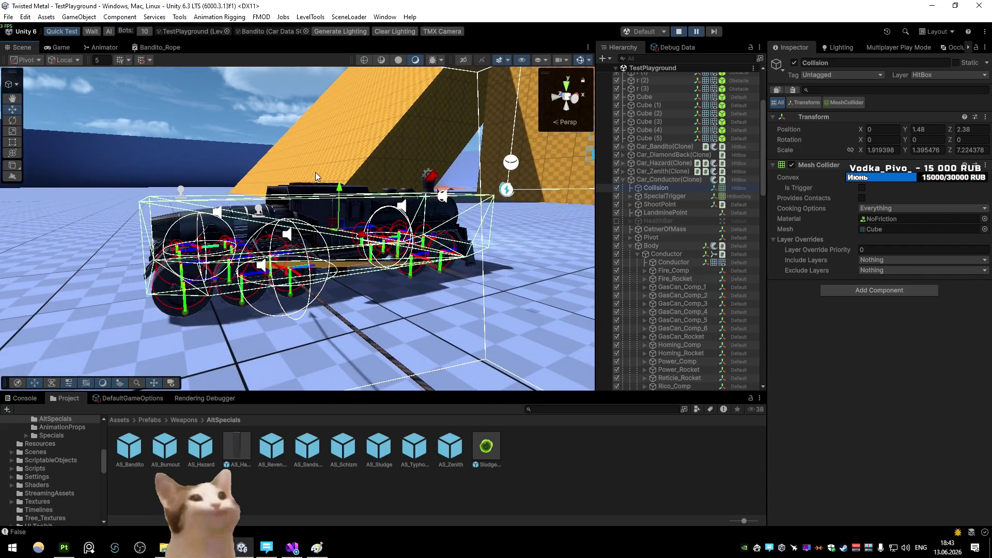
{"action": "key", "text": "ctrl+shift+p"}
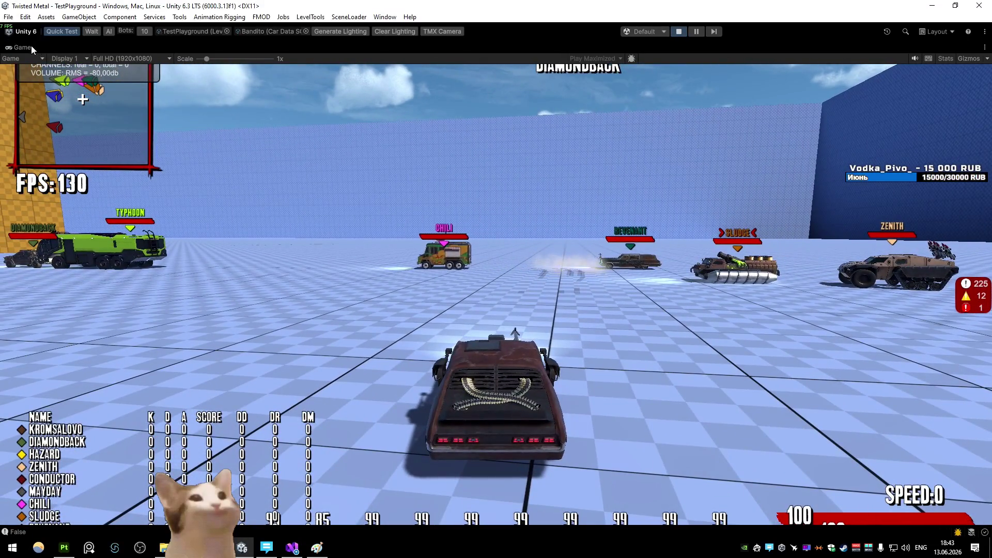
- Restore the Game view size and frame the Chili truck's Collision box up close
{"action": "right_click", "coordinate": [31, 45]}
{"action": "left_click", "coordinate": [59, 77]}
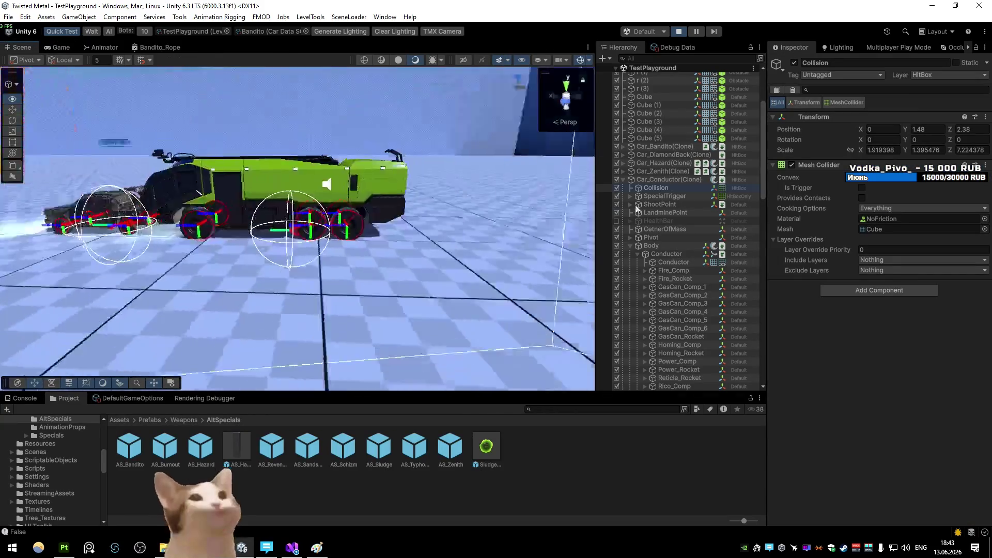
{"action": "left_click_drag", "start_coordinate": [356, 170], "coordinate": [617, 182]}
{"action": "key", "text": "f"}
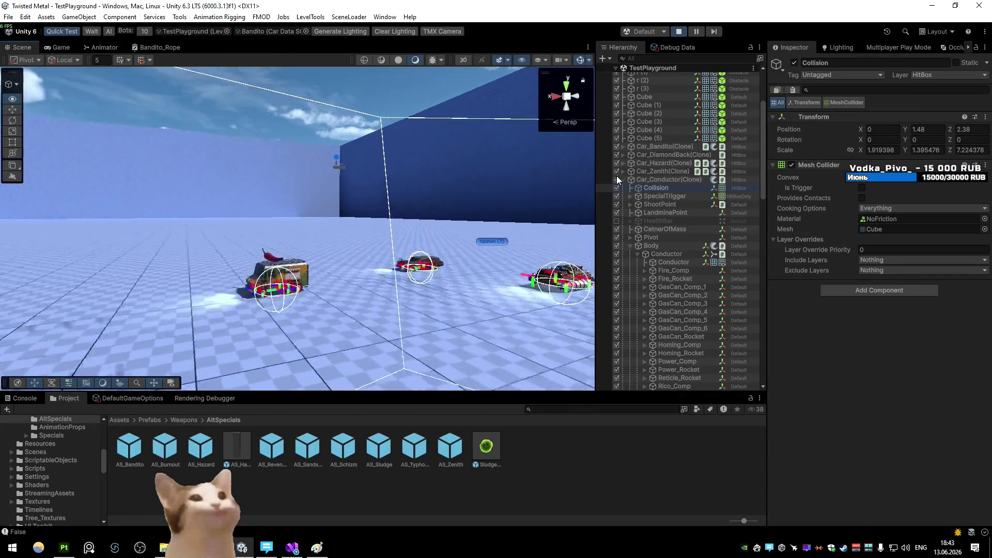
{"action": "left_click", "coordinate": [324, 252]}
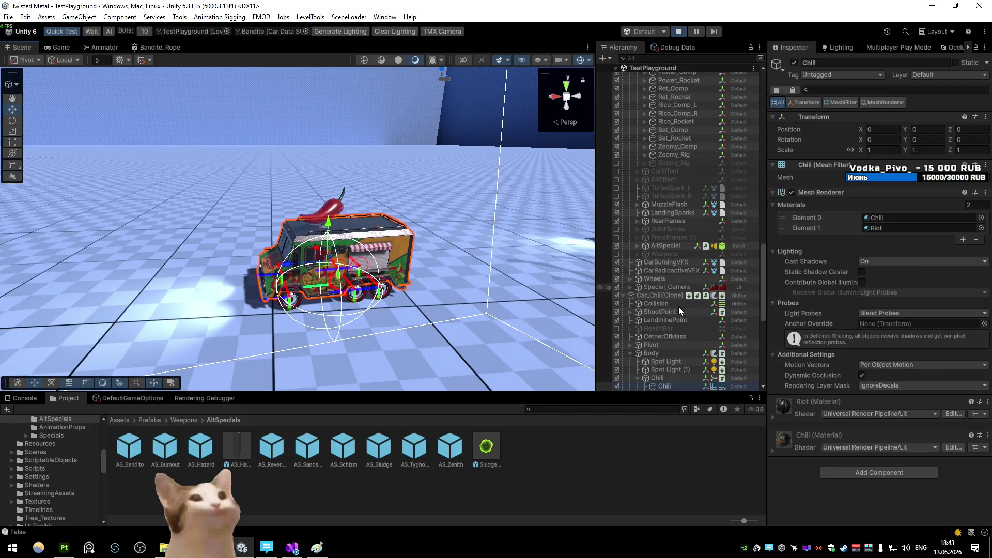
{"action": "left_click", "coordinate": [657, 303]}
{"action": "key", "text": "f"}
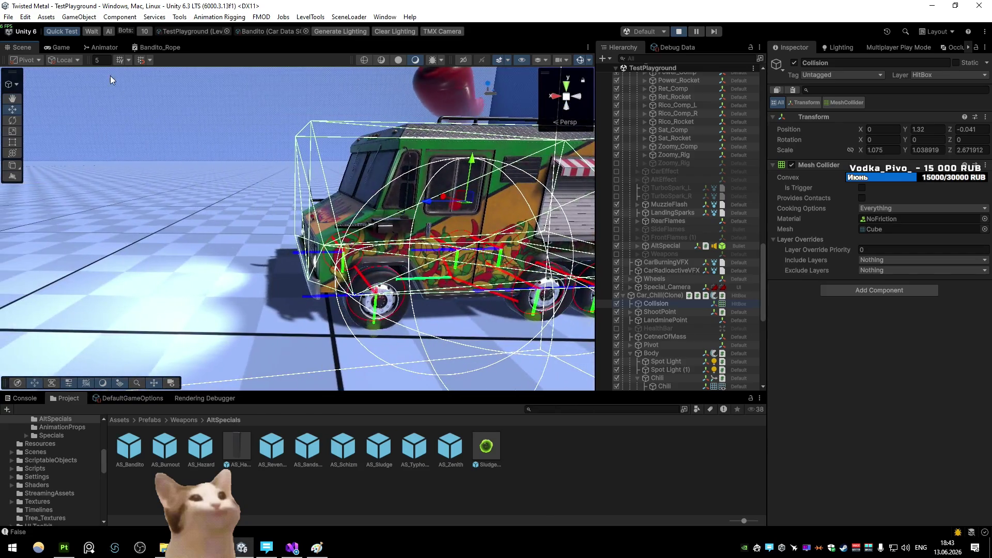
- Watch the harpoon line hooked onto Chili in Game view, pausing to check its colliders from the Scene
{"action": "left_click", "coordinate": [56, 46]}
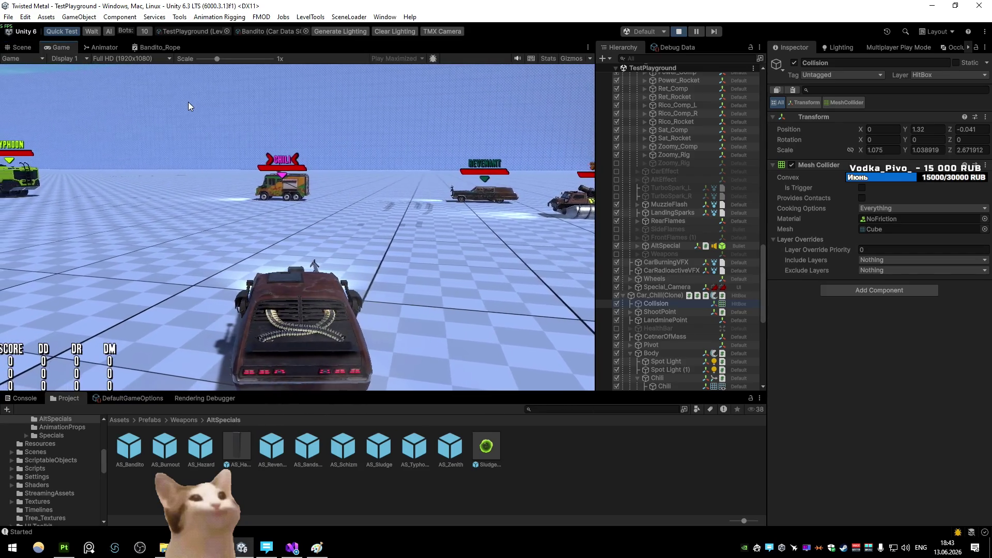
{"action": "key", "text": "ctrl+shift+p"}
{"action": "key", "text": "ctrl+1"}
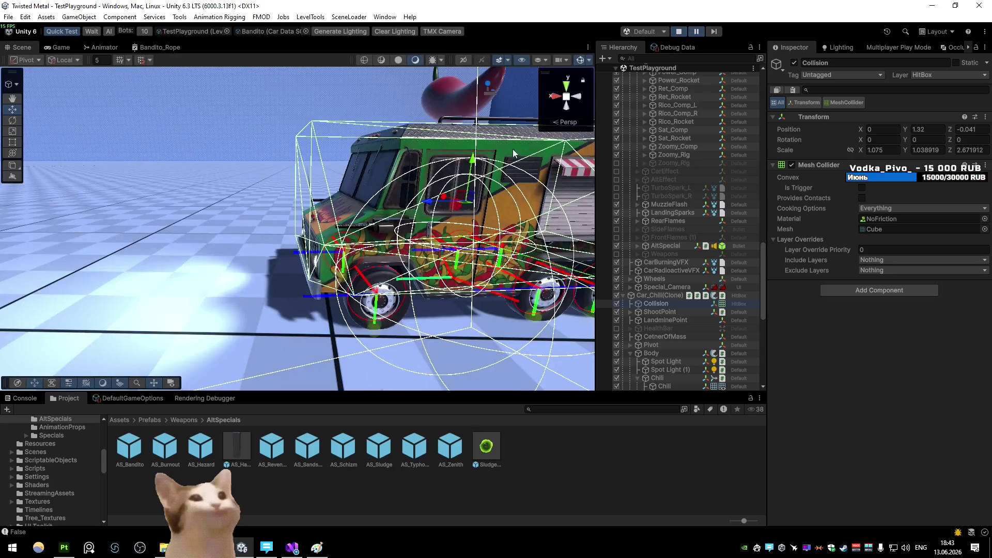
{"action": "scroll", "coordinate": [521, 174], "scroll_direction": "down", "scroll_amount": 5}
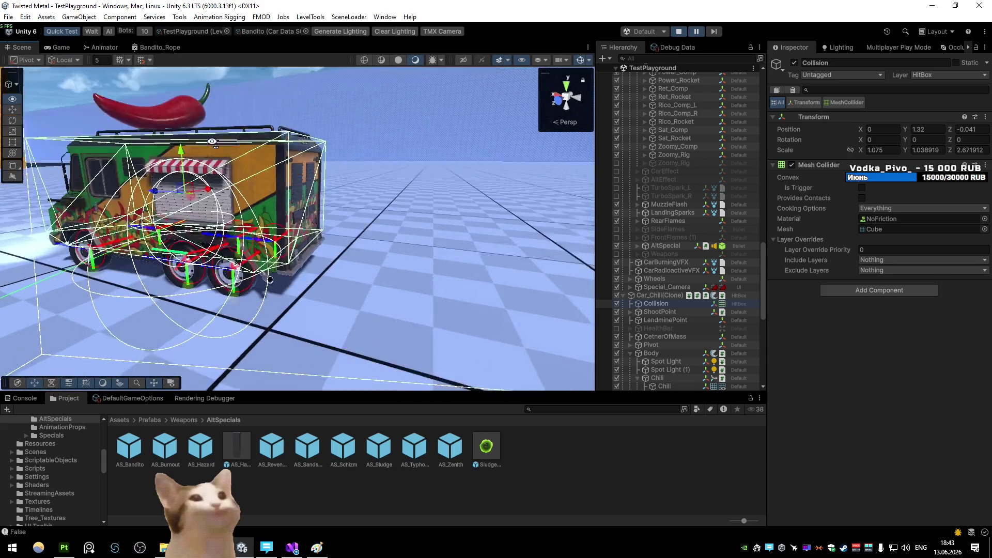
{"action": "left_click_drag", "start_coordinate": [522, 174], "coordinate": [215, 122]}
{"action": "scroll", "coordinate": [216, 123], "scroll_direction": "down", "scroll_amount": 3}
{"action": "key", "text": "ctrl+2"}
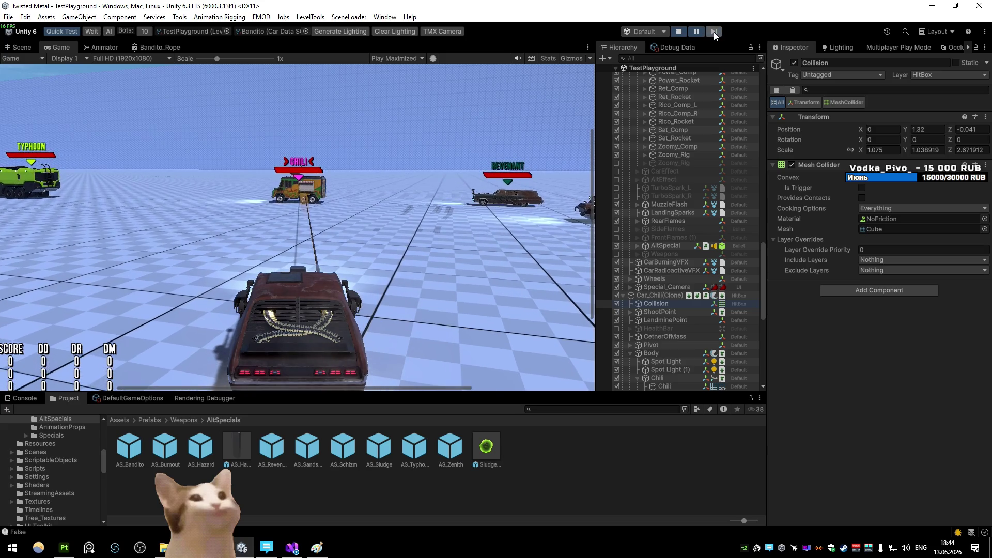
- Drive full-size past Chili, ram Conductor and spin back at the enemies, then bring up the attach code
{"action": "key", "text": "shift+space"}
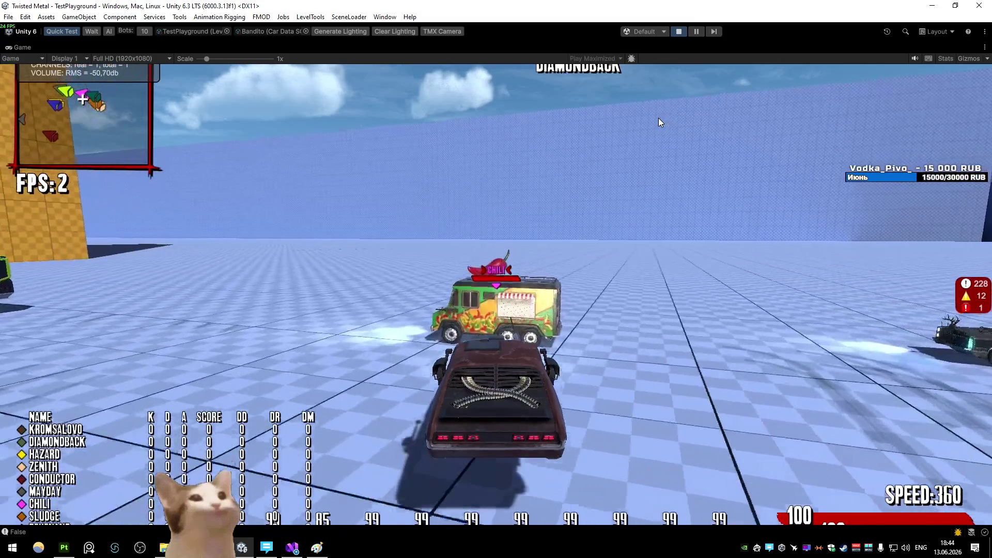
{"action": "key", "text": "w"}
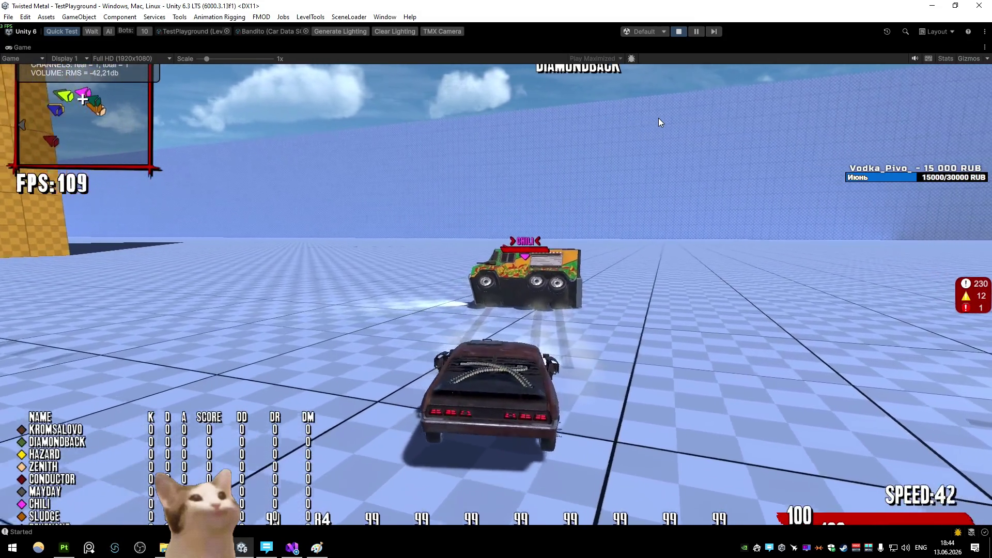
{"action": "key", "text": "a"}
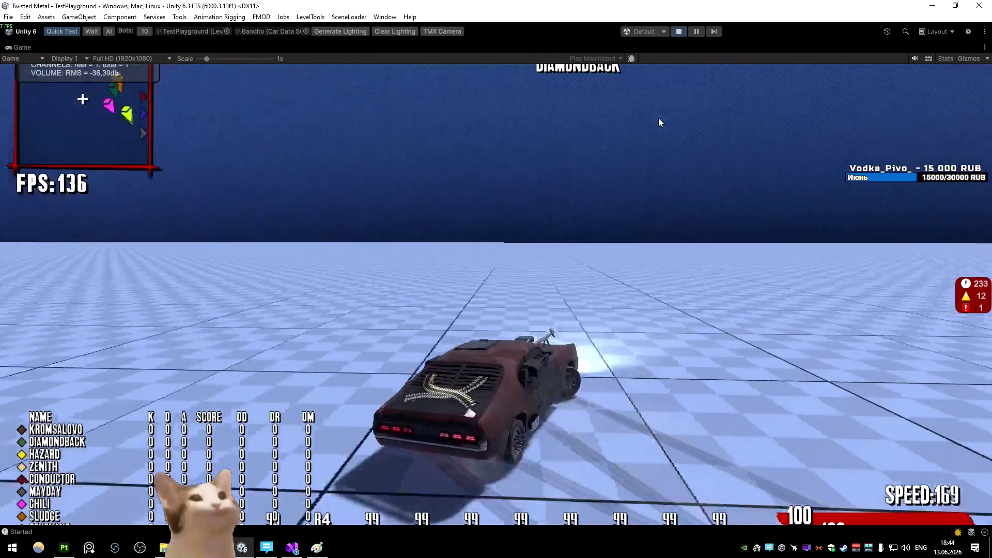
{"action": "key", "text": "w"}
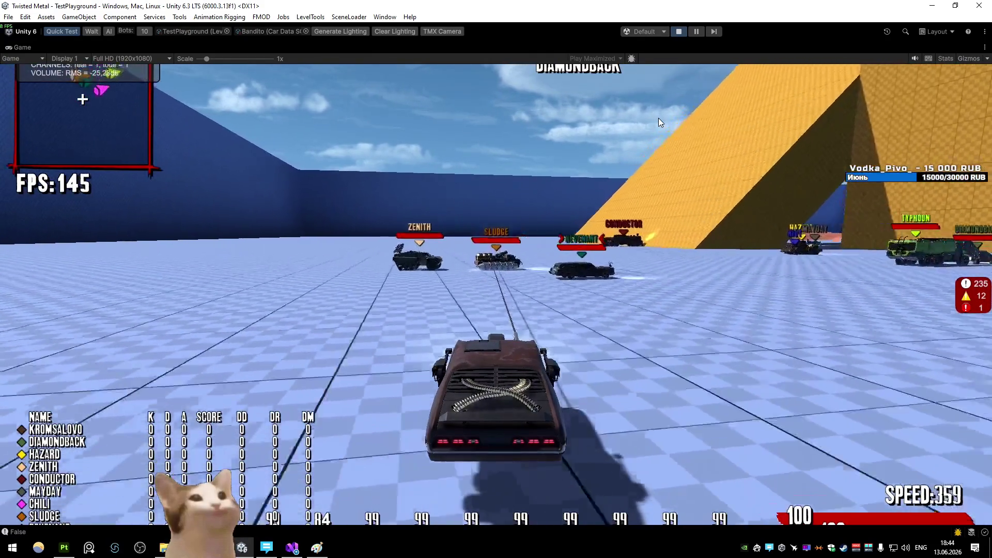
{"action": "key", "text": "w"}
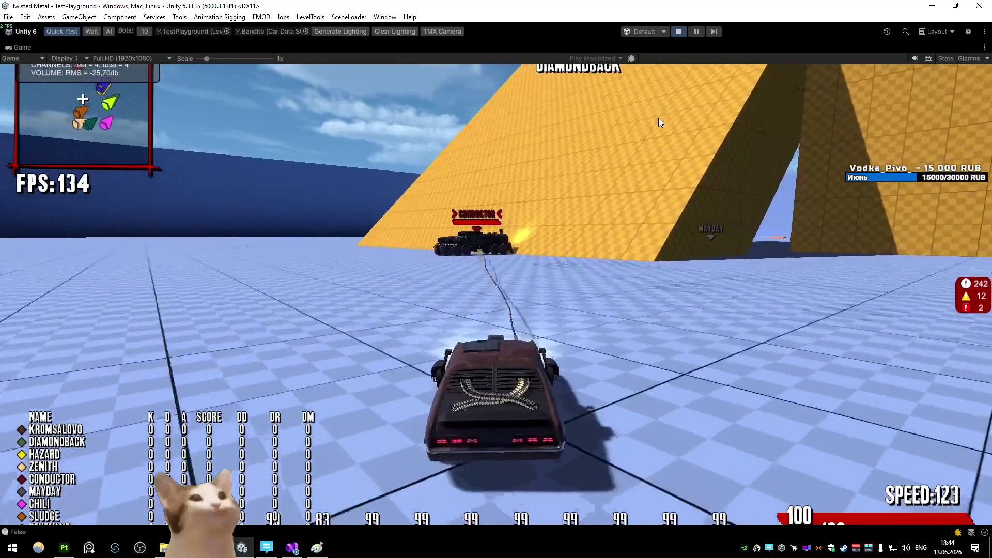
{"action": "key", "text": "a"}
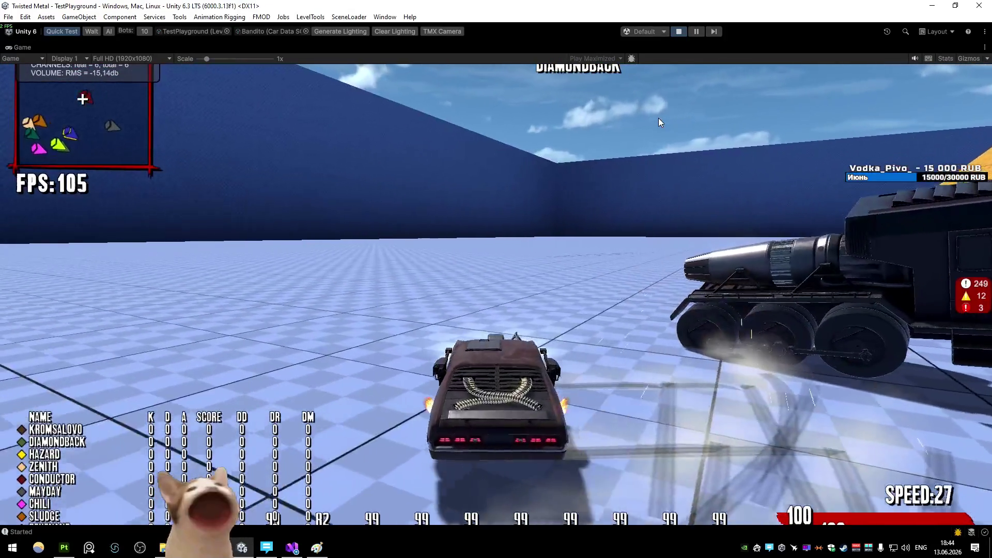
{"action": "key", "text": "d"}
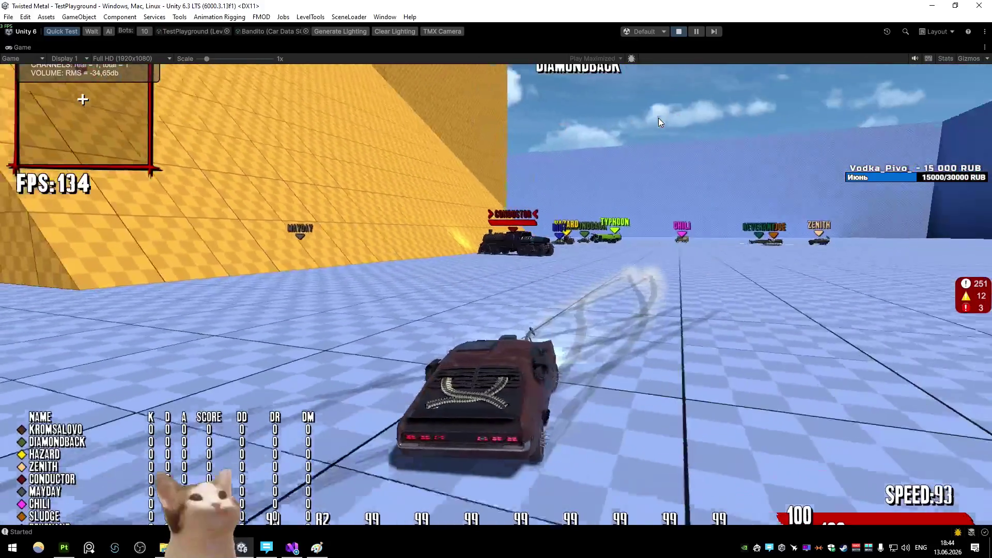
{"action": "key", "text": "alt+Tab"}
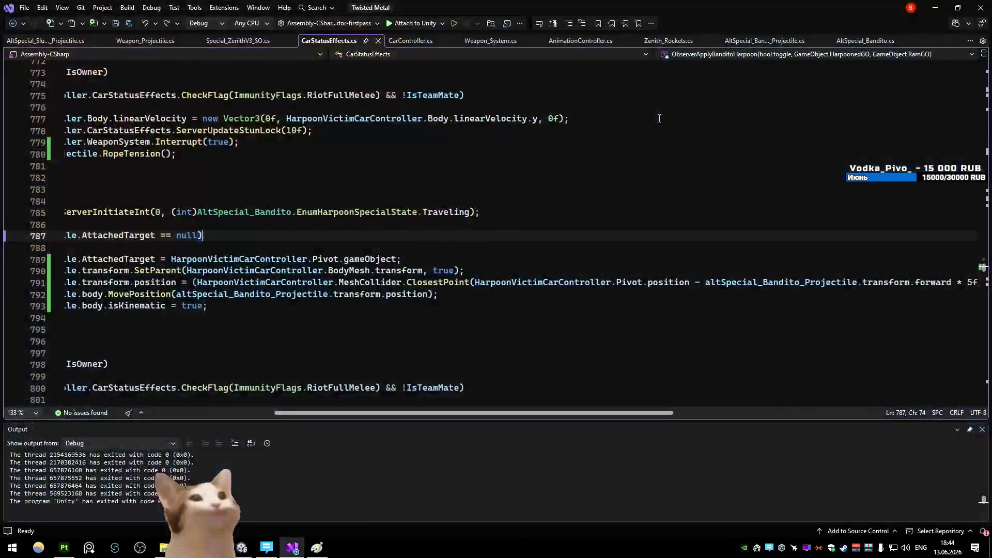
- Change the ClosestPoint forward offset on line 791 from 5f to 2f, save and restart the playtest
{"action": "left_click", "coordinate": [447, 282]}
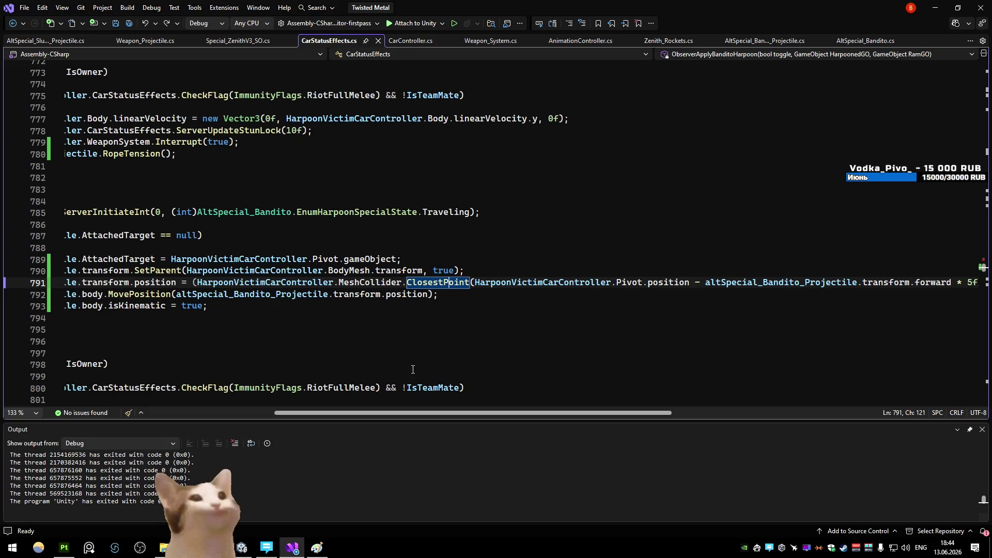
{"action": "mouse_move", "coordinate": [435, 411]}
{"action": "left_mouse_down"}
{"action": "mouse_move", "coordinate": [509, 421]}
{"action": "mouse_move", "coordinate": [512, 406]}
{"action": "left_mouse_up"}
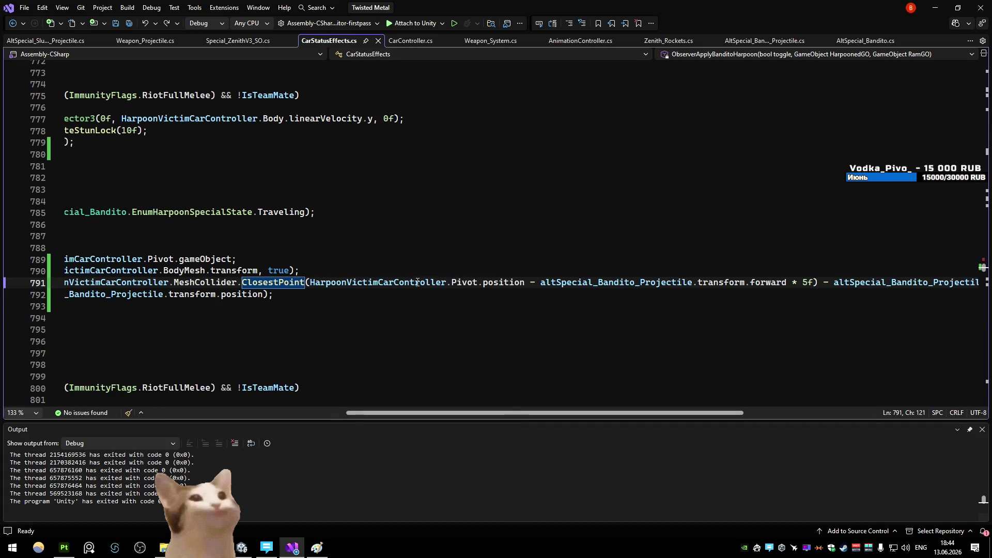
{"action": "double_click", "coordinate": [496, 284]}
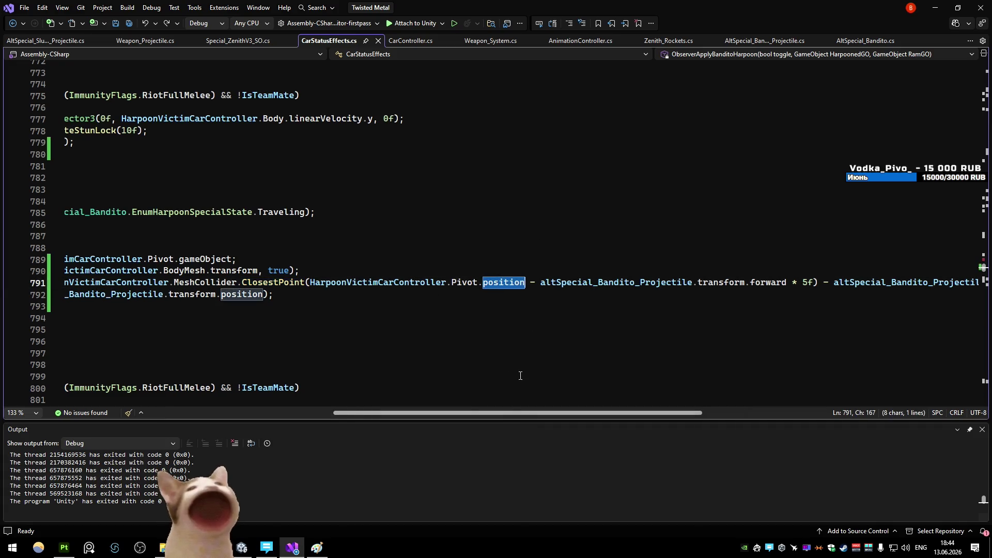
{"action": "left_click_drag", "start_coordinate": [523, 415], "coordinate": [559, 414]}
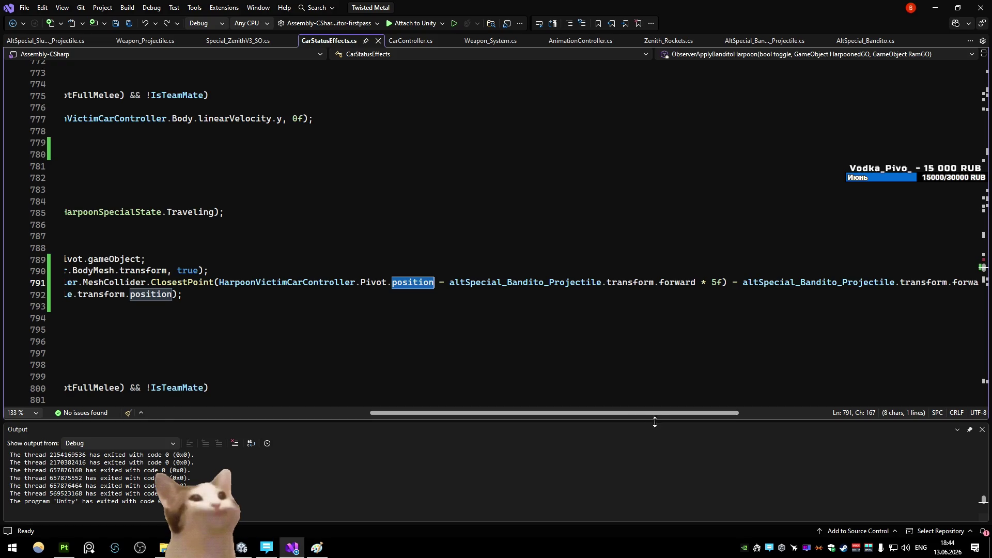
{"action": "scroll", "coordinate": [655, 426], "scroll_direction": "right", "scroll_amount": 5}
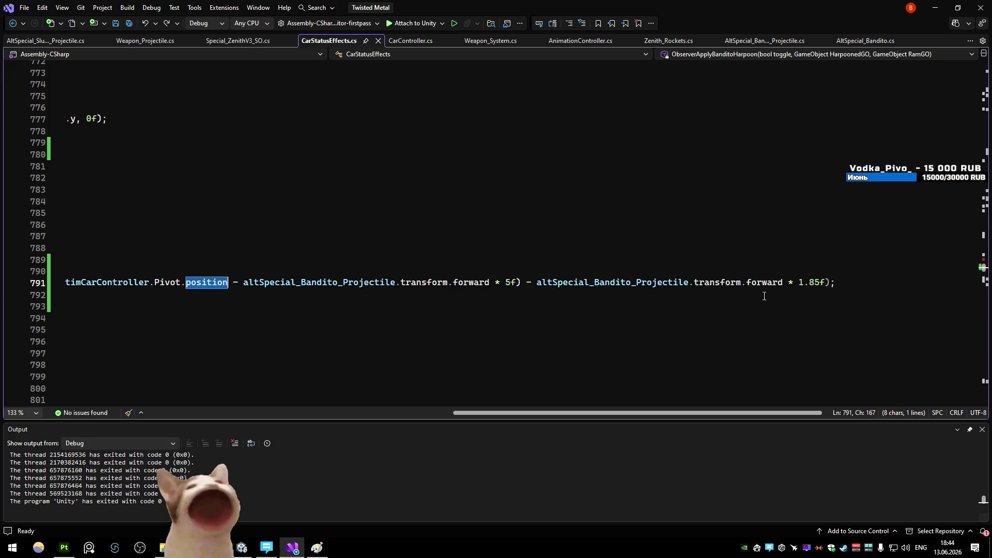
{"action": "scroll", "coordinate": [691, 410], "scroll_direction": "left", "scroll_amount": 1}
{"action": "scroll", "coordinate": [664, 377], "scroll_direction": "left", "scroll_amount": 4}
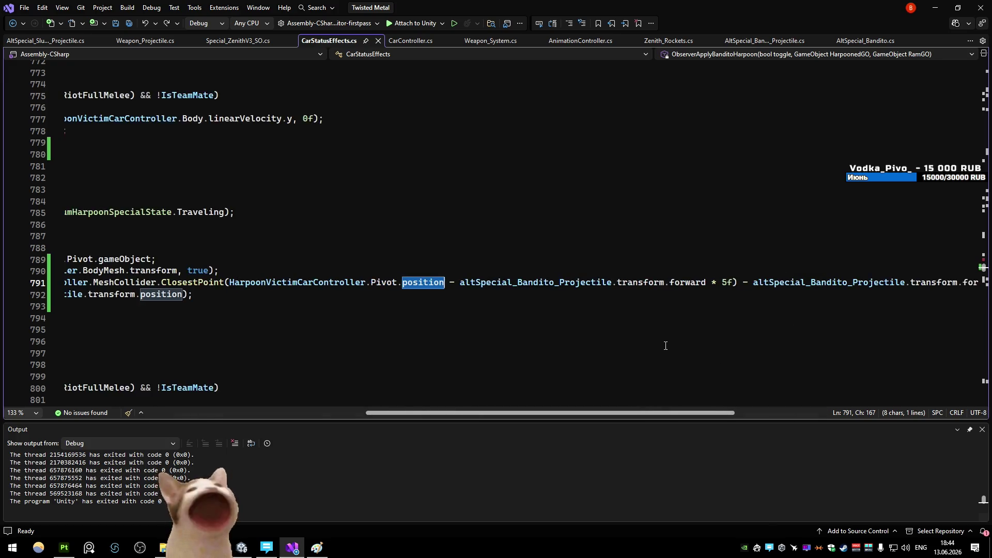
{"action": "left_click", "coordinate": [717, 282]}
{"action": "key", "text": "Delete"}
{"action": "key", "text": "Delete"}
{"action": "type", "text": "2"}
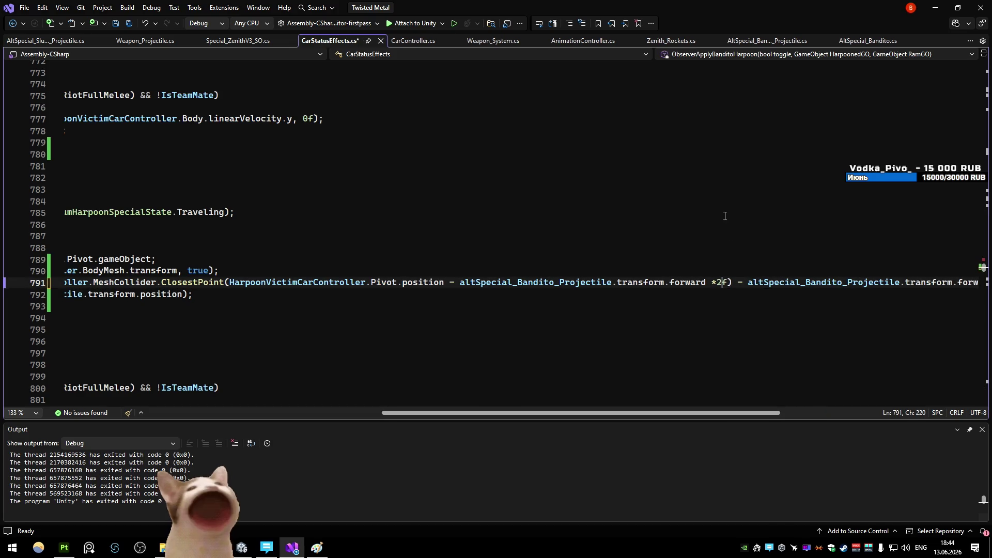
{"action": "key", "text": "ctrl+s"}
{"action": "key", "text": "alt+Tab"}
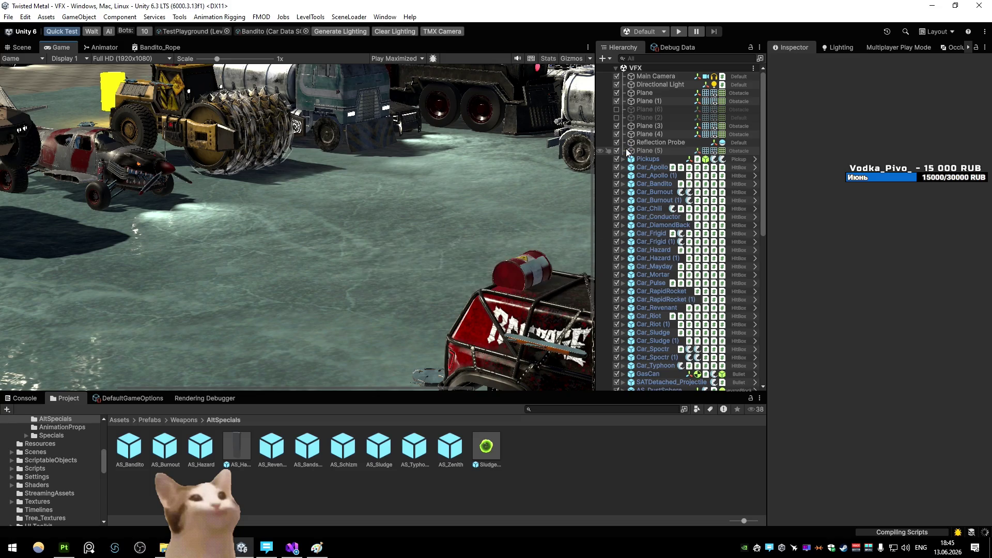
{"action": "left_click", "coordinate": [679, 31]}
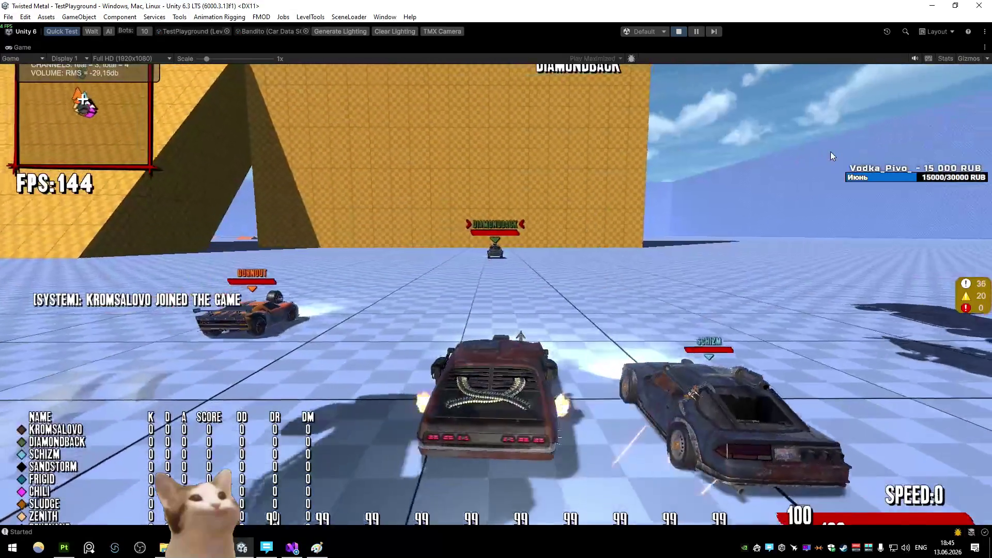
- Drive around the bot convoy with the 2f offset, ramming it and braking hard near the ramp
{"action": "key", "text": "w"}
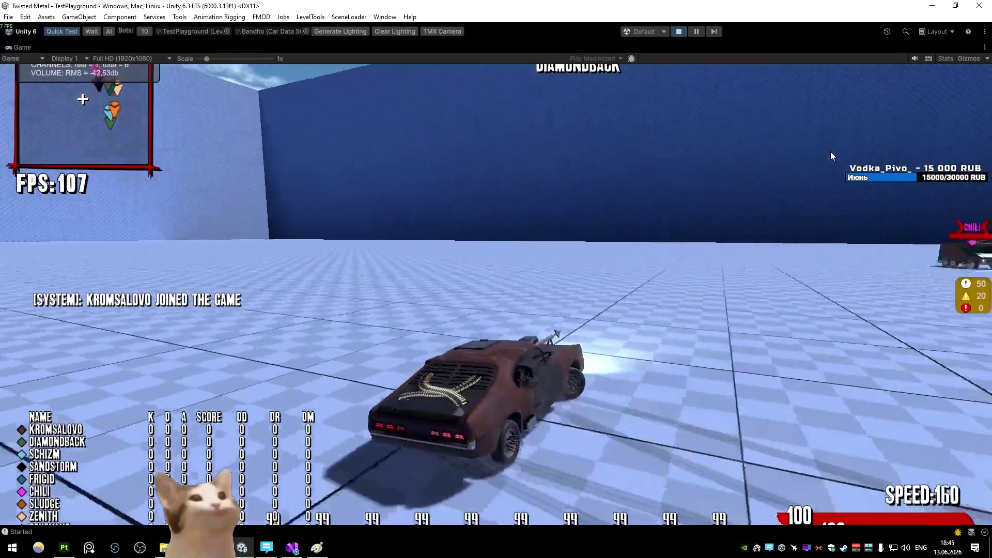
{"action": "key", "text": "s"}
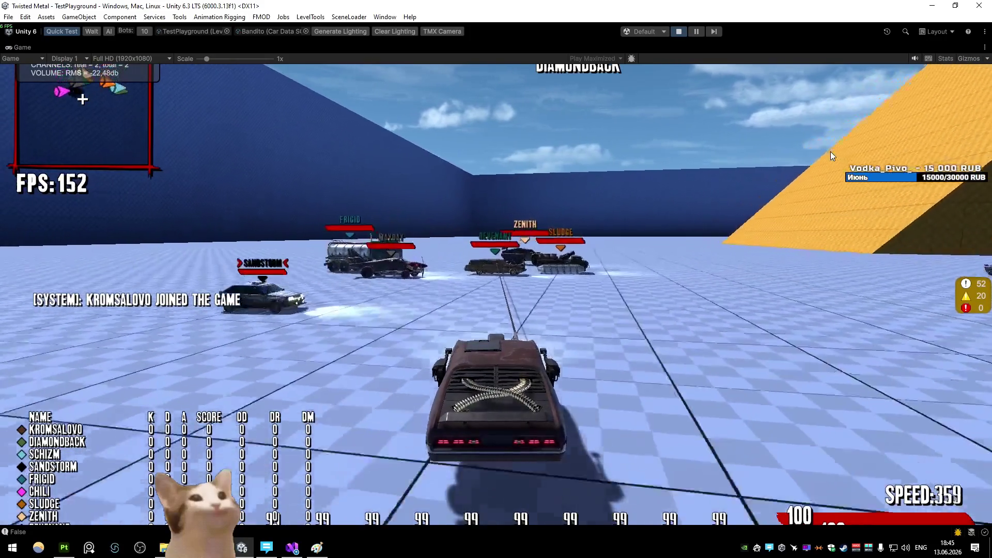
{"action": "key", "text": "w"}
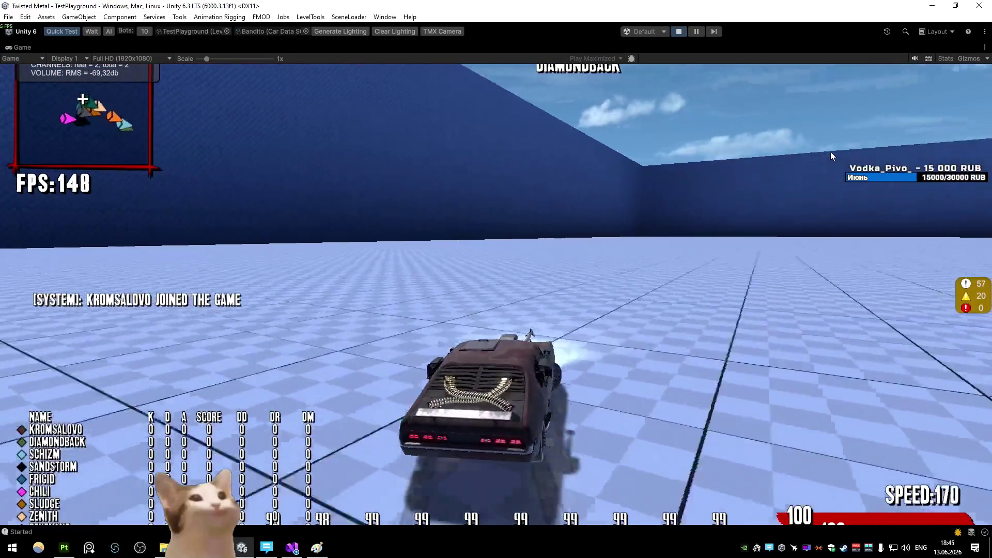
{"action": "key", "text": "d"}
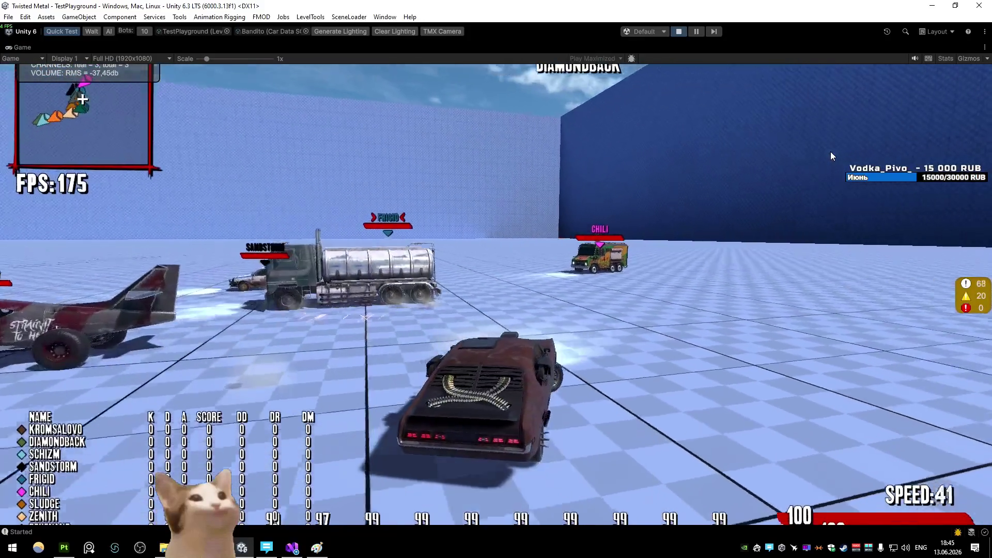
{"action": "key", "text": "c"}
{"action": "key", "text": "c"}
{"action": "key", "text": "w"}
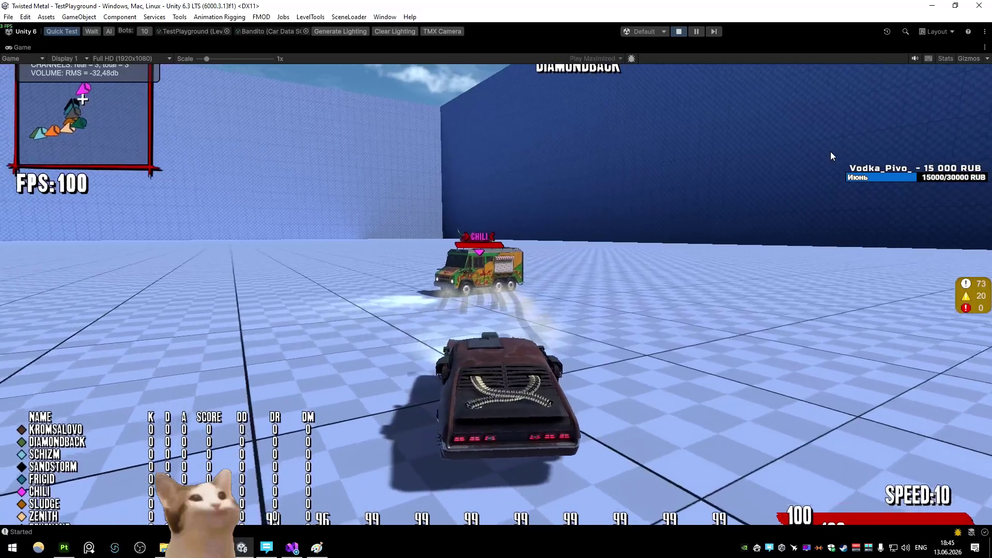
{"action": "key", "text": "a"}
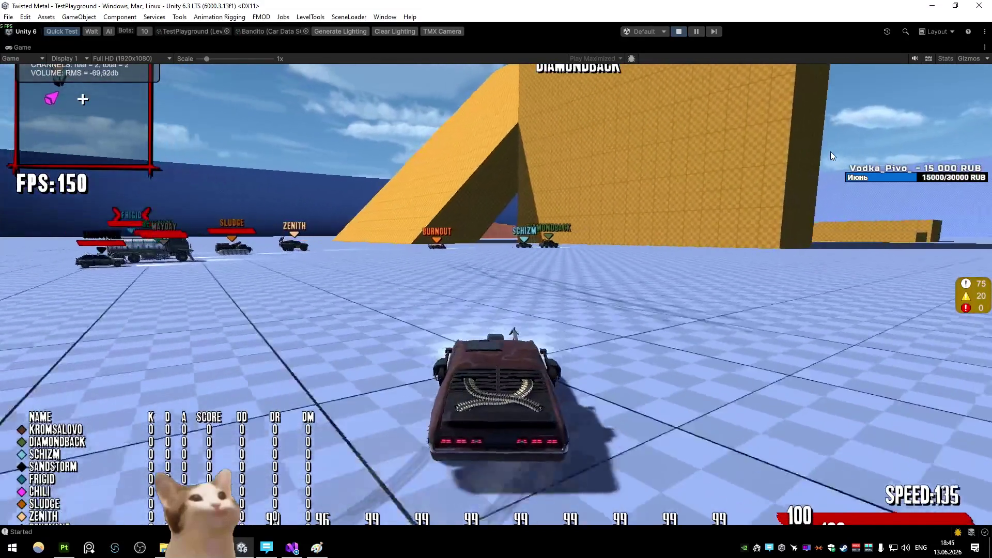
{"action": "key", "text": "space"}
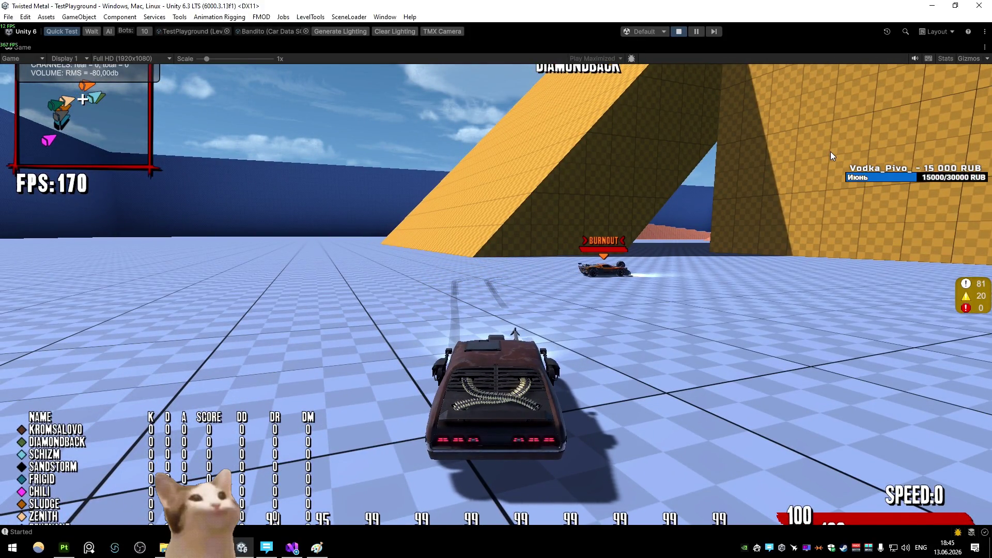
- Accelerate and drift the Bandito into the Zenith opponent, then stop the play session
{"action": "key", "text": "w"}
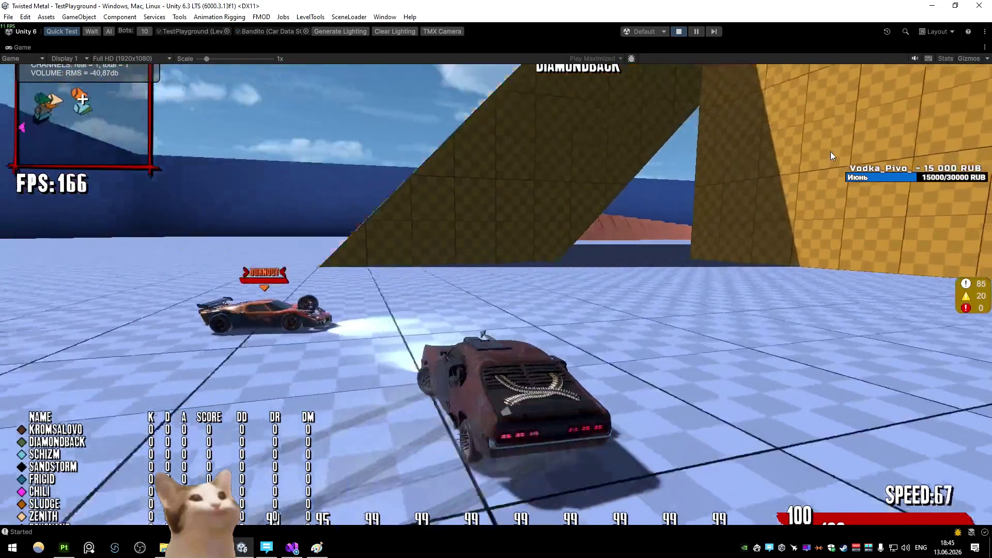
{"action": "key", "text": "w"}
{"action": "key", "text": "d"}
{"action": "key", "text": "w"}
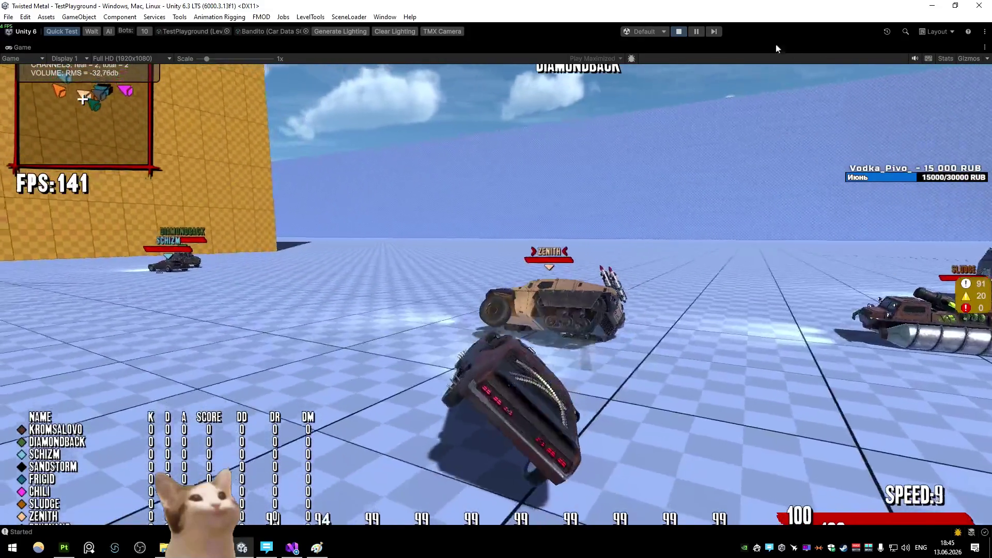
{"action": "left_click", "coordinate": [679, 31]}
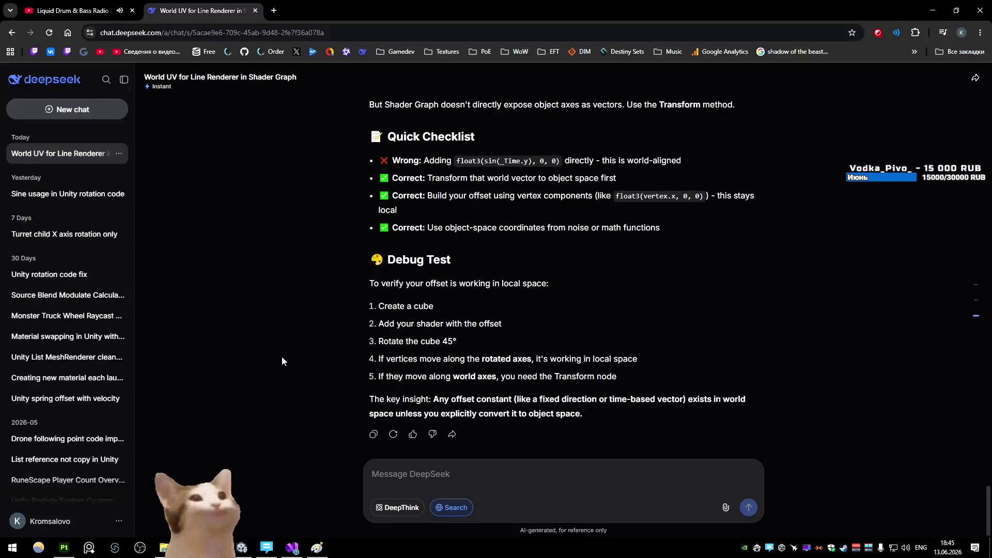
{"action": "scroll", "coordinate": [248, 329], "scroll_direction": "left", "scroll_amount": 1}
{"action": "scroll", "coordinate": [372, 326], "scroll_direction": "left", "scroll_amount": 5}
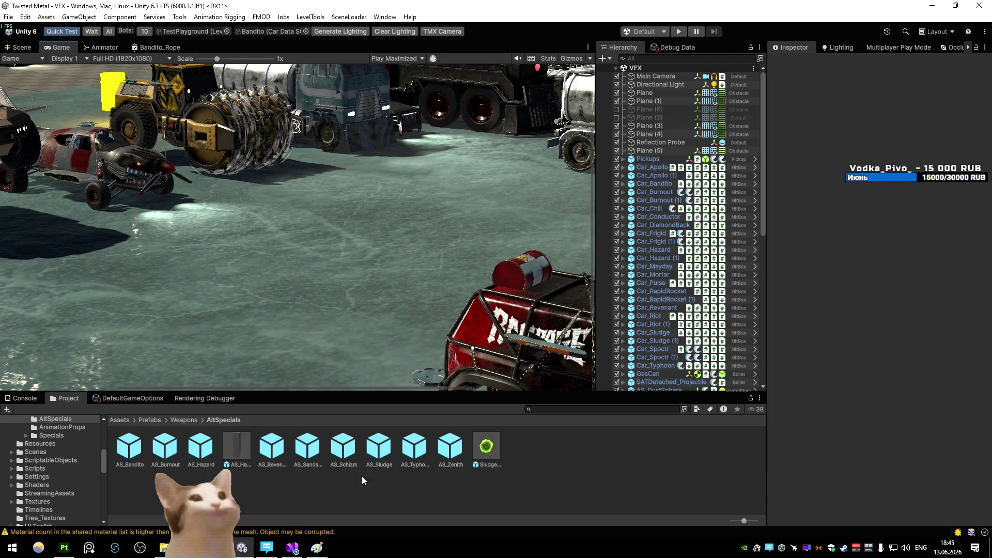
- Switch to the DeepSeek chat to draft the MeshCollider.ClosestPoint precision question
{"action": "left_click", "coordinate": [236, 545]}
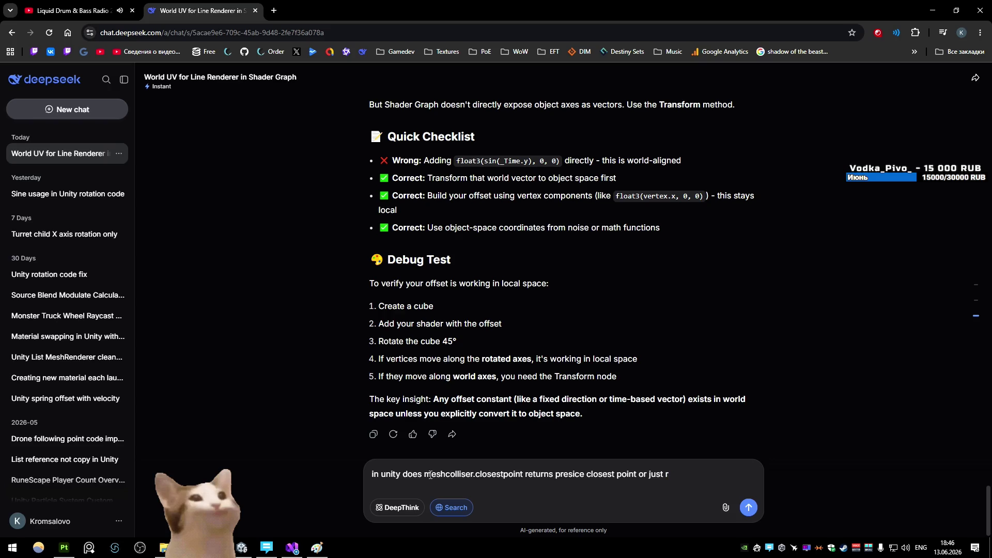
{"action": "type", "text": "nter?"}
- Send the question asking whether MeshCollider.ClosestPoint returns a precise surface point
{"action": "key", "text": "Return"}
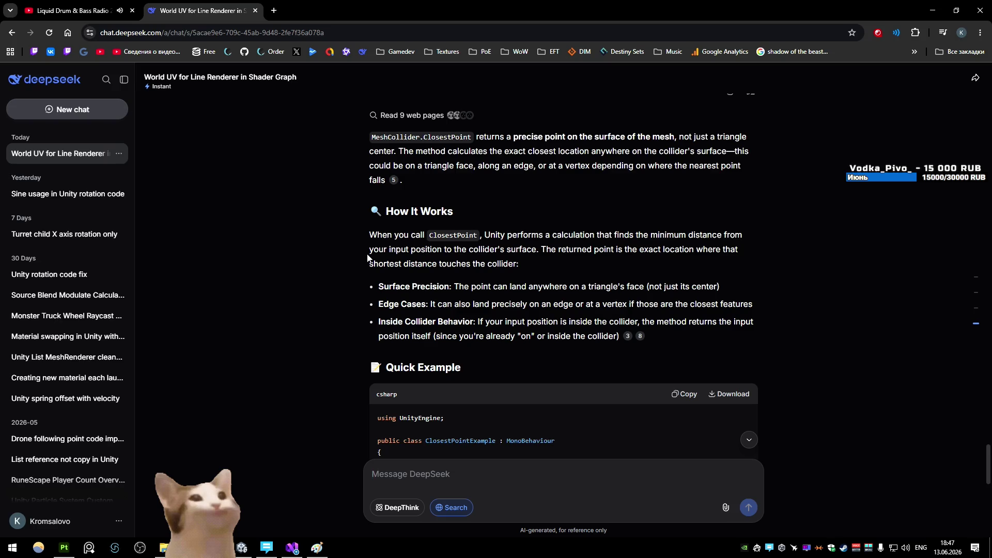
{"action": "scroll", "coordinate": [365, 264], "scroll_direction": "up", "scroll_amount": 1}
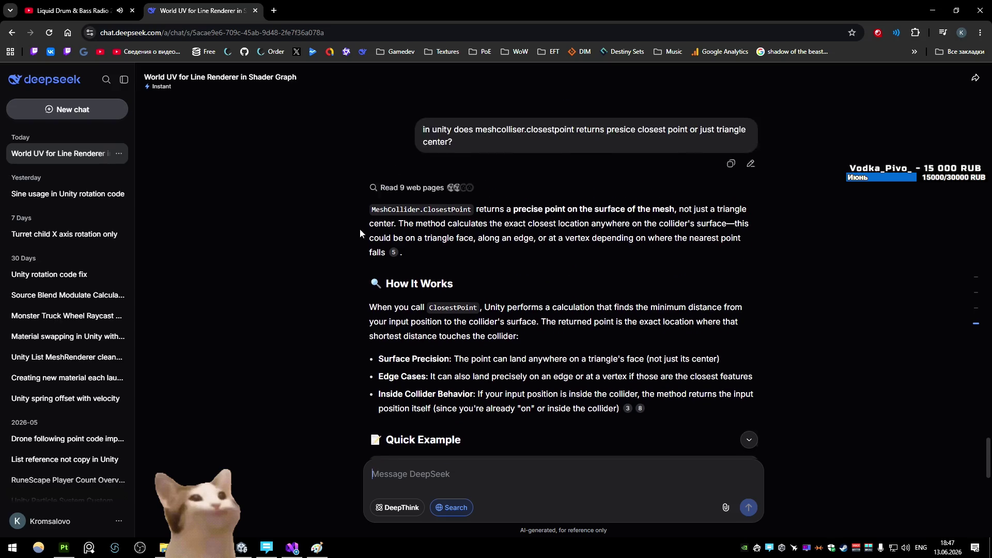
{"action": "scroll", "coordinate": [361, 269], "scroll_direction": "down", "scroll_amount": 4}
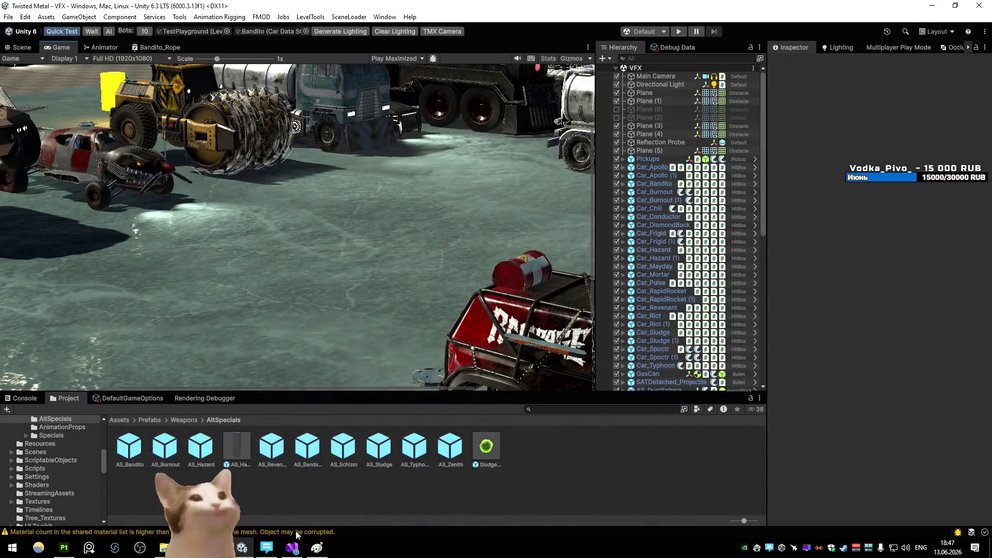
- In CarStatusEffects.cs line 791, change the harpoon forward offset multiplier from 2f to 5f
{"action": "left_click", "coordinate": [309, 530]}
{"action": "left_click_drag", "start_coordinate": [439, 411], "coordinate": [353, 407]}
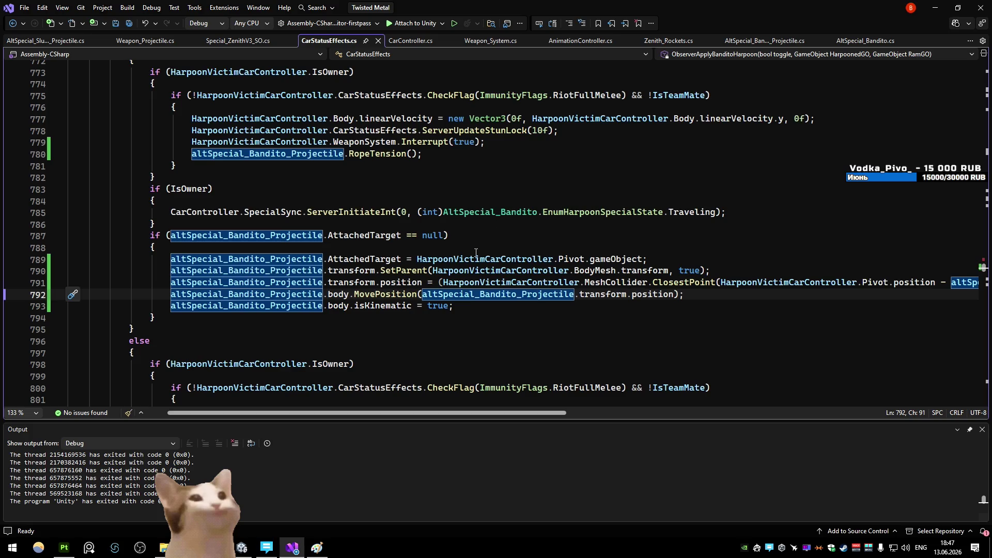
{"action": "mouse_move", "coordinate": [472, 413]}
{"action": "left_mouse_down"}
{"action": "mouse_move", "coordinate": [774, 423]}
{"action": "mouse_move", "coordinate": [618, 427]}
{"action": "left_mouse_up"}
{"action": "double_click", "coordinate": [570, 283]}
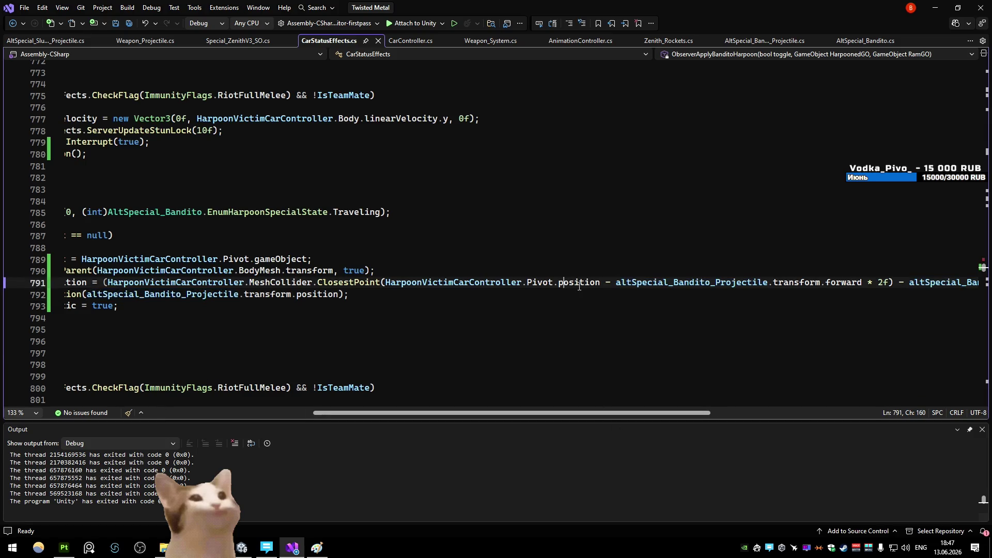
{"action": "left_click_drag", "start_coordinate": [595, 413], "coordinate": [651, 413]}
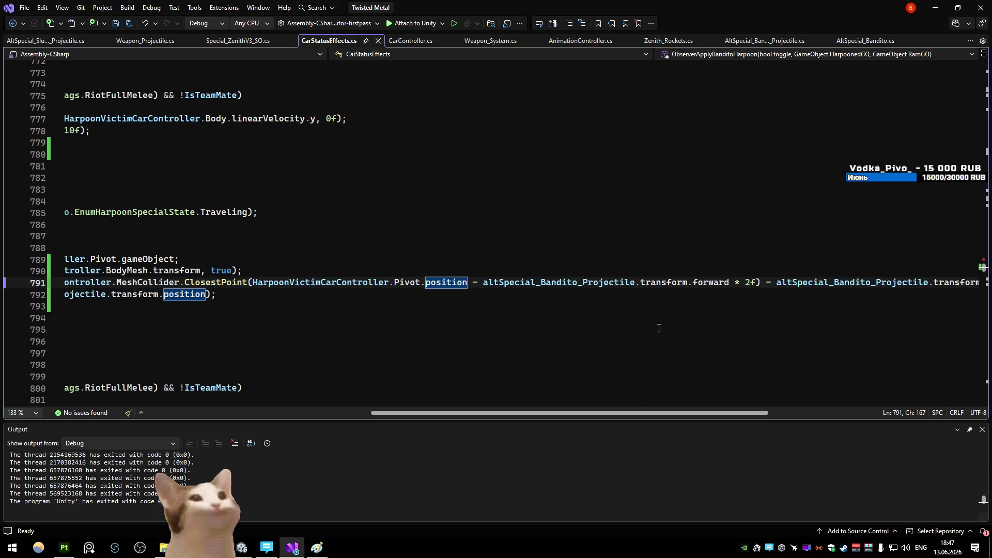
{"action": "left_click", "coordinate": [749, 278]}
{"action": "key", "text": "BackSpace"}
{"action": "type", "text": "5"}
{"action": "left_click", "coordinate": [723, 245]}
{"action": "mouse_move", "coordinate": [654, 413]}
{"action": "left_mouse_down"}
{"action": "mouse_move", "coordinate": [706, 415]}
{"action": "mouse_move", "coordinate": [626, 415]}
{"action": "left_mouse_up"}
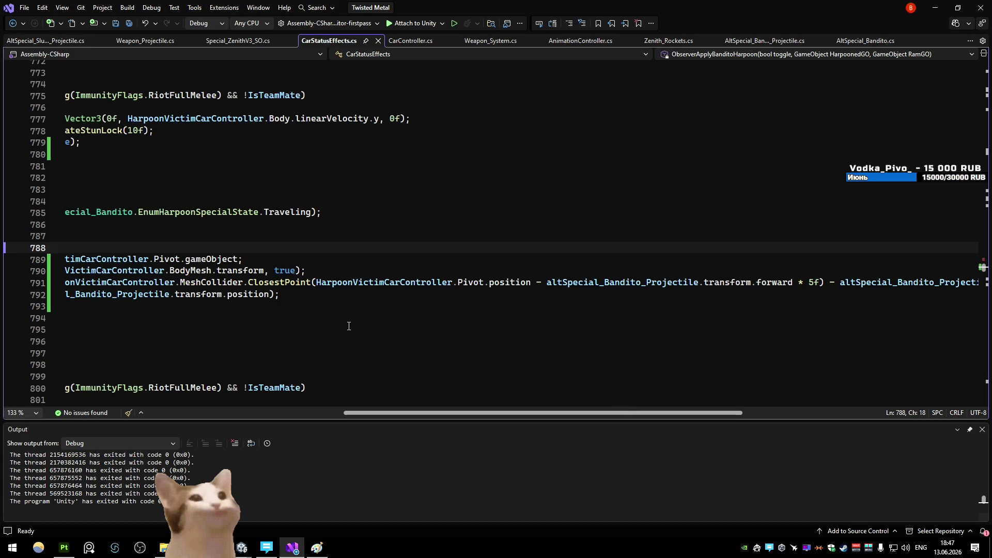
- Remove the MeshCollider.ClosestPoint wrapper and extra offset, save the script, and return to Unity
{"action": "left_click_drag", "start_coordinate": [819, 282], "coordinate": [316, 283]}
{"action": "scroll", "coordinate": [420, 389], "scroll_direction": "left", "scroll_amount": 3}
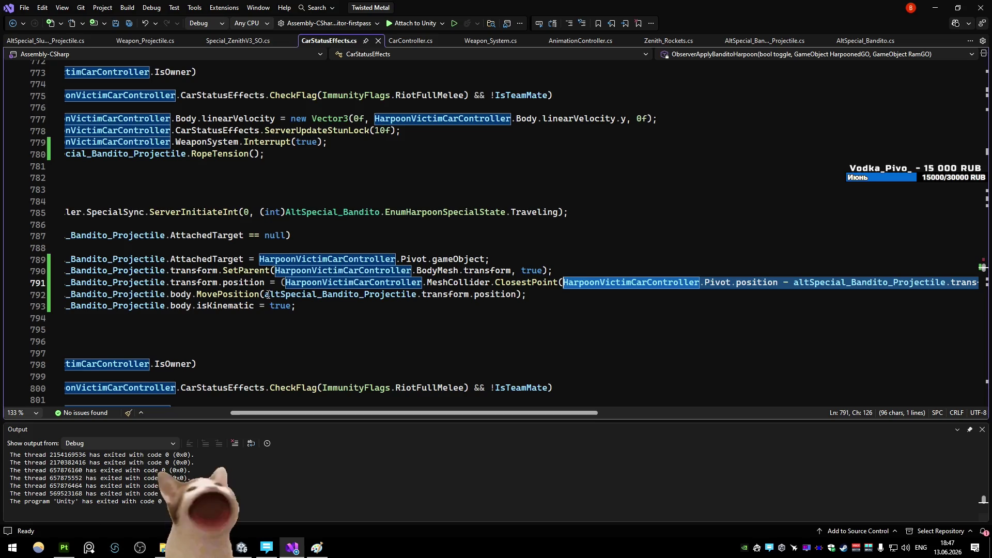
{"action": "left_click", "coordinate": [297, 280]}
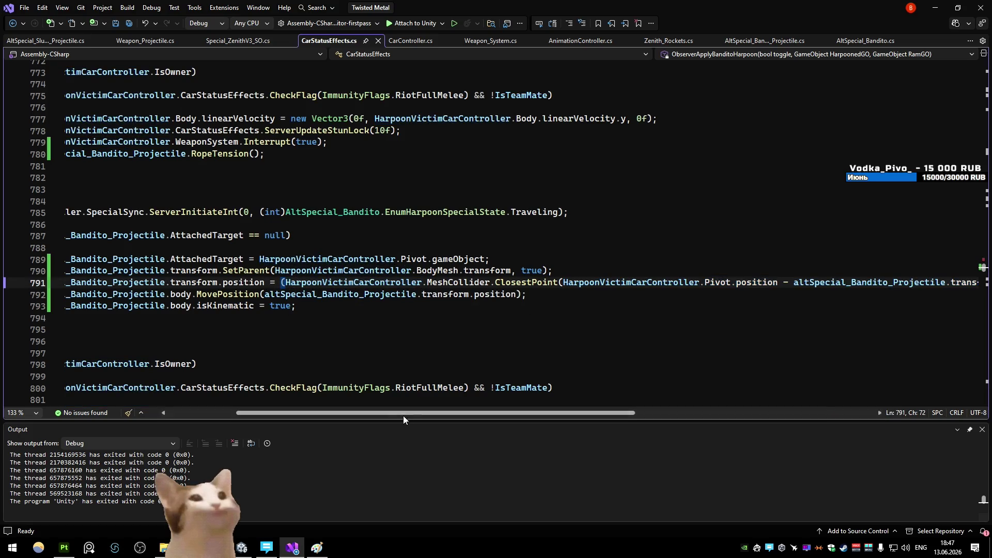
{"action": "scroll", "coordinate": [403, 414], "scroll_direction": "right", "scroll_amount": 2}
{"action": "scroll", "coordinate": [573, 399], "scroll_direction": "right", "scroll_amount": 4}
{"action": "left_click_drag", "start_coordinate": [829, 283], "coordinate": [517, 282]}
{"action": "key", "text": "BackSpace"}
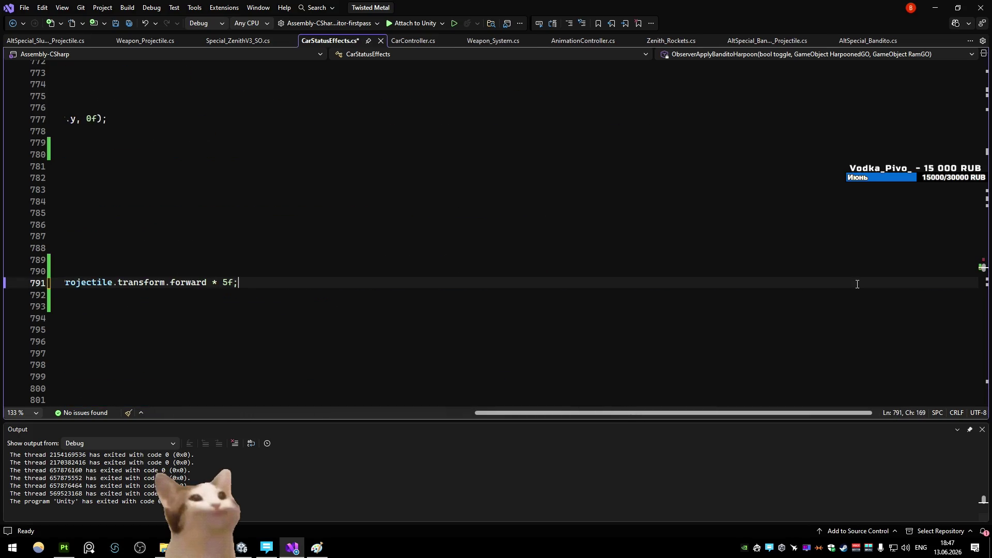
{"action": "left_click_drag", "start_coordinate": [674, 417], "coordinate": [376, 393]}
{"action": "key", "text": "ctrl+s"}
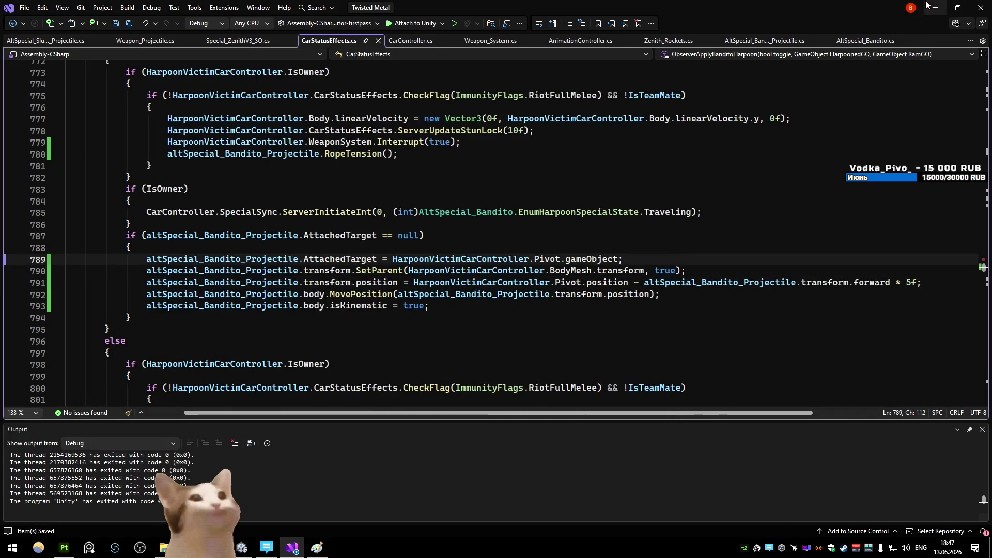
{"action": "left_click", "coordinate": [934, 7]}
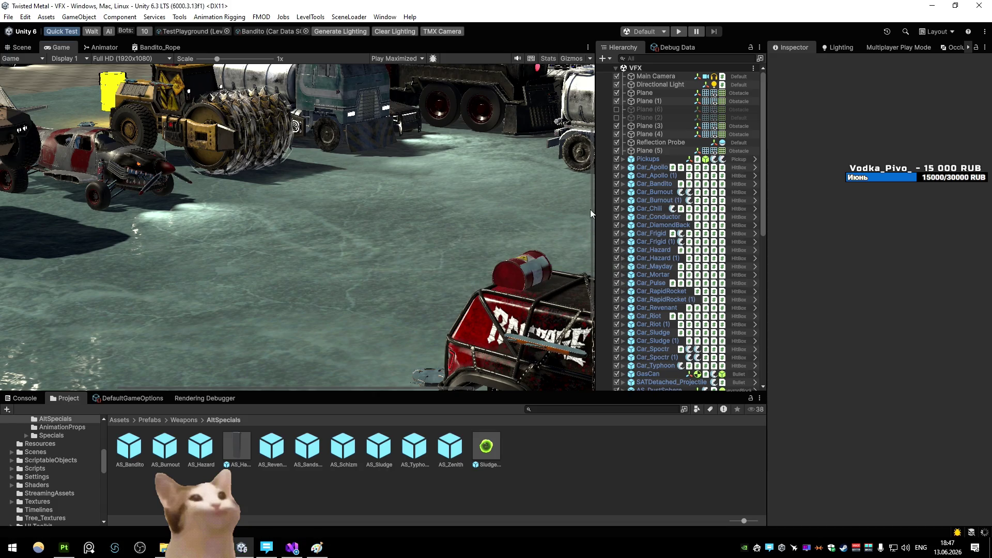
- Playtest the harpoon against the opponent cars, pausing to inspect the attachment in the Scene view
{"action": "left_click", "coordinate": [678, 31]}
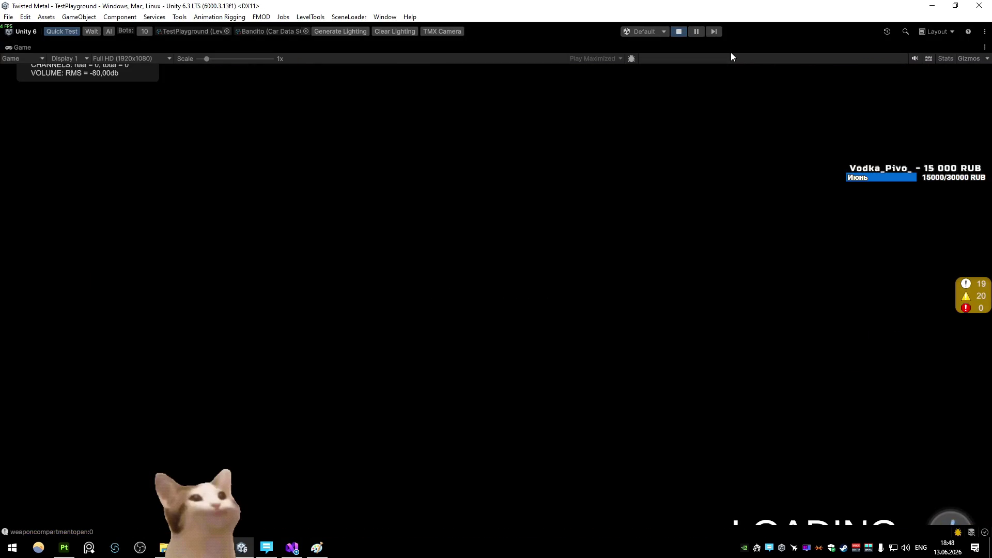
{"action": "key", "text": "a"}
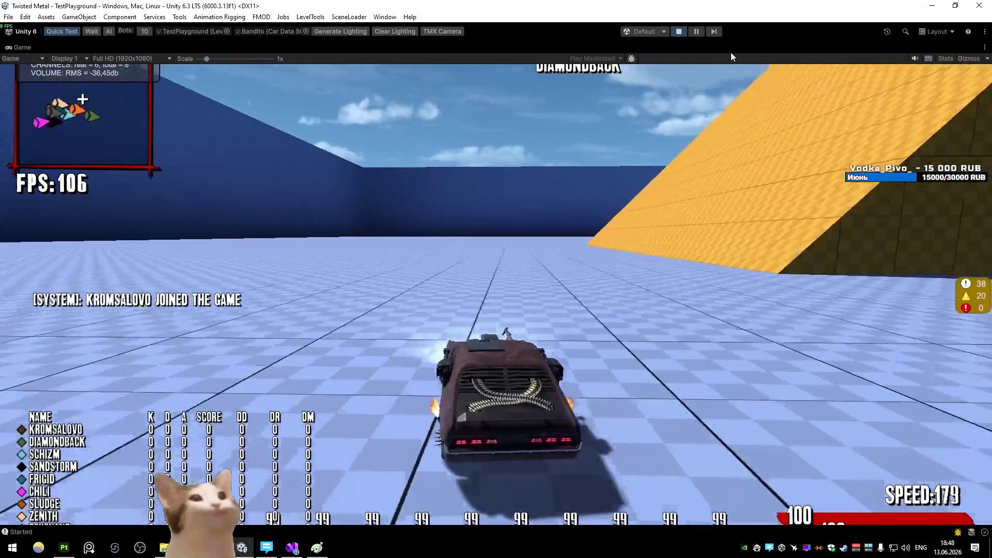
{"action": "key", "text": "s"}
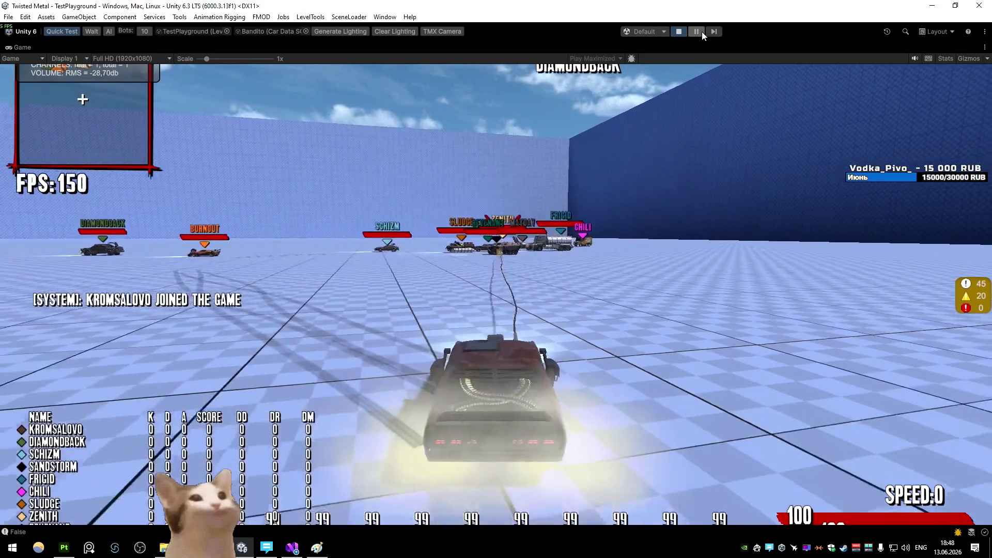
{"action": "left_click", "coordinate": [700, 33]}
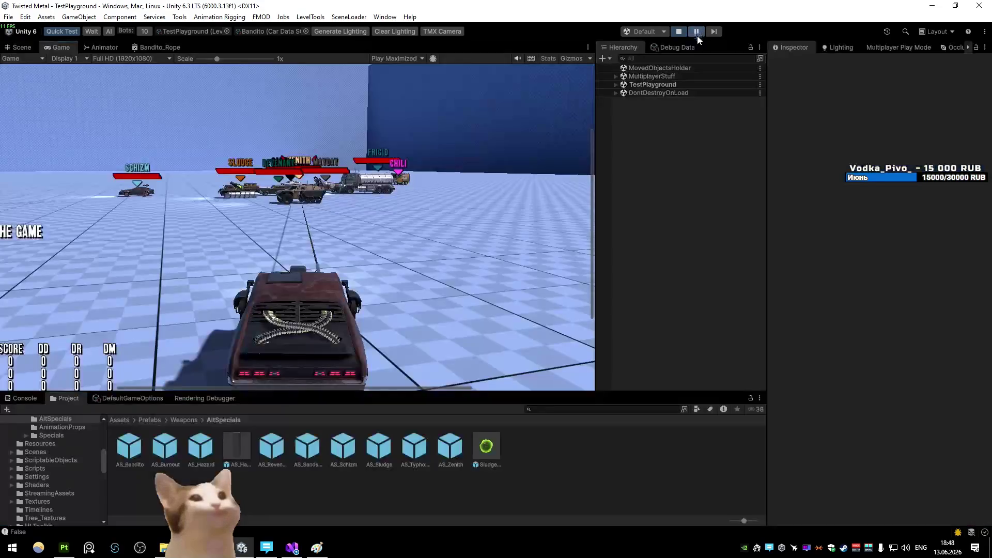
{"action": "left_click", "coordinate": [22, 47]}
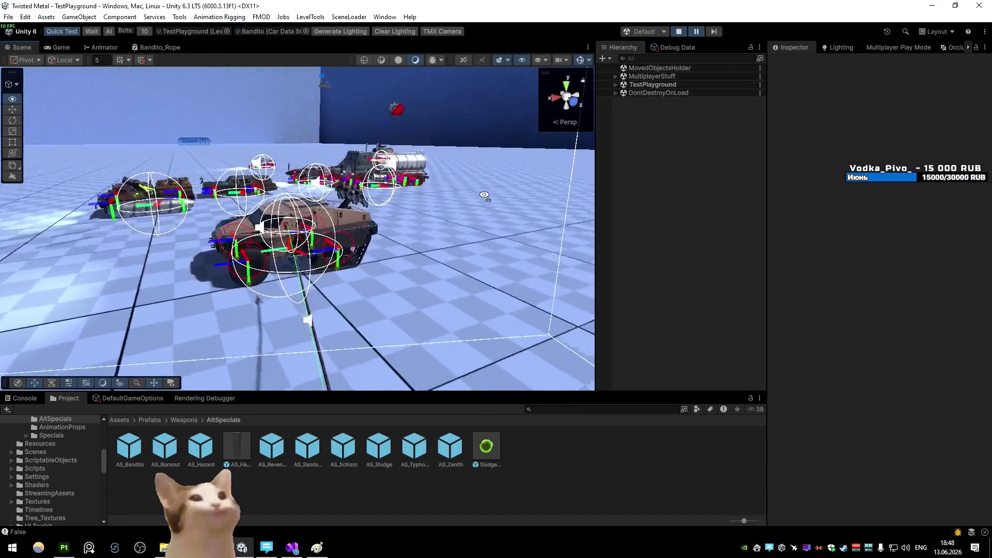
{"action": "left_click", "coordinate": [696, 31]}
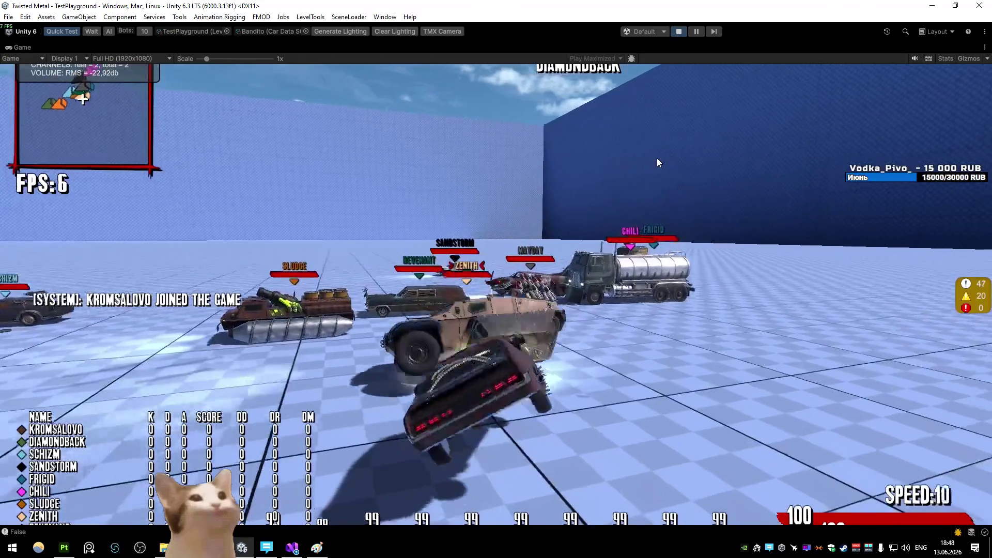
- Aim and drive at the opponents again, then stop and bring the CarStatusEffects.cs code back up
{"action": "key", "text": "c"}
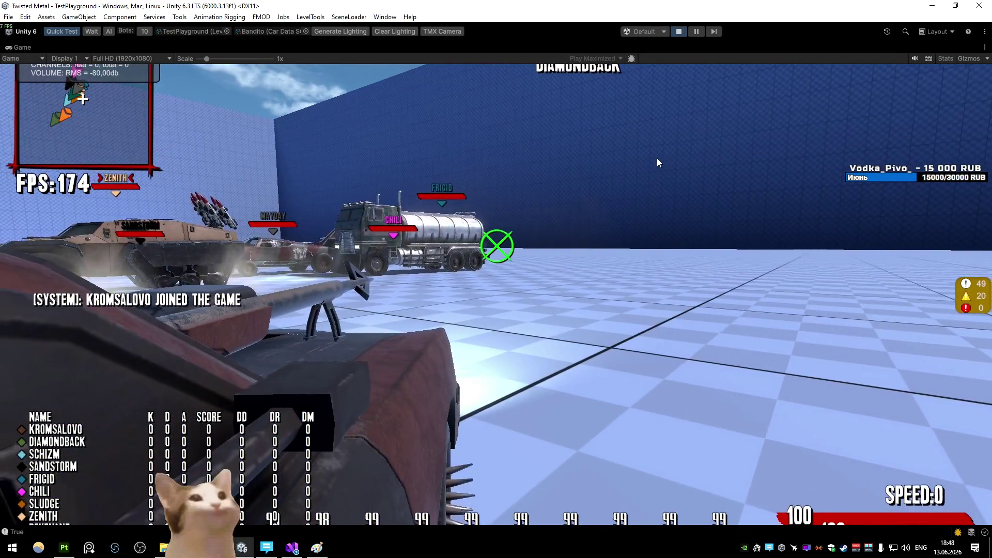
{"action": "key", "text": "w"}
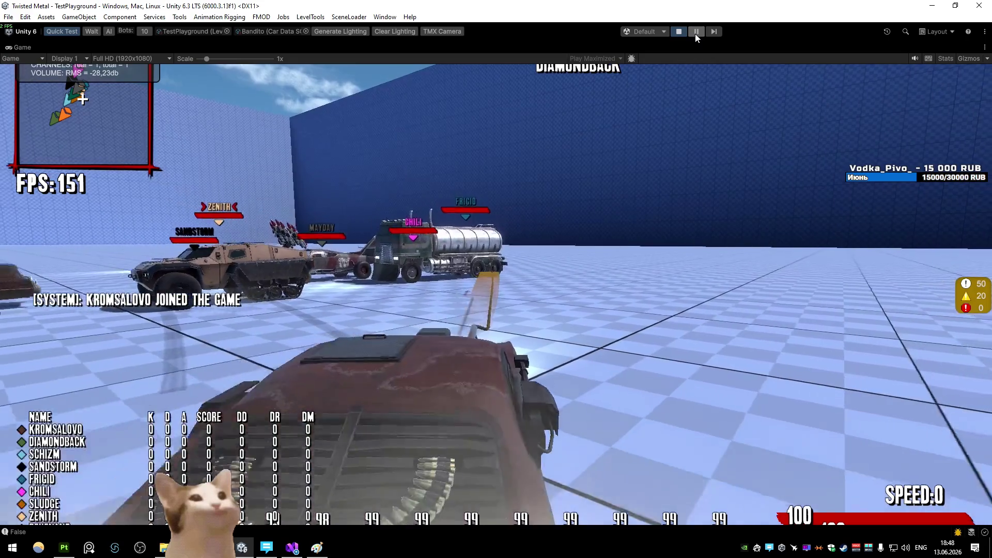
{"action": "key", "text": "c"}
{"action": "left_click", "coordinate": [695, 33]}
{"action": "key", "text": "alt+Tab"}
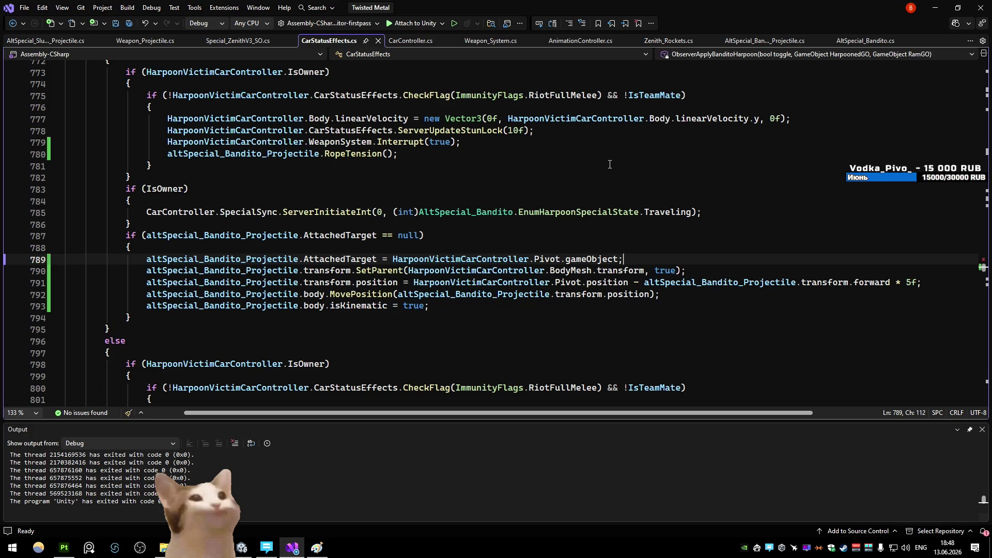
- Move the harpoon SetParent line below the MovePosition call
{"action": "left_click", "coordinate": [719, 271]}
{"action": "key", "text": "alt+Down"}
{"action": "key", "text": "alt+Down"}
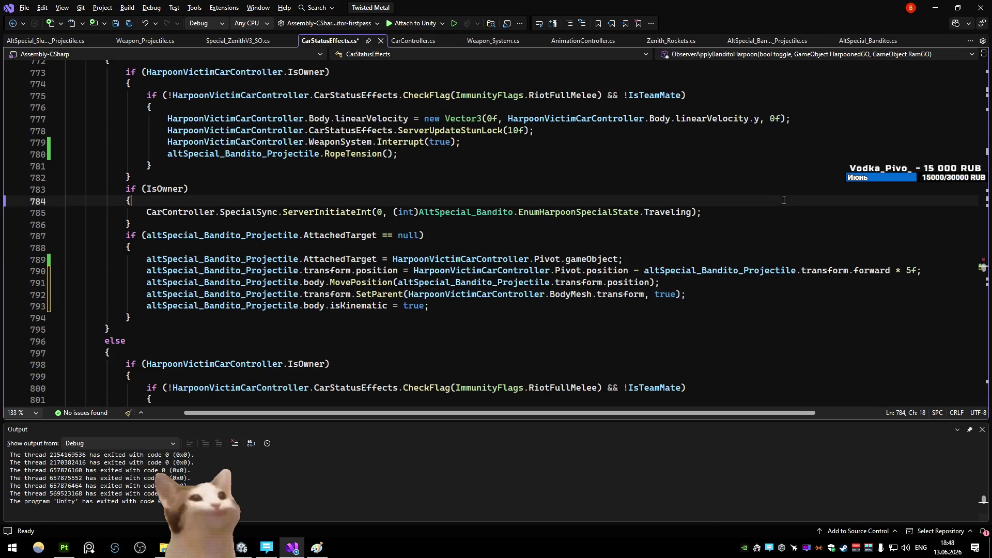
{"action": "key", "text": "alt+Tab"}
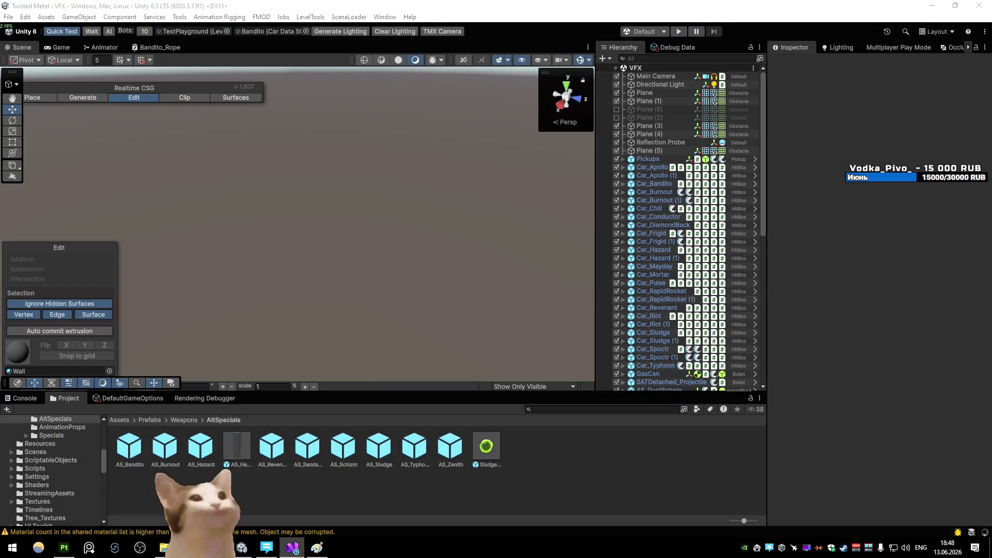
{"action": "key", "text": "alt+Tab"}
- Comment out the SetParent line, save CarStatusEffects.cs, and switch to Unity to recompile
{"action": "left_click", "coordinate": [188, 295]}
{"action": "key", "text": "ctrl+k"}
{"action": "key", "text": "ctrl+c"}
{"action": "key", "text": "ctrl+s"}
{"action": "key", "text": "alt+Tab"}
- Playtest the Bandito car, drive across the arena and fire the harpoon at the Chili truck, pausing right after the shot
{"action": "left_click", "coordinate": [678, 32]}
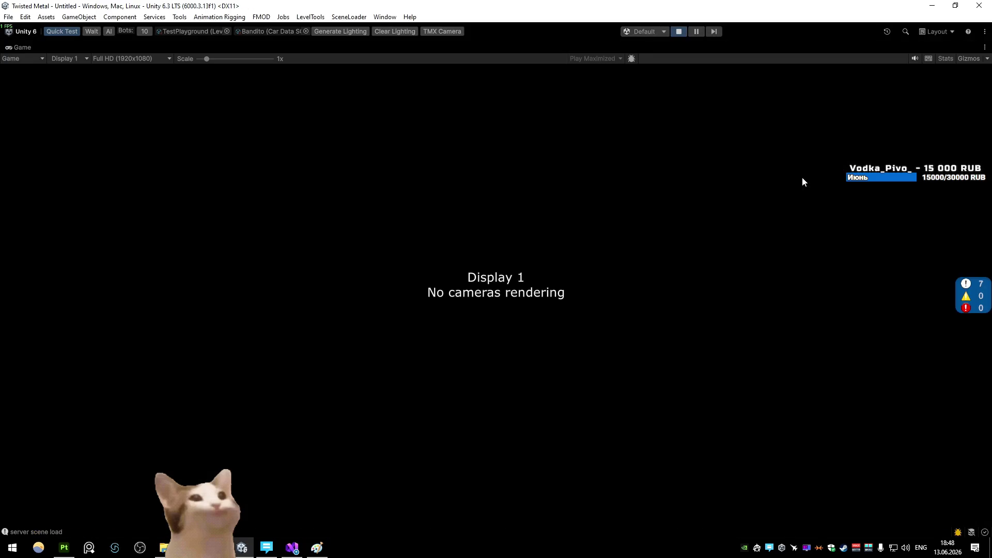
{"action": "key", "text": "w"}
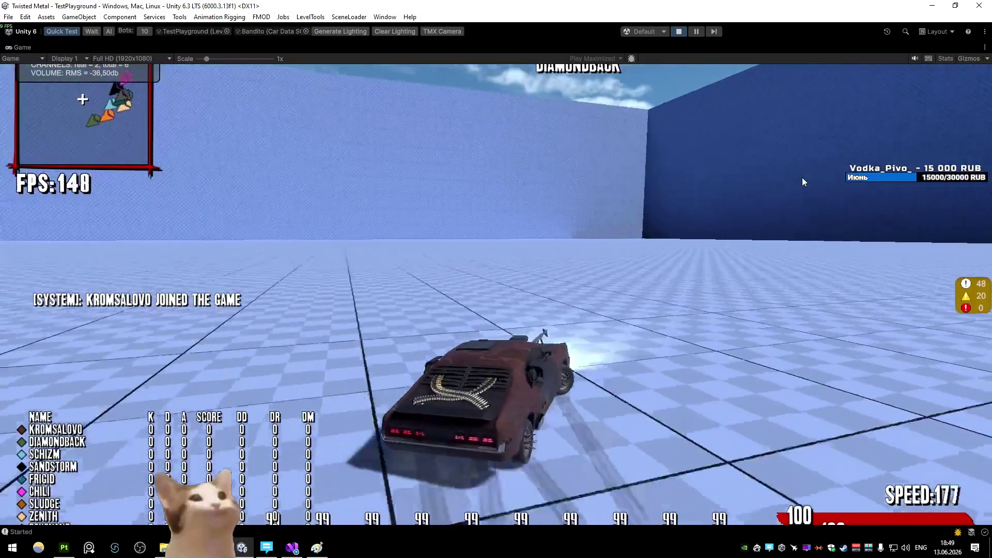
{"action": "key", "text": "a"}
{"action": "key", "text": "w"}
{"action": "key", "text": "d"}
{"action": "key", "text": "a"}
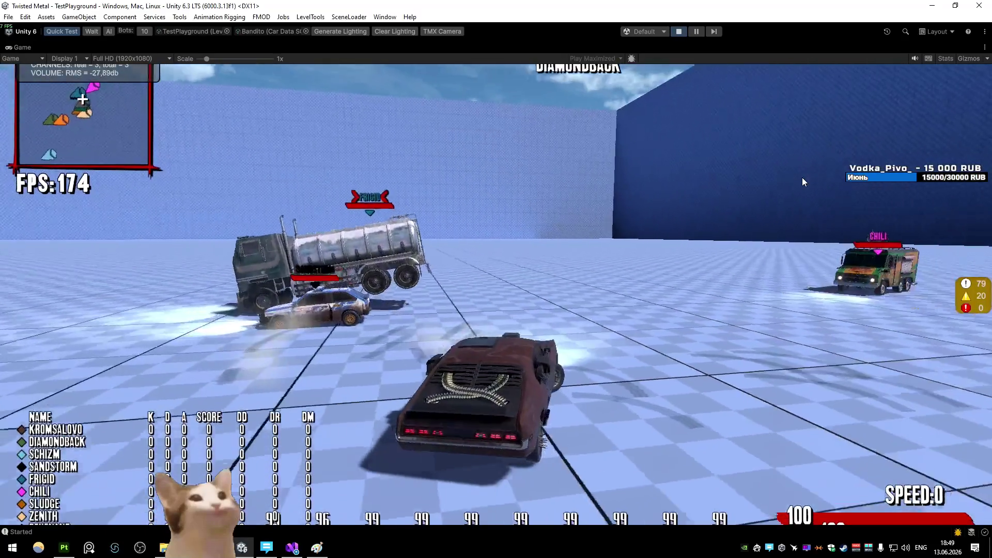
{"action": "key", "text": "w"}
{"action": "key", "text": "a"}
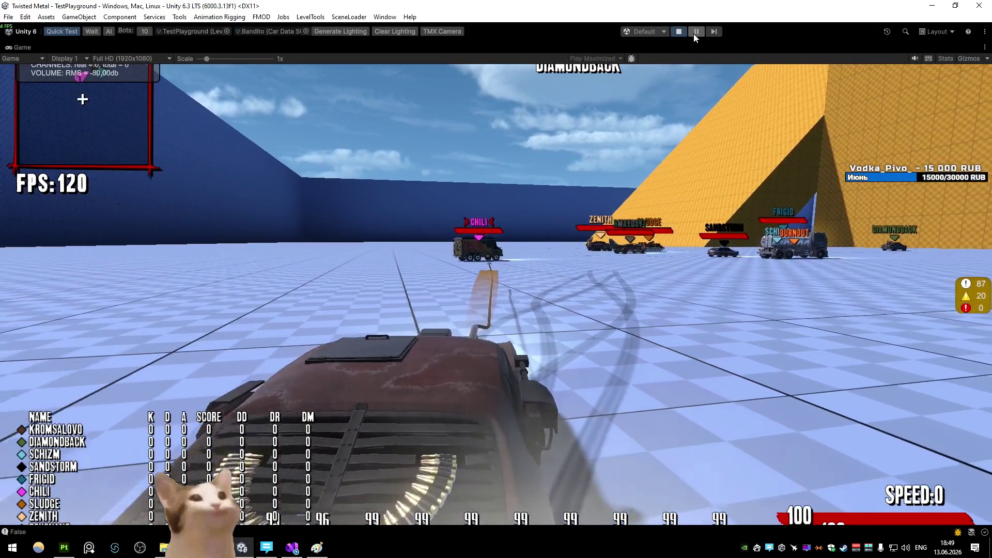
{"action": "key", "text": "w"}
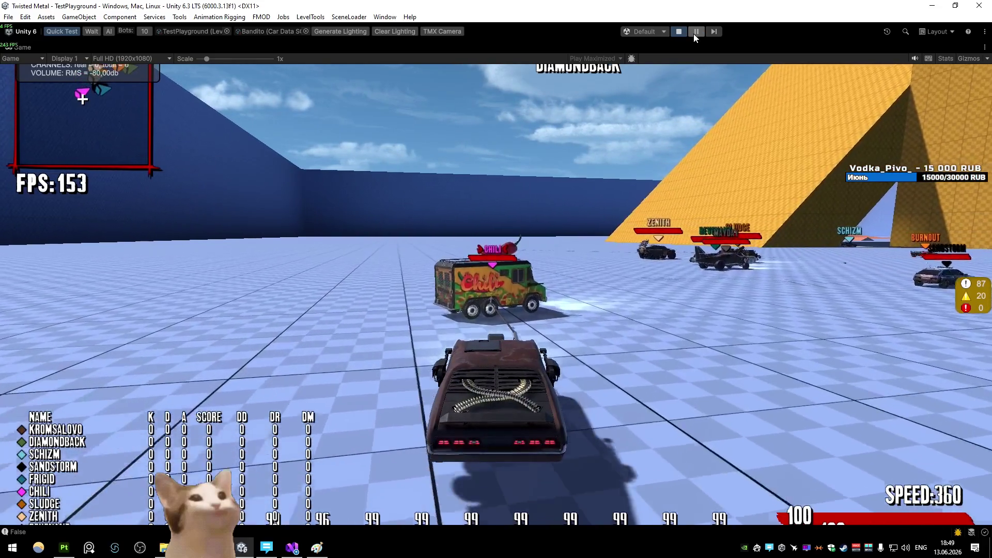
{"action": "left_click", "coordinate": [693, 33]}
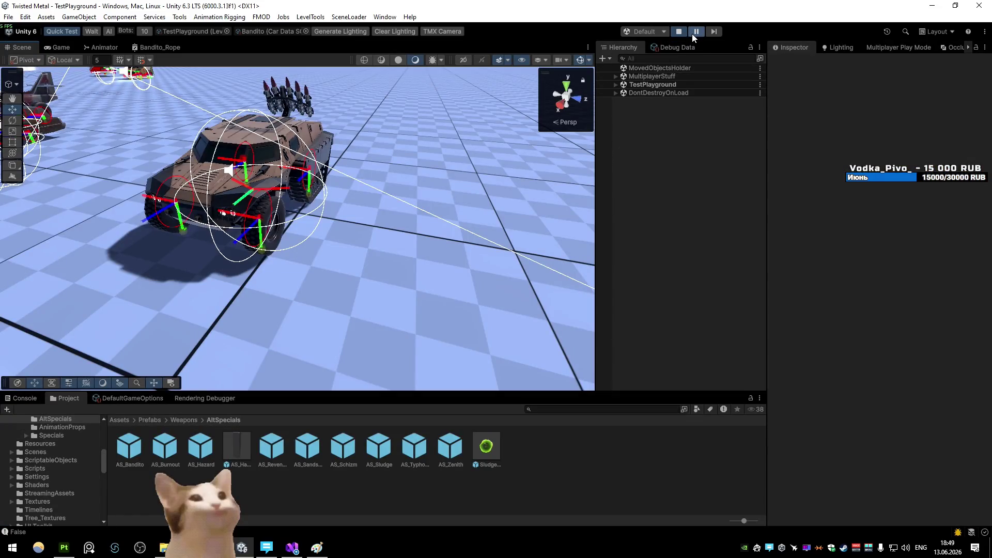
{"action": "left_click", "coordinate": [693, 33]}
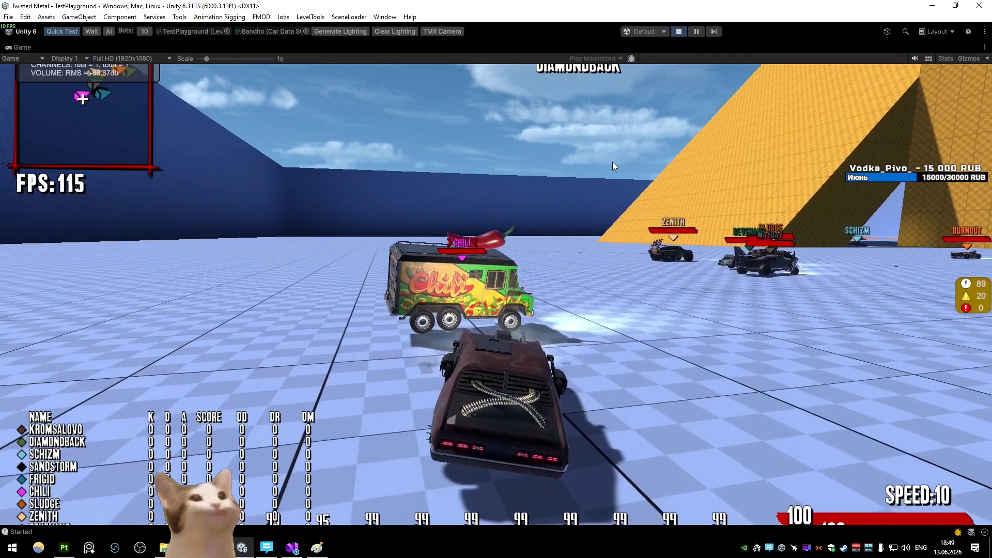
{"action": "key", "text": "shift"}
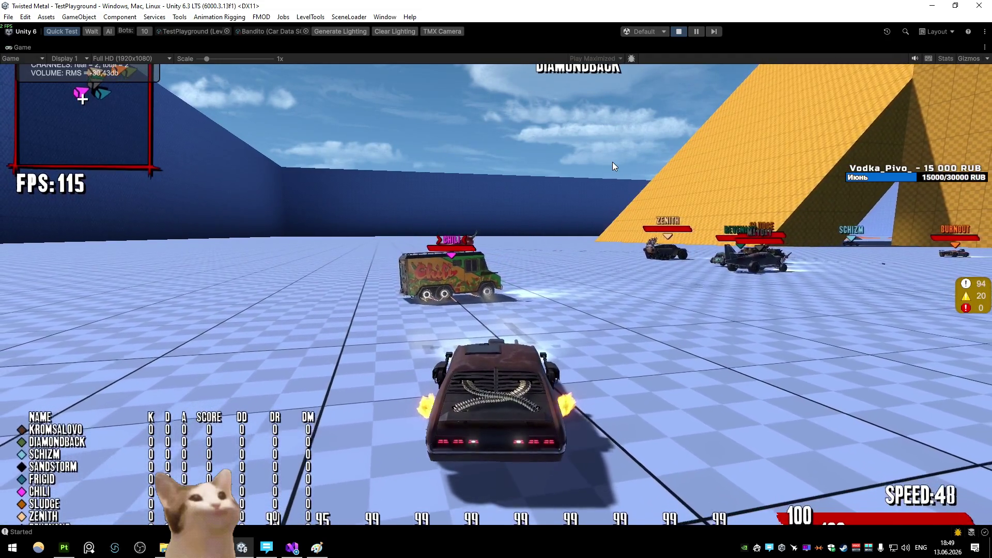
{"action": "key", "text": "s"}
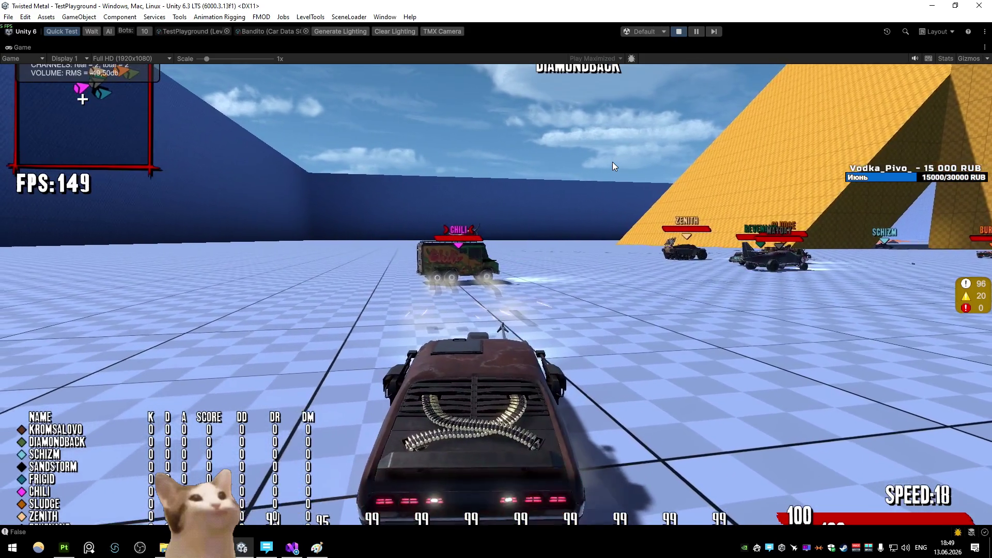
{"action": "left_click", "coordinate": [696, 32]}
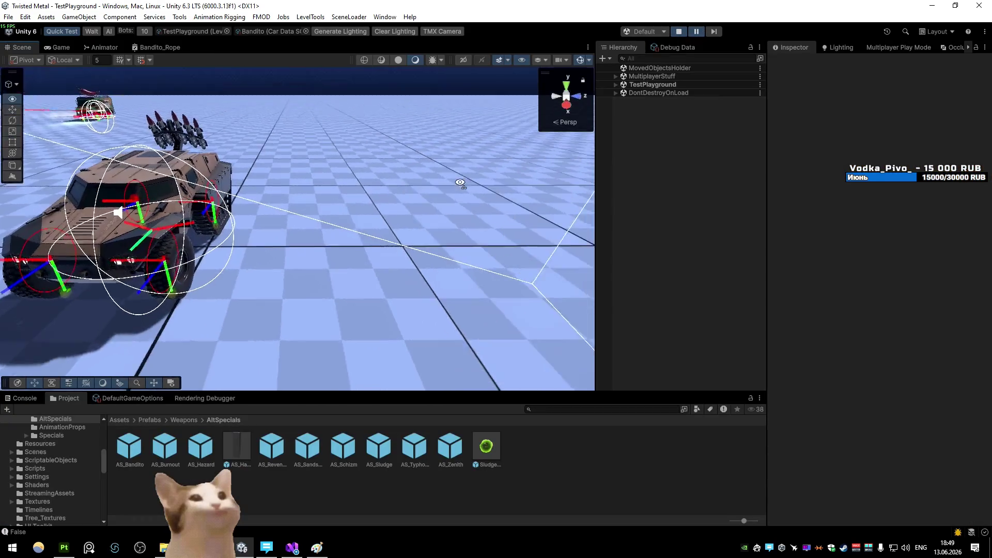
- Select the flying harpoon projectile and frame-step the paused game to watch it reach the truck
{"action": "left_click_drag", "start_coordinate": [459, 183], "coordinate": [243, 285]}
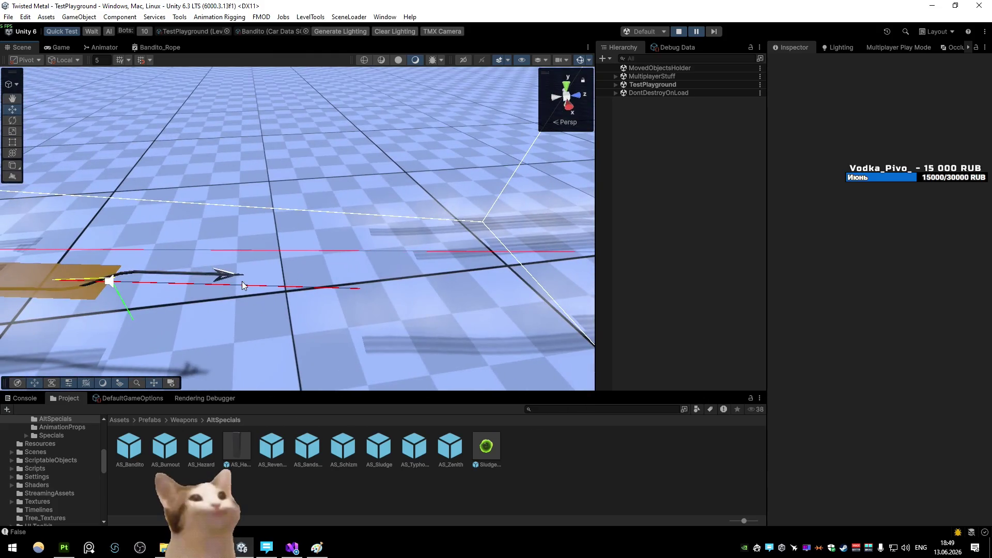
{"action": "left_click", "coordinate": [237, 283]}
{"action": "left_click_drag", "start_coordinate": [410, 292], "coordinate": [295, 244]}
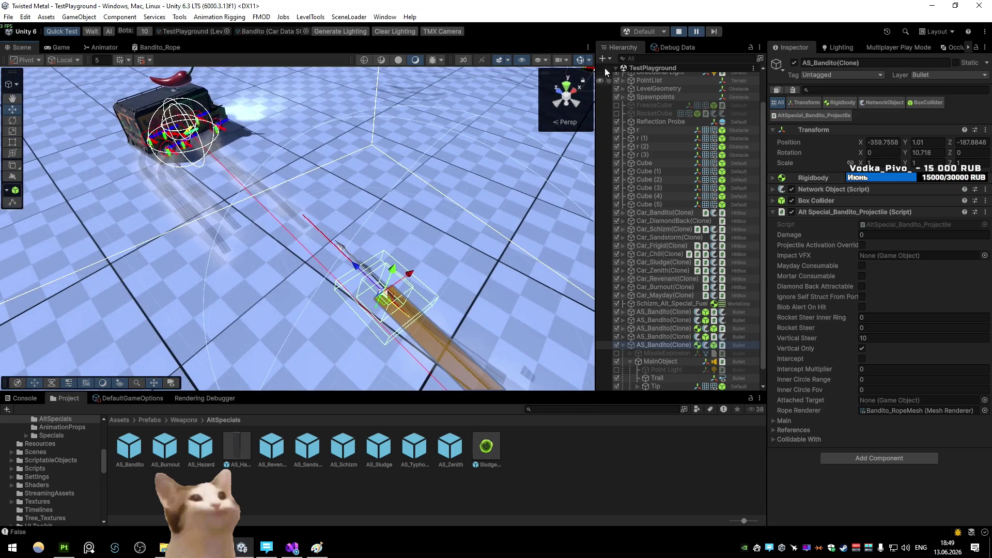
{"action": "left_click", "coordinate": [713, 32]}
{"action": "left_click", "coordinate": [713, 31]}
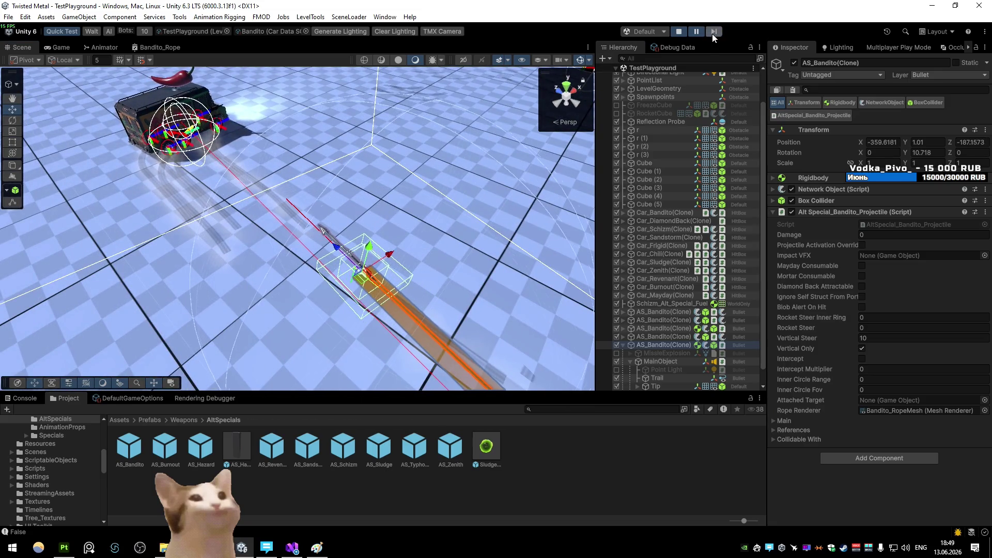
{"action": "left_click", "coordinate": [713, 31]}
{"action": "left_click", "coordinate": [714, 32]}
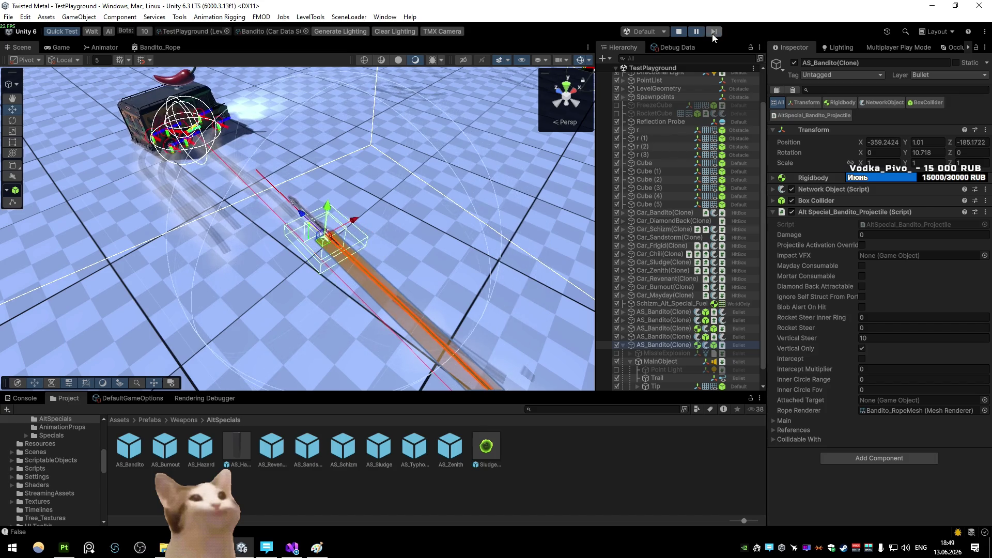
{"action": "left_click", "coordinate": [714, 33]}
{"action": "key", "text": "ctrl+alt+p"}
{"action": "key", "text": "ctrl+alt+p"}
{"action": "key", "text": "ctrl+alt+p"}
{"action": "key", "text": "ctrl+alt+p"}
{"action": "key", "text": "ctrl+alt+p"}
{"action": "key", "text": "ctrl+alt+p"}
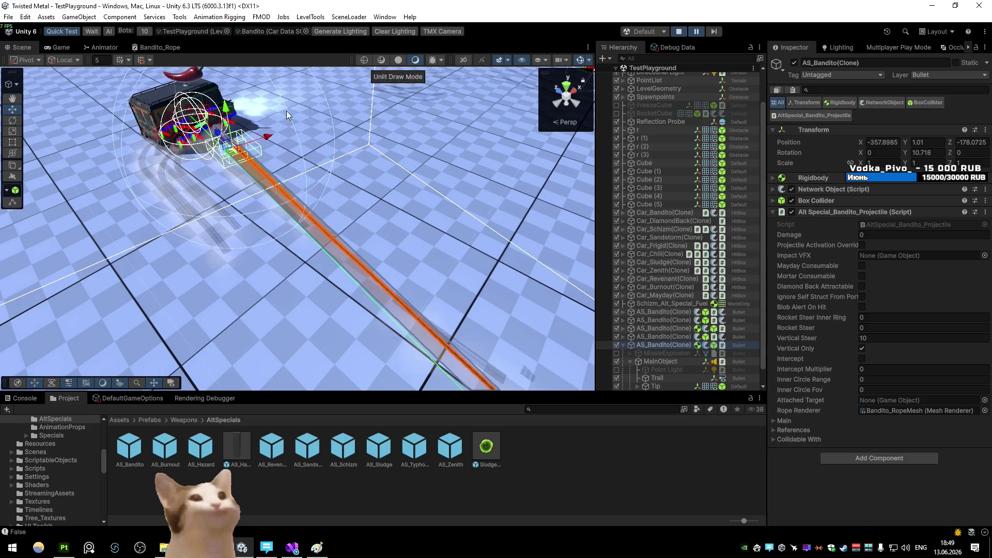
{"action": "key", "text": "f"}
{"action": "key", "text": "ctrl+alt+p"}
{"action": "key", "text": "ctrl+alt+p"}
{"action": "key", "text": "ctrl+alt+p"}
{"action": "key", "text": "ctrl+alt+p"}
{"action": "key", "text": "ctrl+alt+p"}
{"action": "key", "text": "ctrl+alt+p"}
{"action": "key", "text": "ctrl+alt+p"}
{"action": "key", "text": "ctrl+alt+p"}
{"action": "key", "text": "ctrl+alt+p"}
{"action": "key", "text": "ctrl+alt+p"}
{"action": "key", "text": "ctrl+alt+p"}
{"action": "key", "text": "ctrl+alt+p"}
{"action": "key", "text": "ctrl+alt+p"}
{"action": "key", "text": "ctrl+alt+p"}
{"action": "key", "text": "ctrl+alt+p"}
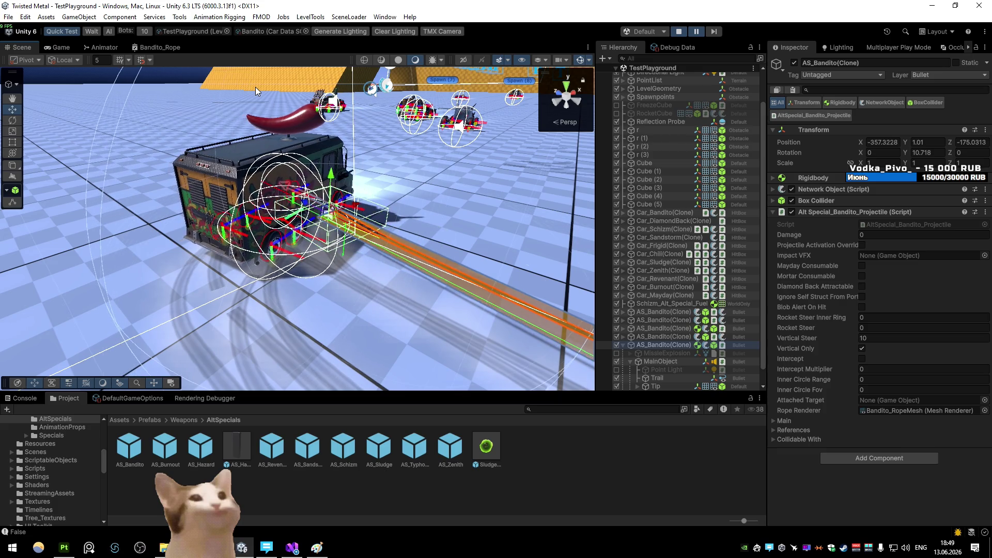
{"action": "key", "text": "ctrl+alt+p"}
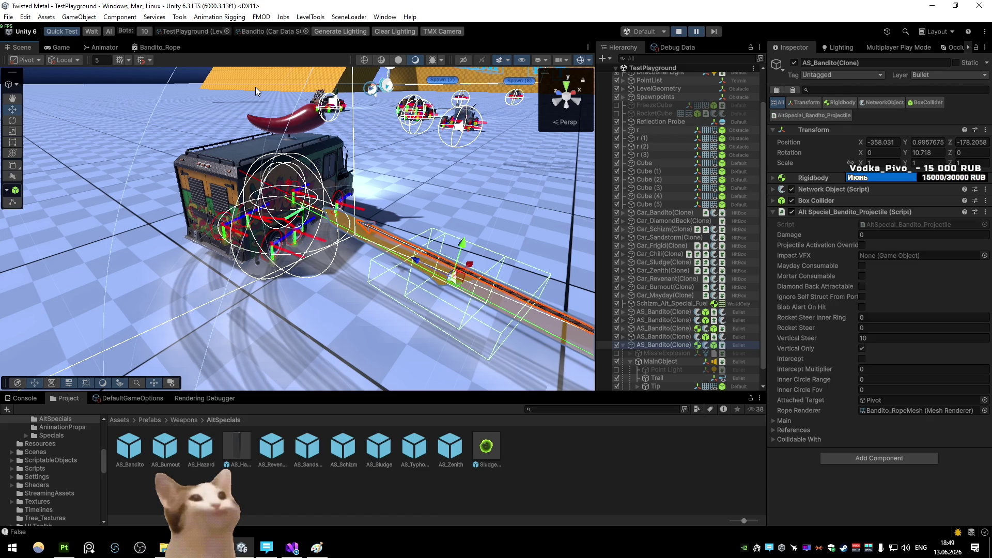
{"action": "key", "text": "ctrl+alt+p"}
{"action": "key", "text": "ctrl+alt+p"}
{"action": "key", "text": "ctrl+alt+p"}
{"action": "key", "text": "ctrl+alt+p"}
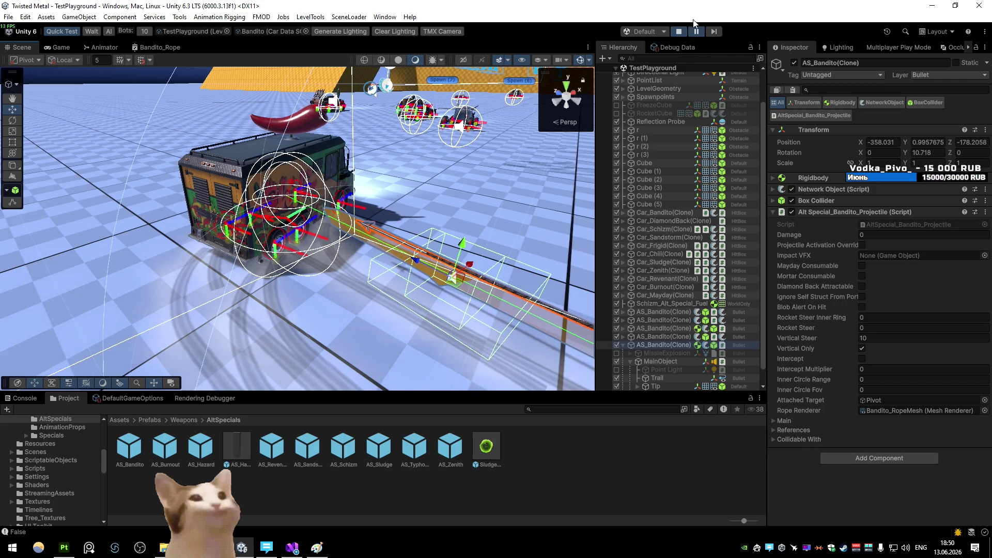
- Resume and pause again to inspect the attached harpoon with gizmos hidden, then stop the game
{"action": "left_click", "coordinate": [696, 37]}
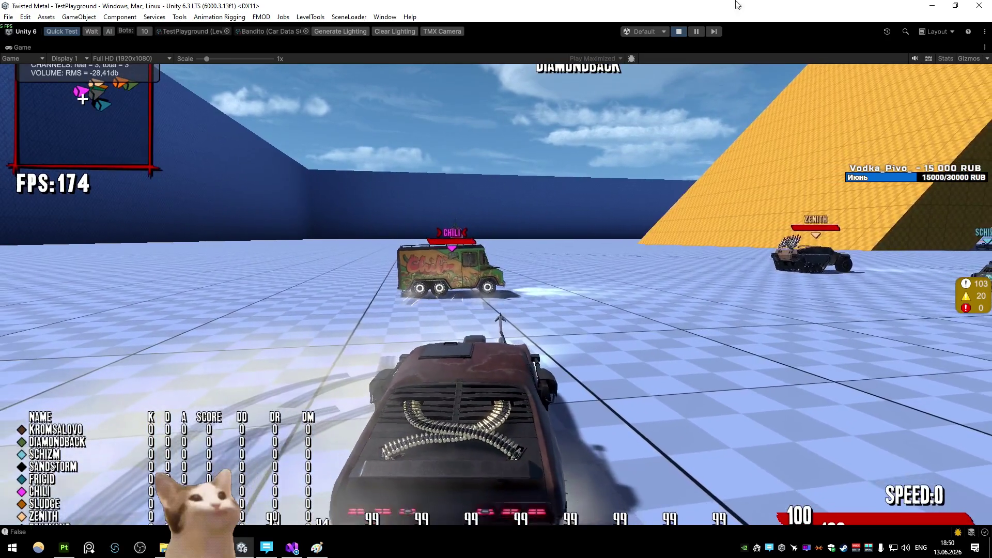
{"action": "left_click", "coordinate": [697, 33]}
{"action": "left_click", "coordinate": [564, 146]}
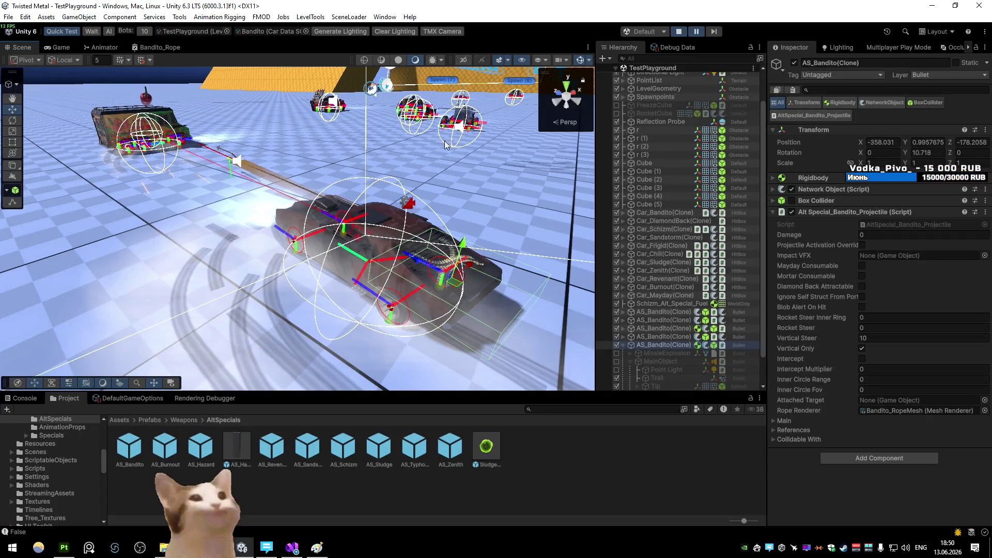
{"action": "left_click_drag", "start_coordinate": [494, 142], "coordinate": [287, 93]}
{"action": "scroll", "coordinate": [288, 94], "scroll_direction": "up", "scroll_amount": 3}
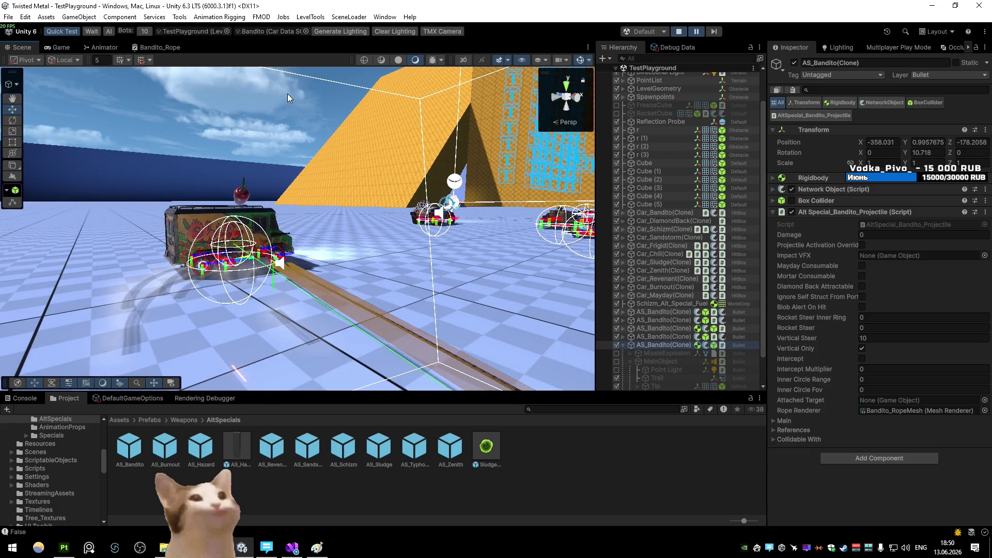
{"action": "left_click", "coordinate": [583, 59]}
{"action": "scroll", "coordinate": [363, 101], "scroll_direction": "up", "scroll_amount": 4}
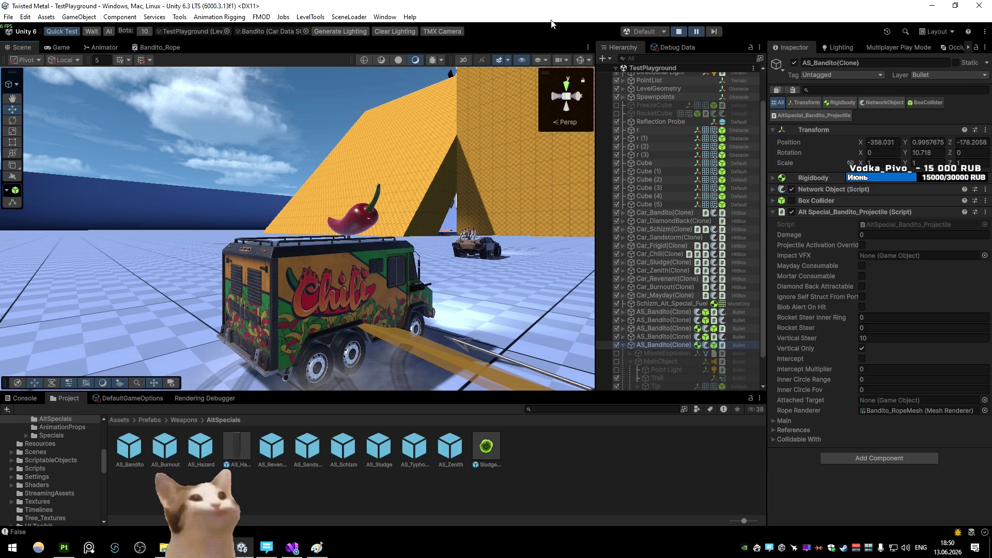
{"action": "left_click", "coordinate": [679, 32]}
- Undo in CarStatusEffects.cs so SetParent is re-enabled and comes before the position lines
{"action": "left_click", "coordinate": [291, 548]}
{"action": "left_click", "coordinate": [454, 270]}
{"action": "key", "text": "ctrl+z"}
{"action": "left_click", "coordinate": [516, 224]}
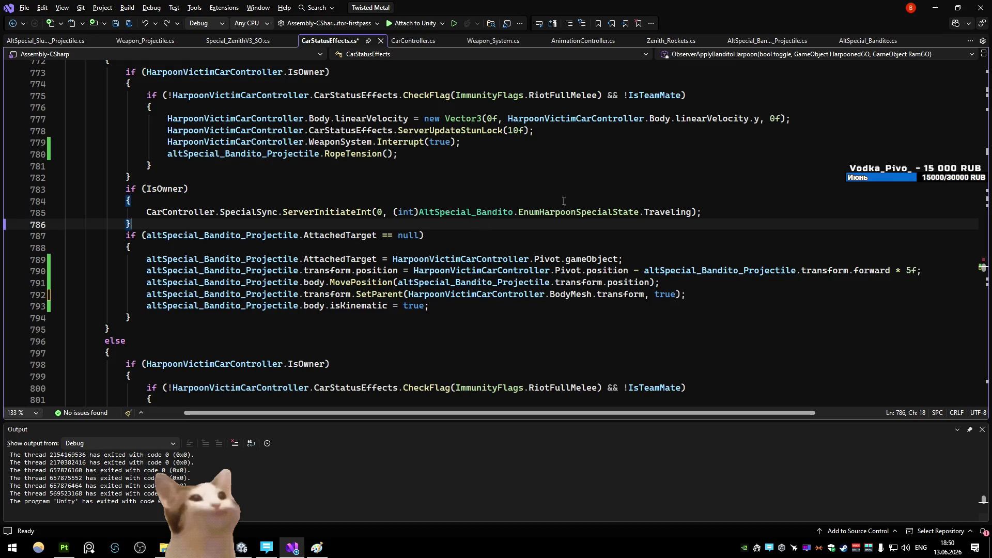
{"action": "key", "text": "ctrl+z"}
{"action": "key", "text": "ctrl+z"}
{"action": "key", "text": "ctrl+z"}
{"action": "mouse_move", "coordinate": [644, 413]}
{"action": "left_mouse_down"}
{"action": "mouse_move", "coordinate": [734, 411]}
{"action": "mouse_move", "coordinate": [432, 311]}
{"action": "left_mouse_up"}
- Select the three reordered attach lines and open a fresh DeepSeek chat in the browser
{"action": "left_click", "coordinate": [469, 259]}
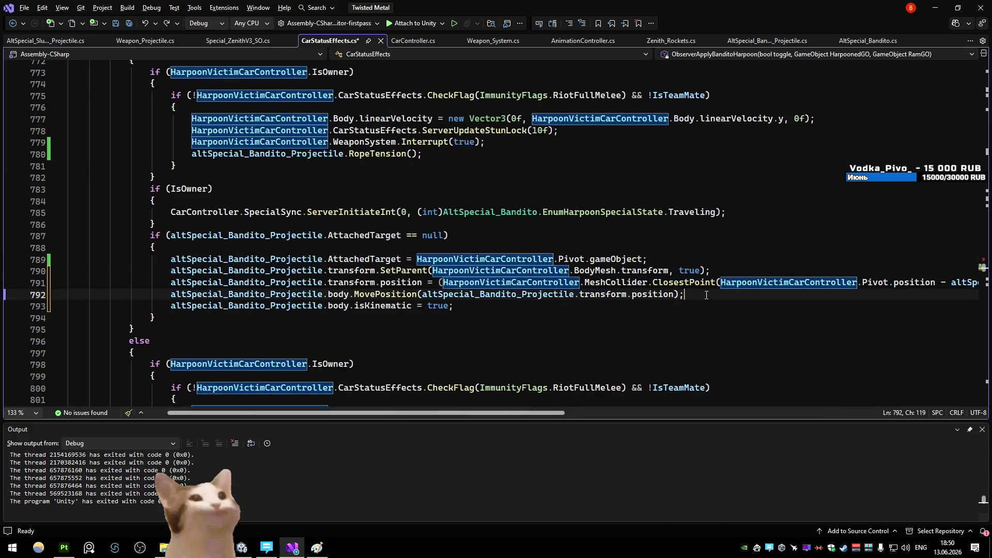
{"action": "left_click_drag", "start_coordinate": [686, 295], "coordinate": [15, 275]}
{"action": "key", "text": "alt+Tab"}
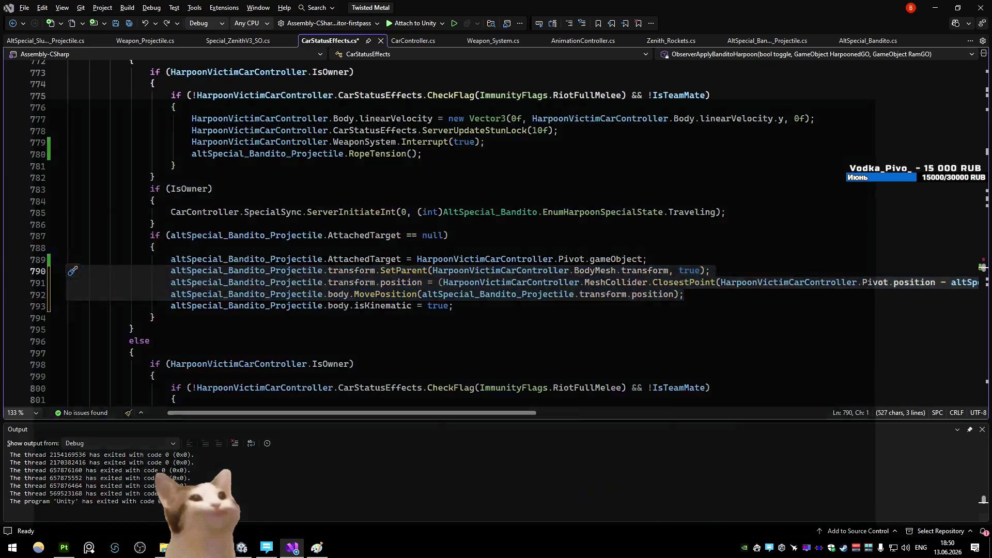
{"action": "left_click", "coordinate": [363, 51]}
{"action": "key", "text": "Return"}
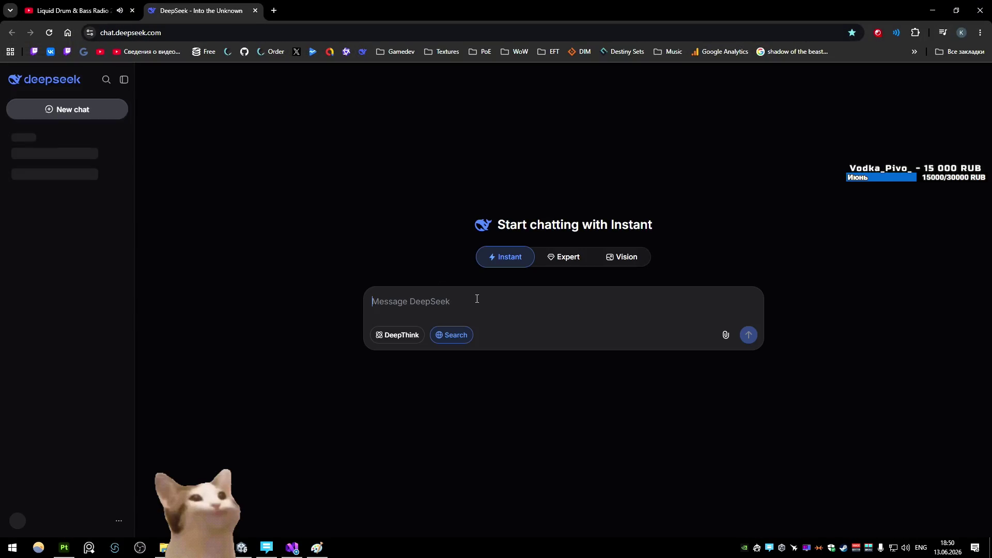
{"action": "type", "text": "os"}
- Send DeepSeek the harpoon attachment question with the pasted attach code
{"action": "key", "text": "BackSpace"}
{"action": "key", "text": "BackSpace"}
{"action": "key", "text": "BackSpace"}
{"action": "type", "text": "is th"}
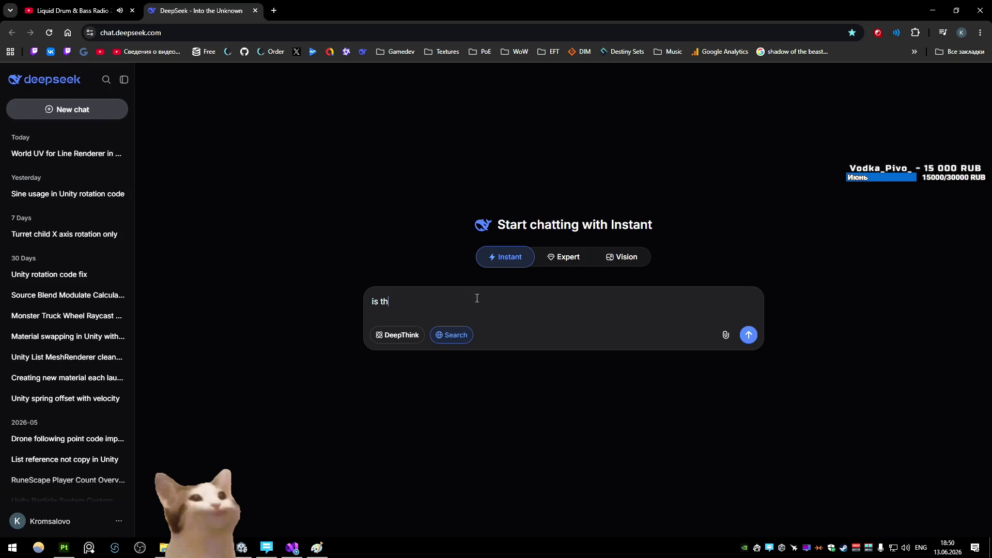
{"action": "type", "text": "e right "}
{"action": "type", "text": "way to r"}
{"action": "type", "text": "eposition"}
{"action": "type", "text": " harpoon so it is "}
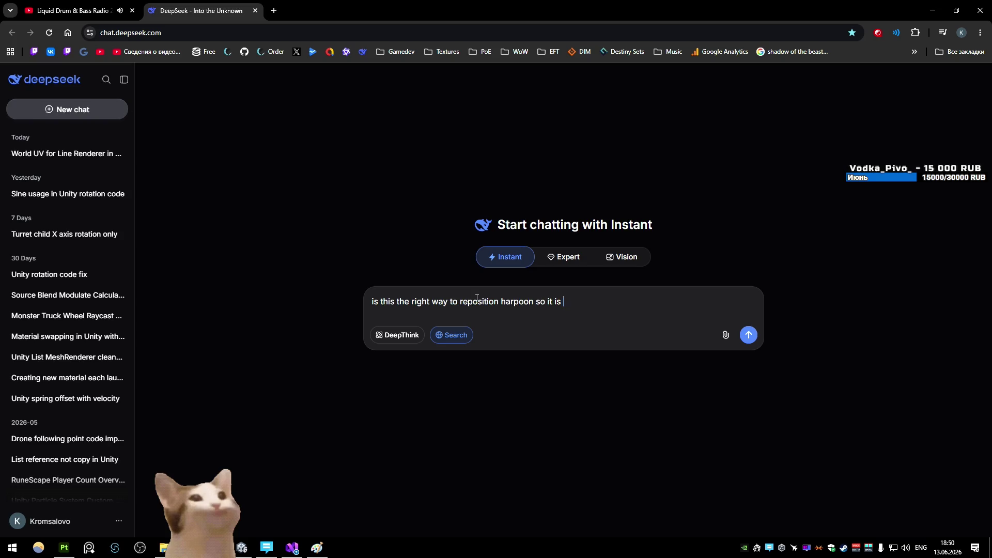
{"action": "type", "text": "attached to the vehicle with its tip and then parented t"}
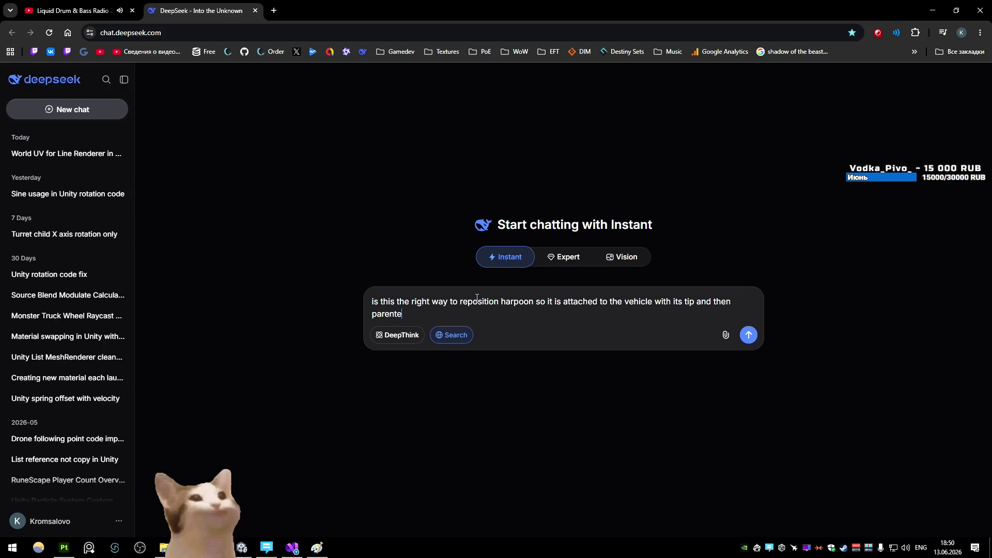
{"action": "type", "text": "o the victim?"}
{"action": "key", "text": "shift+Return"}
{"action": "key", "text": "ctrl+v"}
{"action": "key", "text": "Return"}
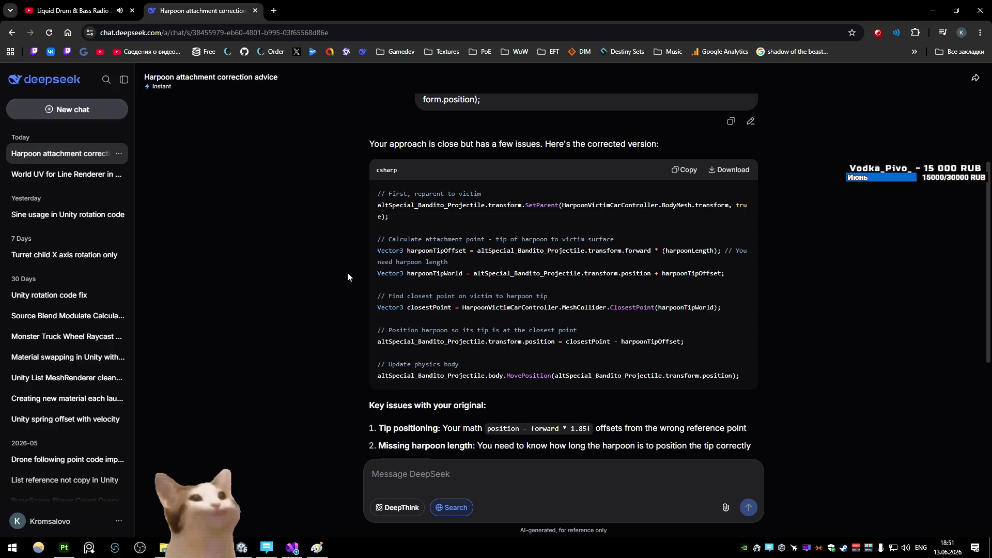
{"action": "scroll", "coordinate": [347, 273], "scroll_direction": "down", "scroll_amount": 2}
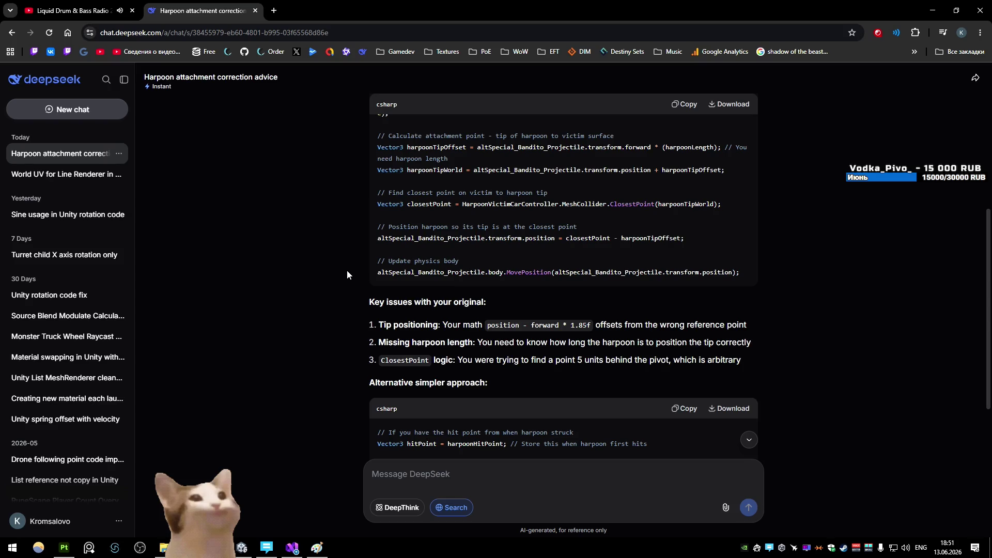
{"action": "scroll", "coordinate": [347, 271], "scroll_direction": "down", "scroll_amount": 2}
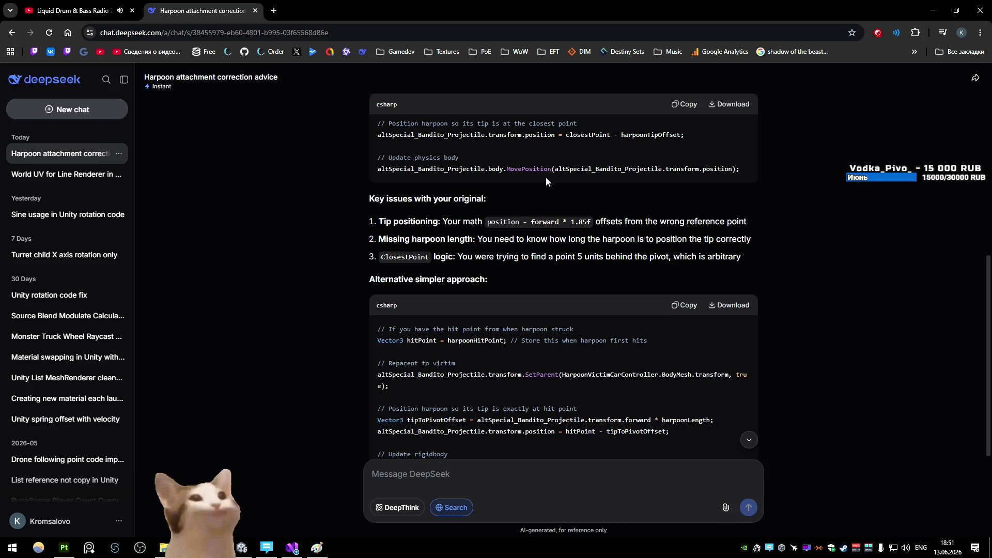
{"action": "scroll", "coordinate": [546, 180], "scroll_direction": "down", "scroll_amount": 2}
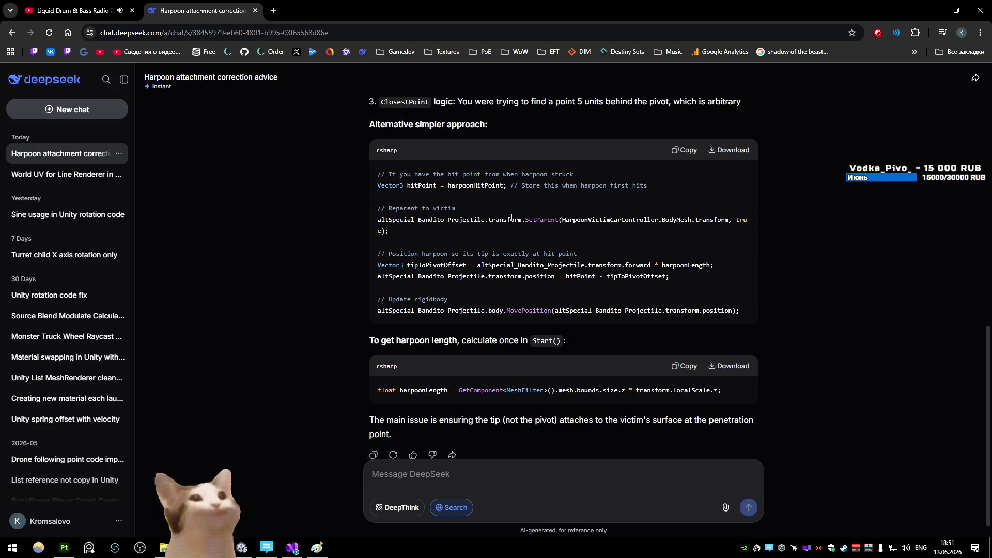
{"action": "scroll", "coordinate": [511, 218], "scroll_direction": "up", "scroll_amount": 1}
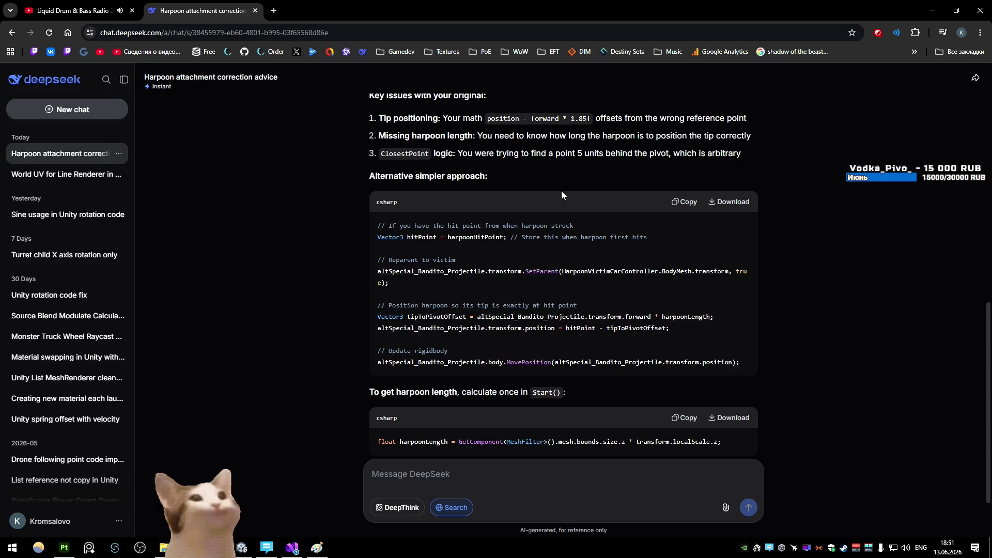
{"action": "scroll", "coordinate": [561, 190], "scroll_direction": "down", "scroll_amount": 1}
- Compare the reply against the current attach code in Visual Studio and return to the chat
{"action": "left_click", "coordinate": [292, 547]}
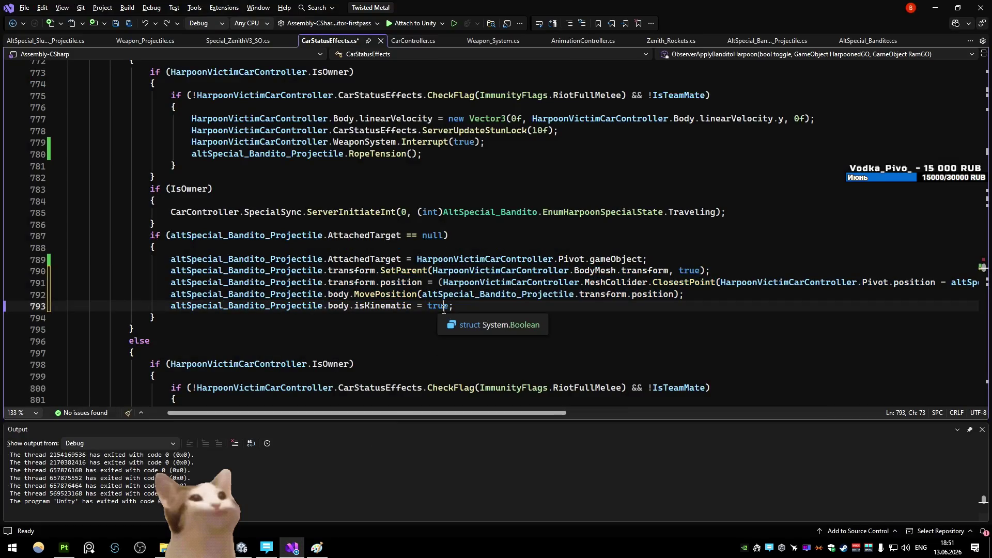
{"action": "key", "text": "alt+Tab"}
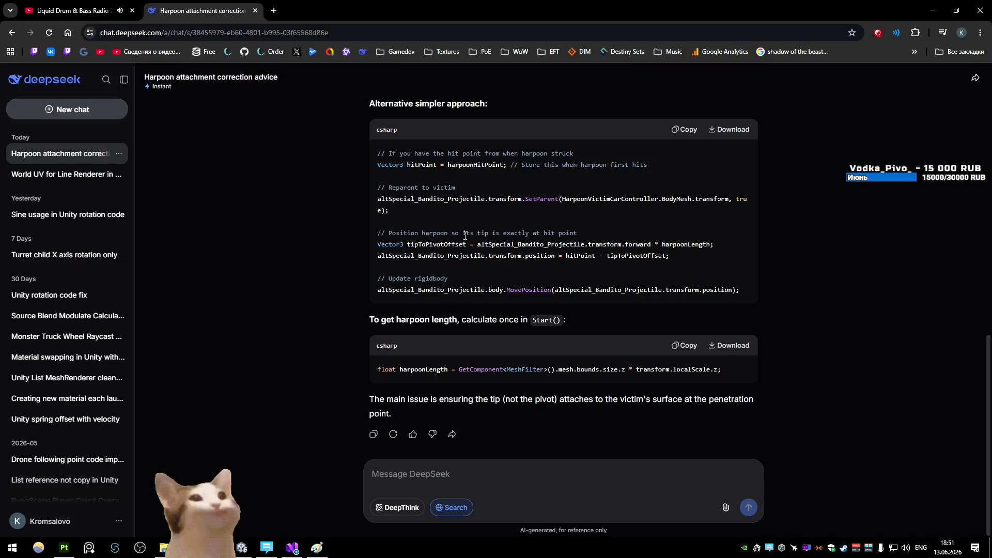
{"action": "type", "text": "does parent "}
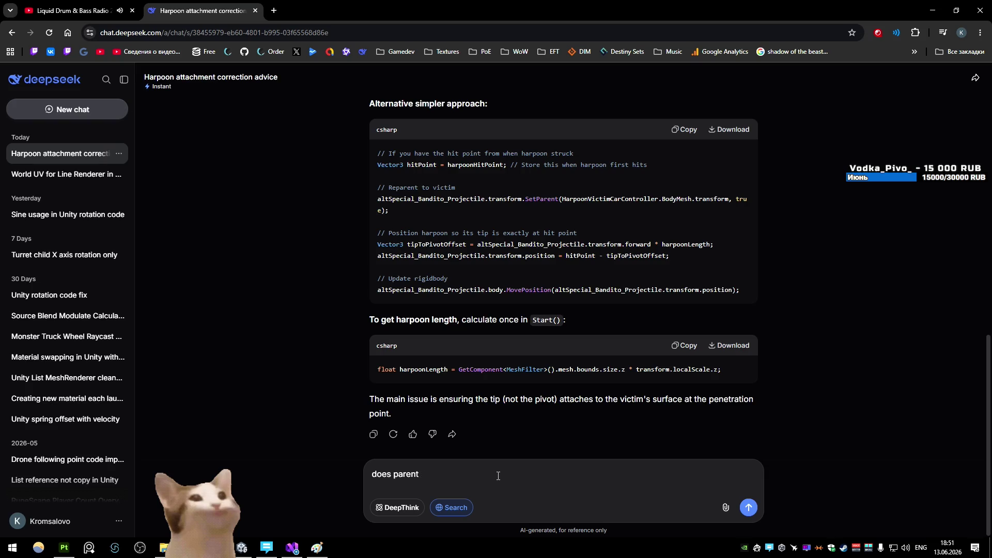
{"action": "type", "text": "order matter?"}
- Send the question on whether SetParent order matters, read the reply, then leave the chat
{"action": "key", "text": "Return"}
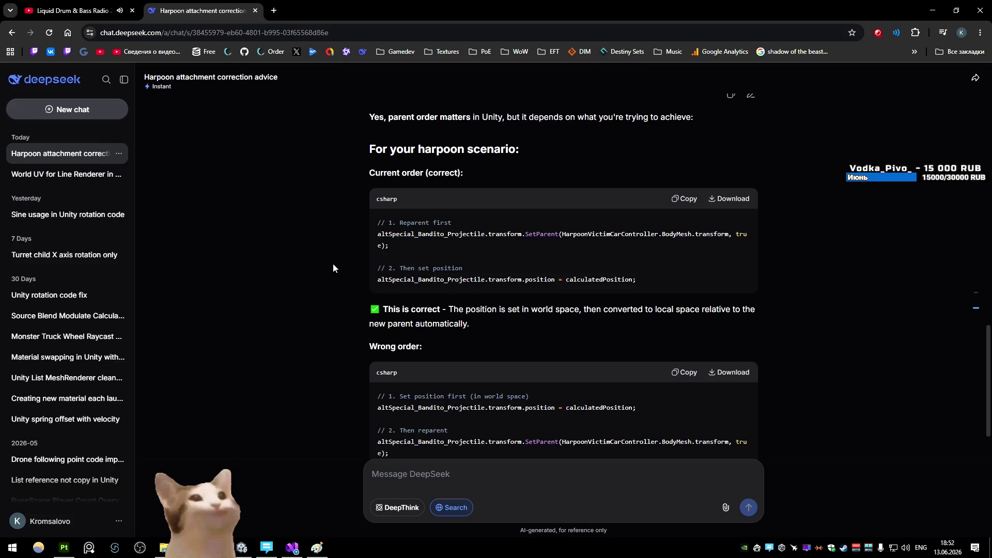
{"action": "scroll", "coordinate": [334, 269], "scroll_direction": "down", "scroll_amount": 3}
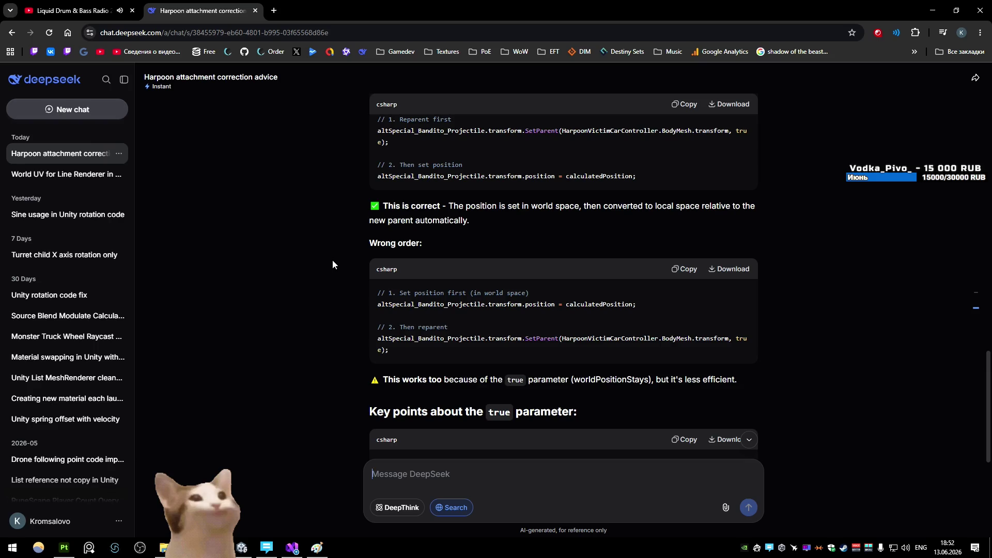
{"action": "scroll", "coordinate": [333, 262], "scroll_direction": "down", "scroll_amount": 1}
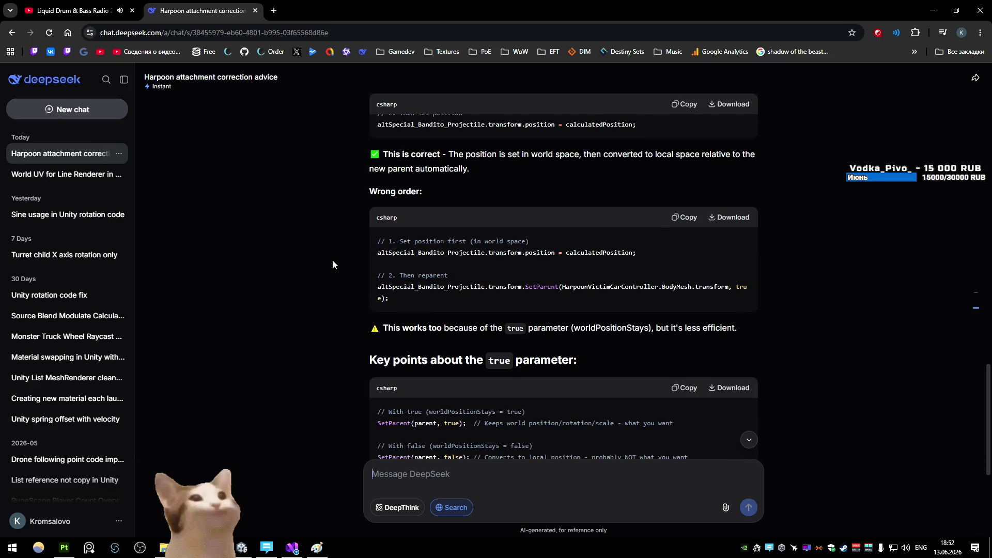
{"action": "scroll", "coordinate": [333, 262], "scroll_direction": "down", "scroll_amount": 1}
{"action": "scroll", "coordinate": [332, 251], "scroll_direction": "up", "scroll_amount": 1}
{"action": "scroll", "coordinate": [331, 252], "scroll_direction": "down", "scroll_amount": 1}
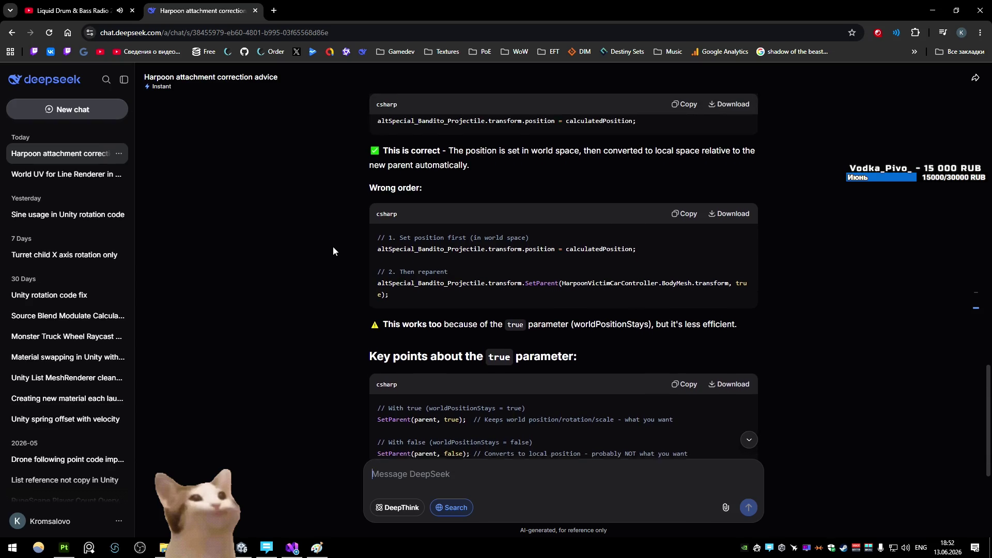
{"action": "scroll", "coordinate": [331, 246], "scroll_direction": "down", "scroll_amount": 1}
{"action": "scroll", "coordinate": [325, 236], "scroll_direction": "down", "scroll_amount": 1}
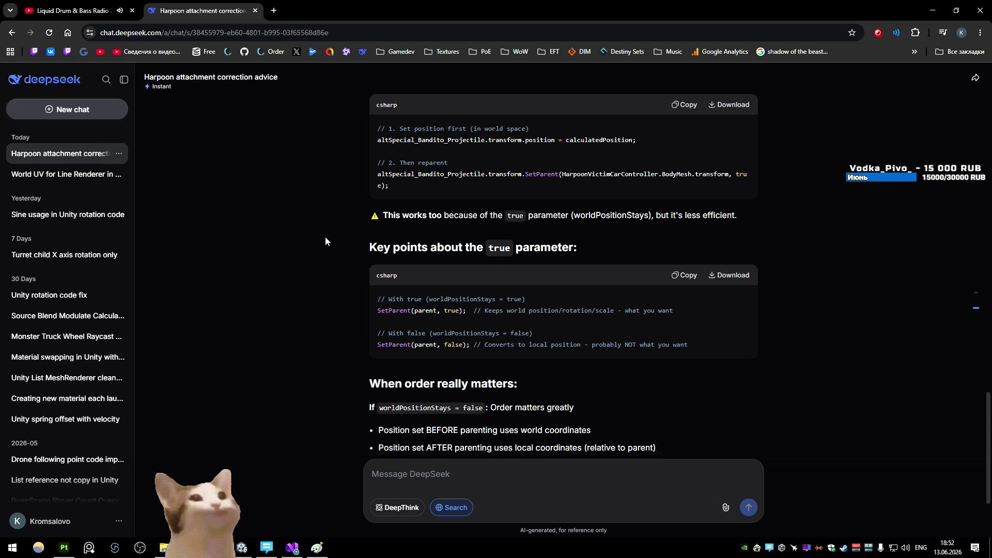
{"action": "scroll", "coordinate": [325, 237], "scroll_direction": "down", "scroll_amount": 1}
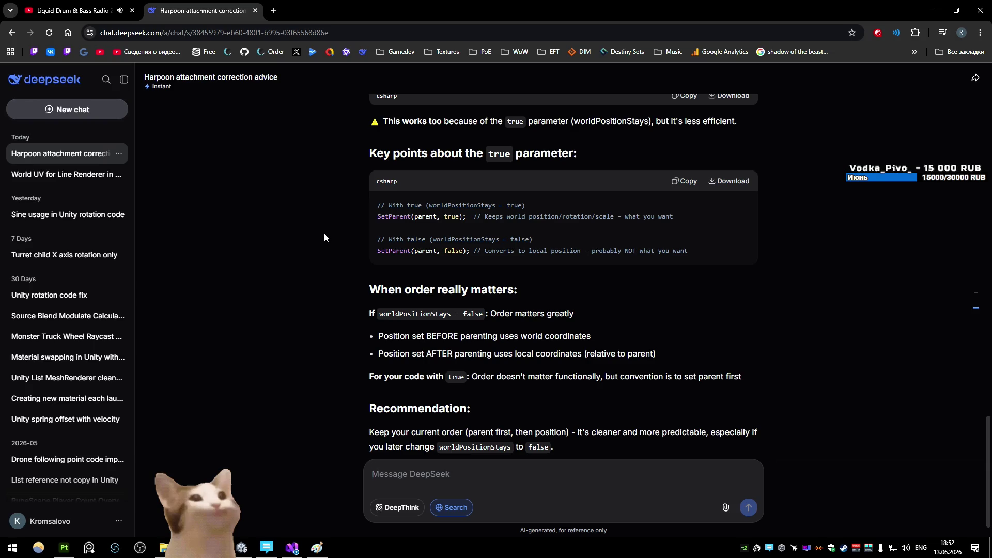
{"action": "scroll", "coordinate": [325, 237], "scroll_direction": "down", "scroll_amount": 1}
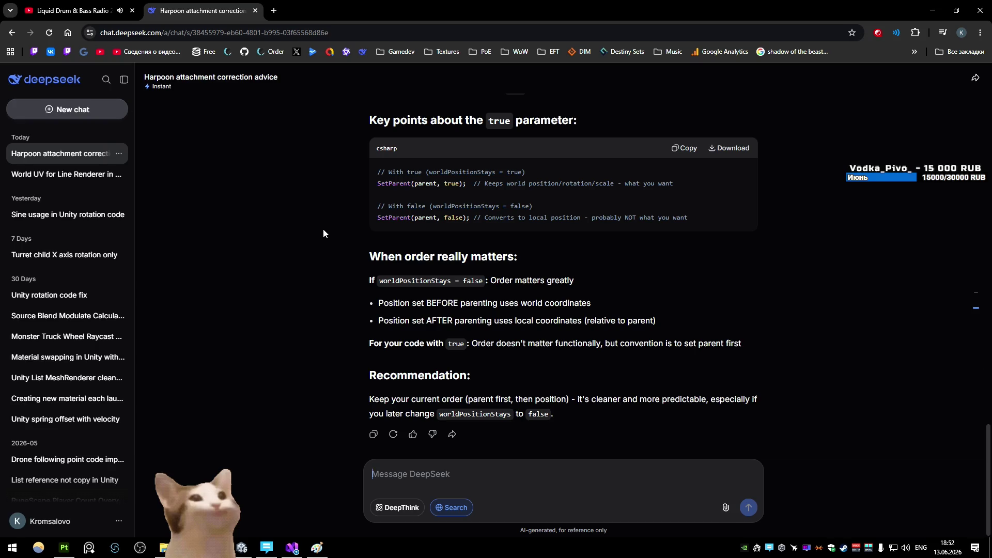
{"action": "left_click", "coordinate": [74, 11]}
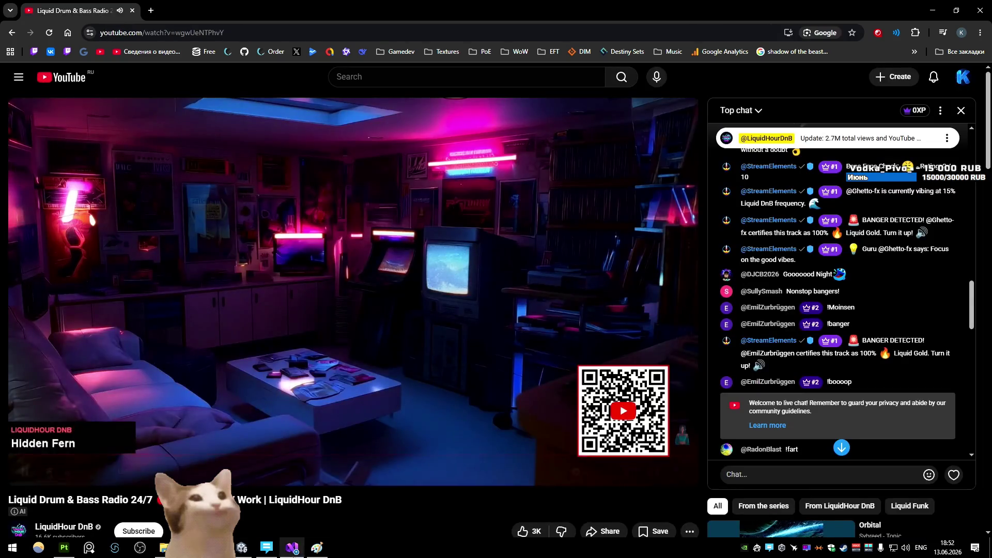
- Move the SetParent line below the transform.position assignment and bring Unity to the front
{"action": "key", "text": "alt+Tab"}
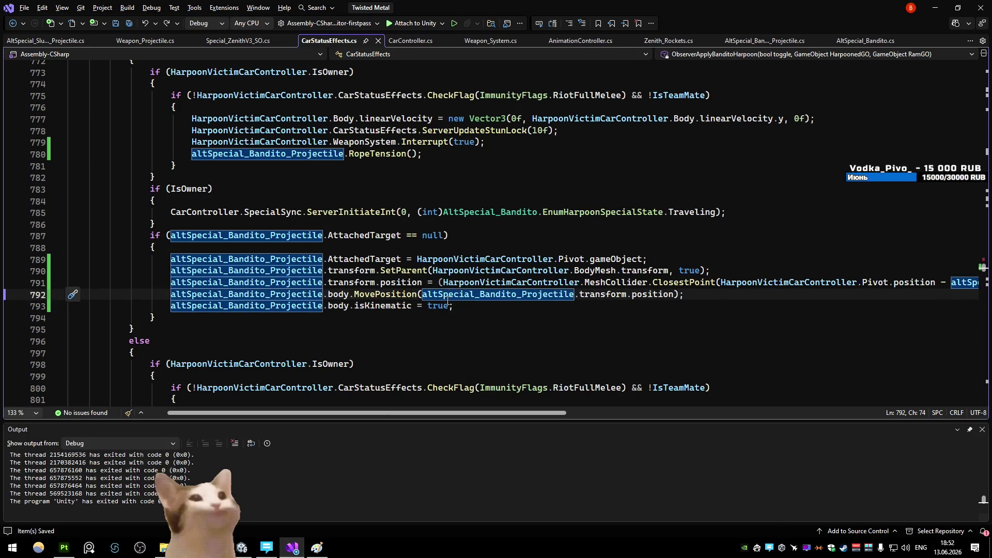
{"action": "key", "text": "Up"}
{"action": "key", "text": "Up"}
{"action": "key", "text": "alt+Down"}
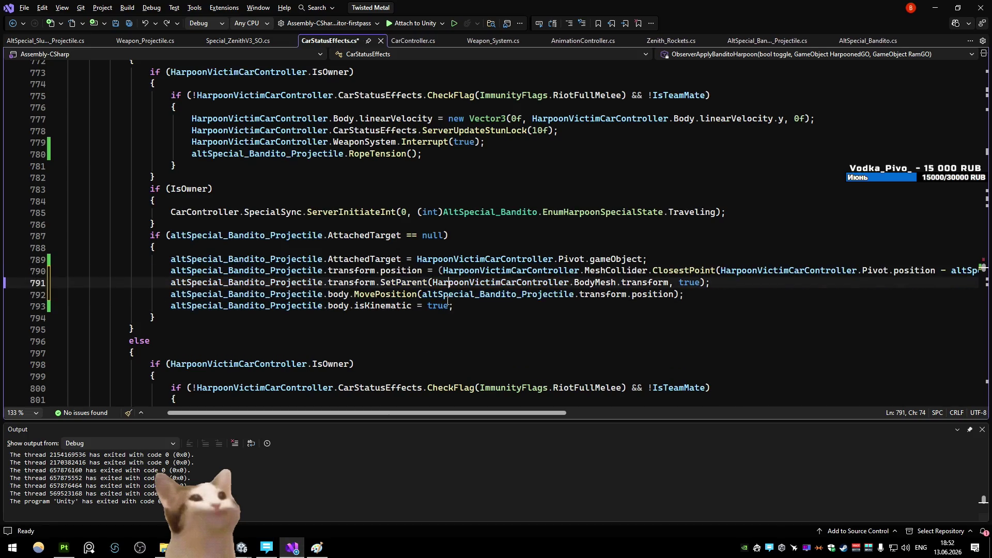
{"action": "key", "text": "alt+Down"}
{"action": "key", "text": "alt+Tab"}
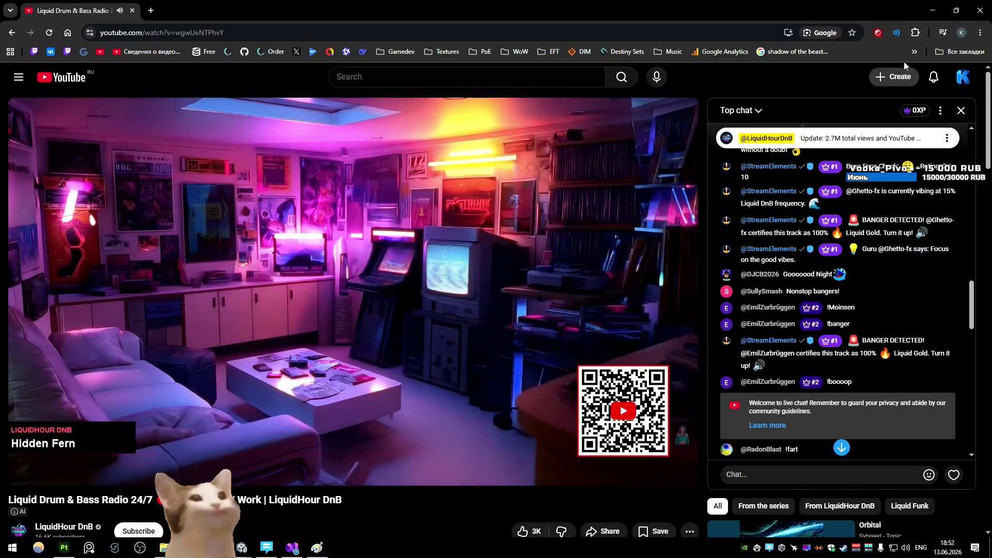
{"action": "key", "text": "alt+Tab"}
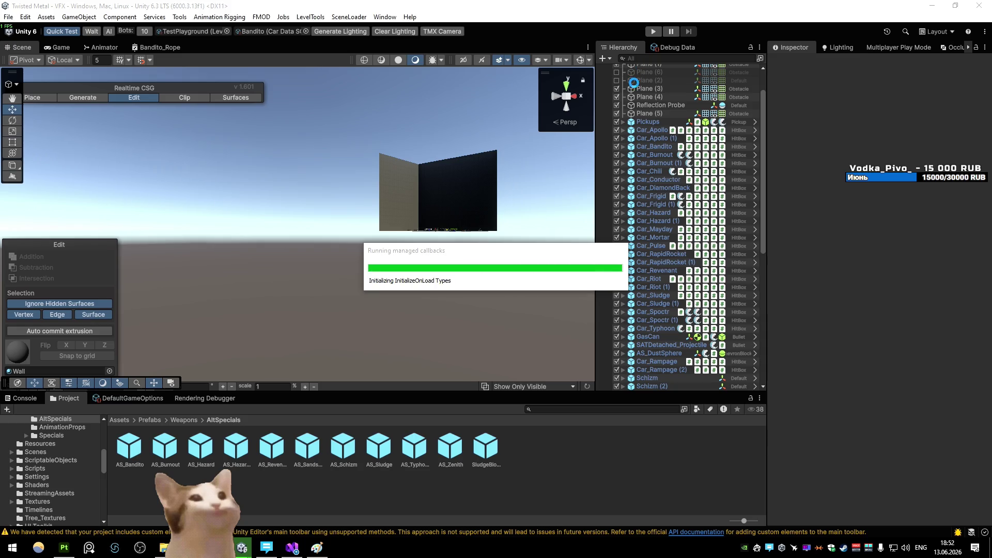
- Run a playtest, steering the Bandito left and driving toward the opponent cars
{"action": "left_click", "coordinate": [654, 31]}
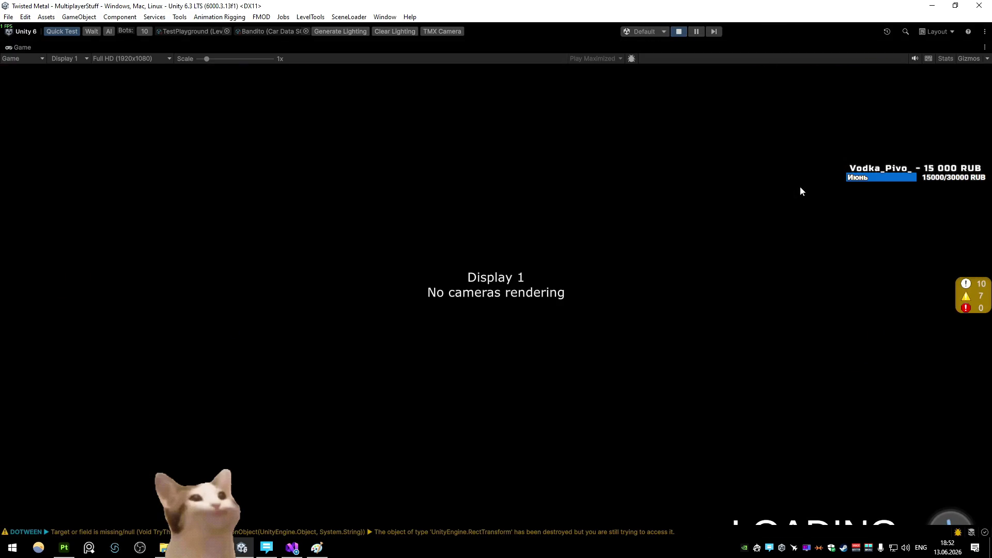
{"action": "key", "text": "a"}
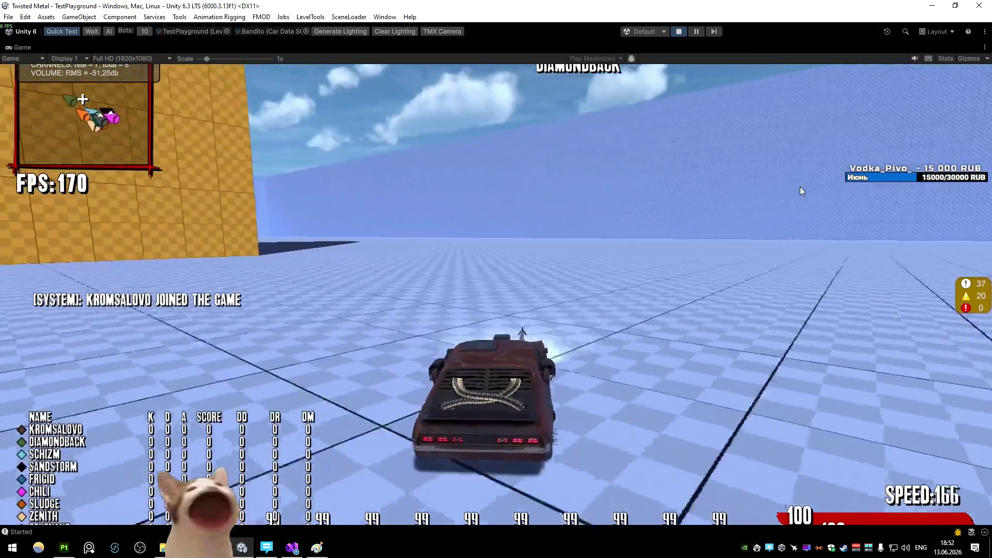
{"action": "key", "text": "w"}
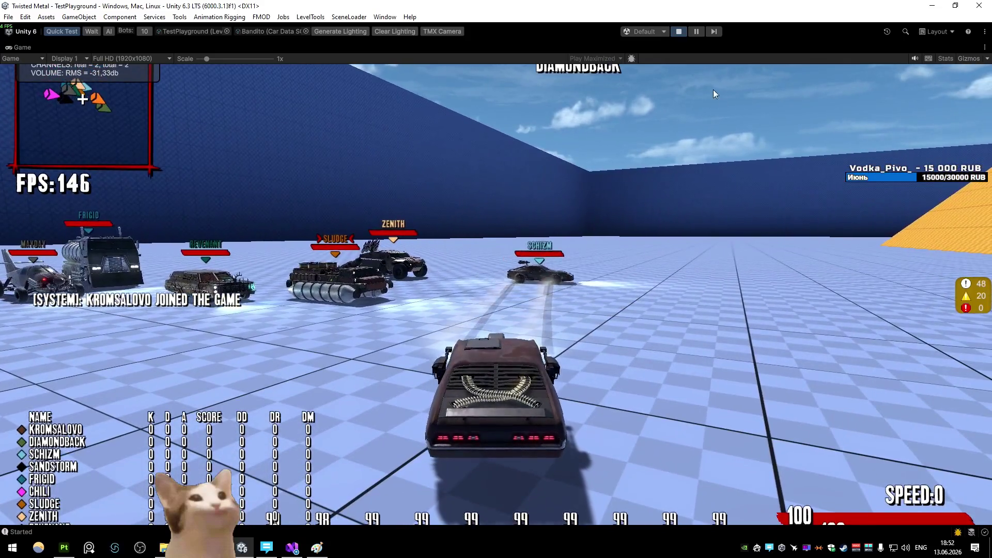
- End the playtest, save the edited CarStatusEffects script, and return to Unity to recompile
{"action": "left_click", "coordinate": [291, 548]}
{"action": "key", "text": "alt+Tab"}
{"action": "key", "text": "ctrl+p"}
{"action": "key", "text": "alt+Tab"}
{"action": "key", "text": "alt+Up"}
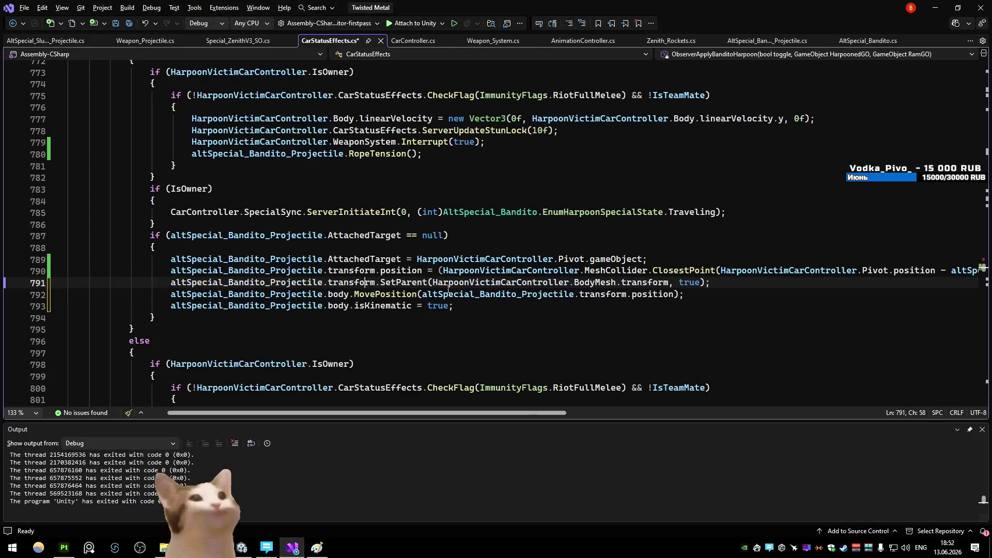
{"action": "left_click", "coordinate": [176, 201]}
{"action": "key", "text": "ctrl+s"}
{"action": "left_click", "coordinate": [942, 6]}
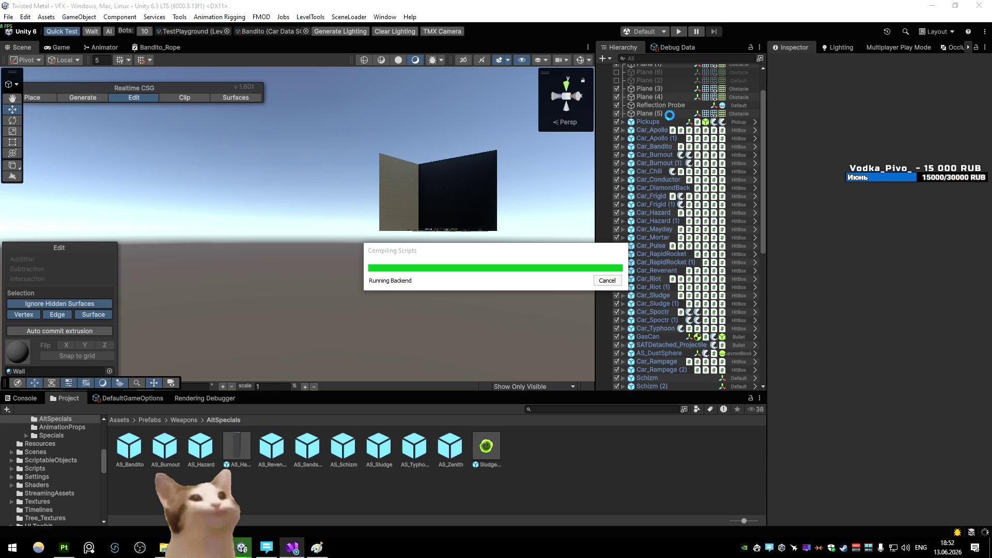
- Start Play mode again to retest the harpoon with the recompiled attach code
{"action": "left_click", "coordinate": [679, 32]}
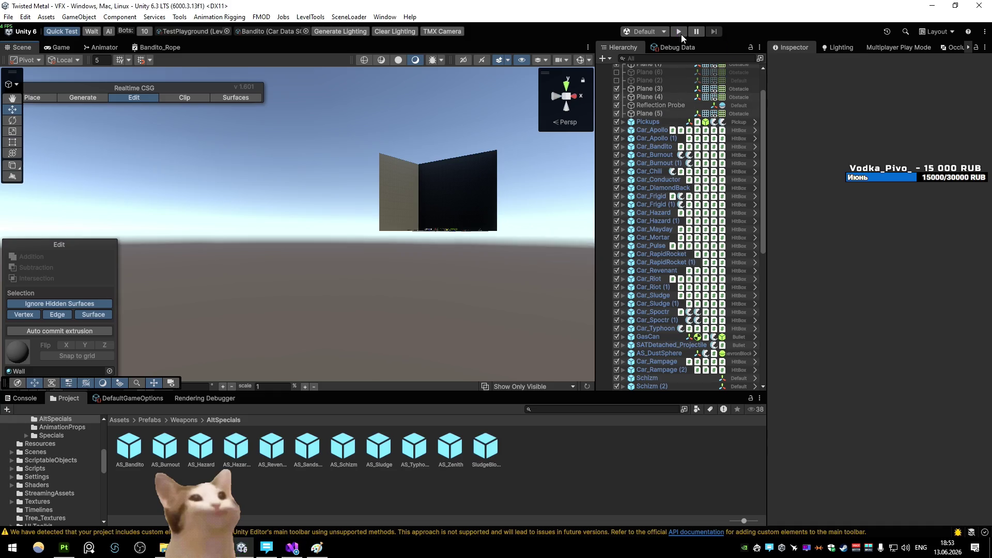
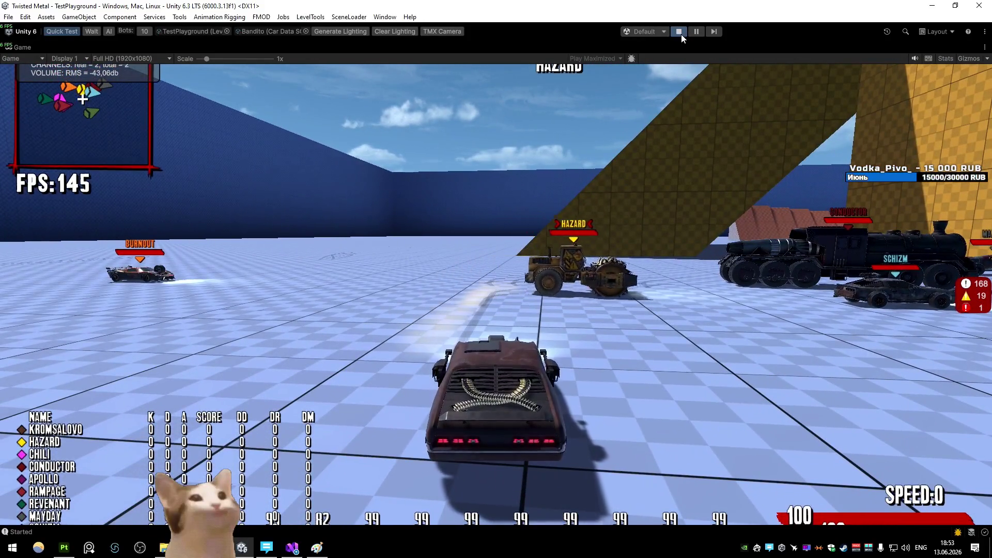
- Stop the play test and return to the CarStatusEffects script at line 788
{"action": "left_click", "coordinate": [678, 31]}
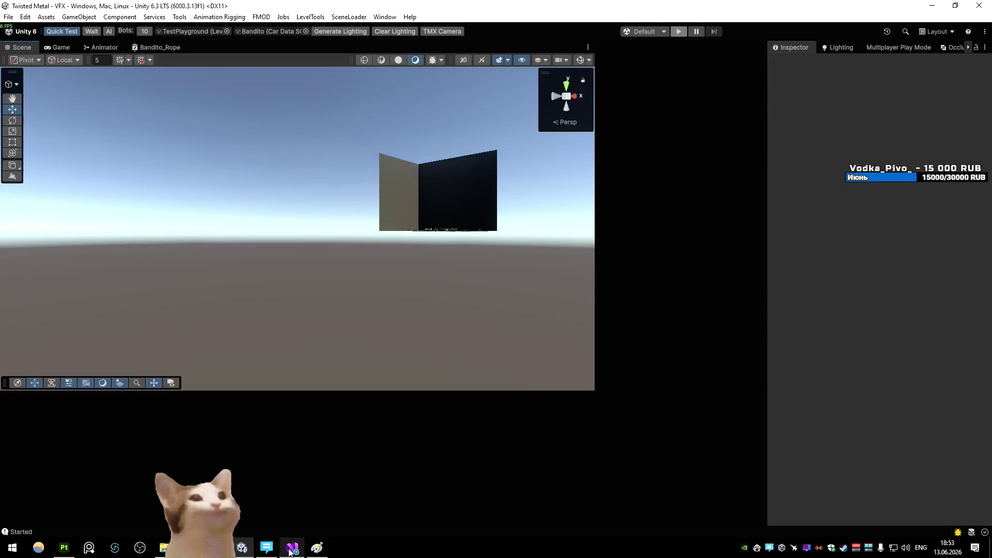
{"action": "left_click", "coordinate": [292, 547]}
{"action": "left_click", "coordinate": [442, 249]}
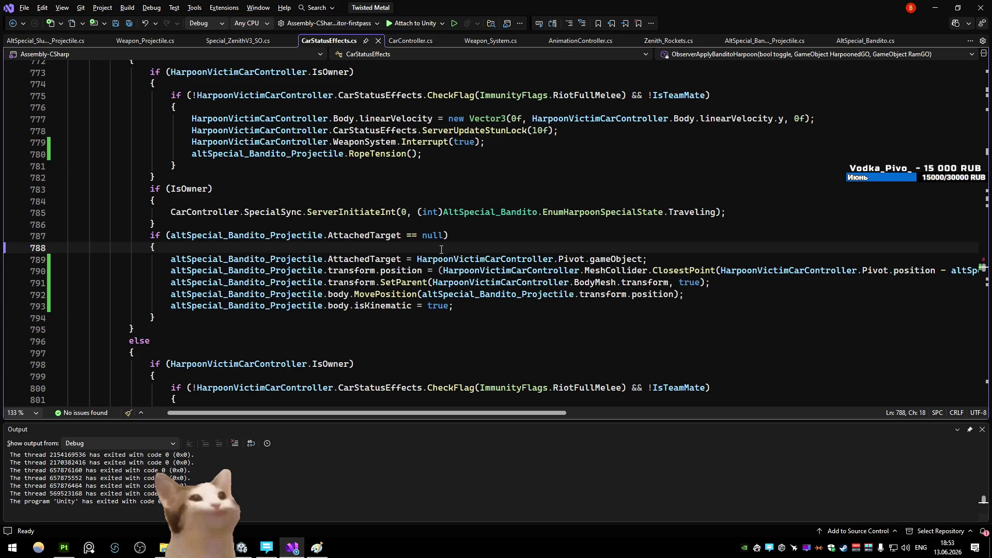
- Move the harpoon position assignment below its SetParent call and save CarStatusEffects
{"action": "left_click", "coordinate": [478, 236]}
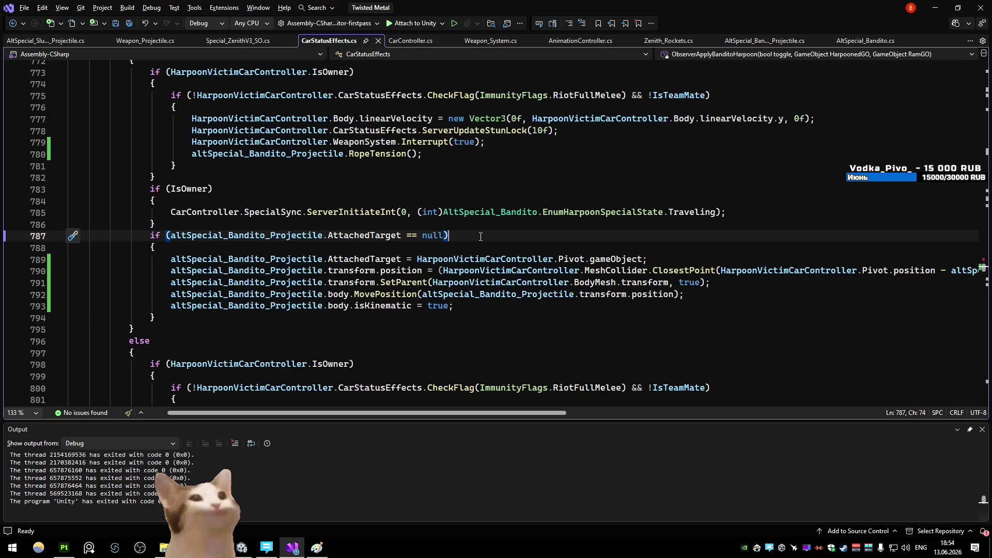
{"action": "key", "text": "Down"}
{"action": "key", "text": "Down"}
{"action": "key", "text": "Down"}
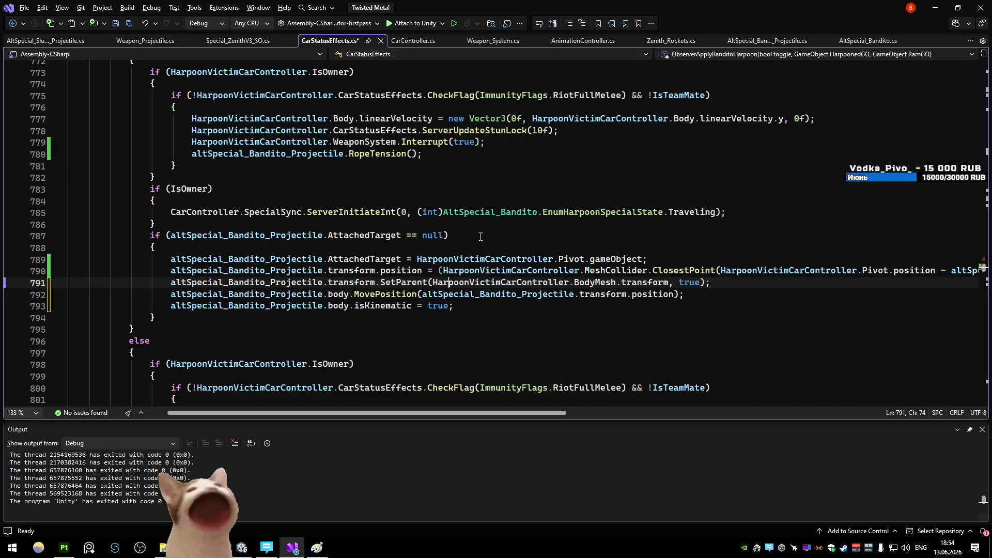
{"action": "key", "text": "alt+Down"}
{"action": "key", "text": "ctrl+s"}
- Leave the caret near line 790 and switch to the AltSpecial_Bandito script
{"action": "left_click", "coordinate": [455, 259]}
{"action": "left_click", "coordinate": [459, 271]}
{"action": "scroll", "coordinate": [460, 293], "scroll_direction": "down", "scroll_amount": 7}
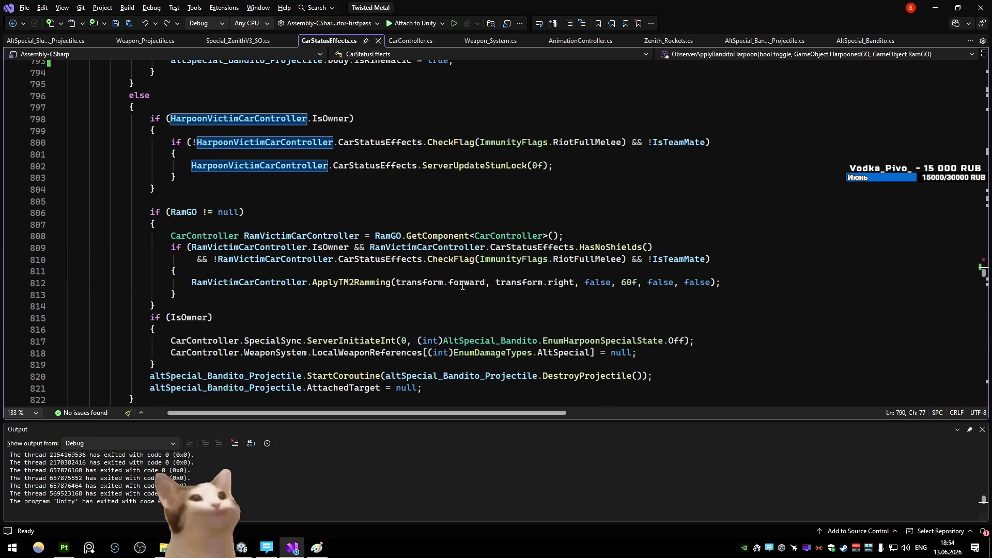
{"action": "scroll", "coordinate": [449, 283], "scroll_direction": "down", "scroll_amount": 1}
{"action": "scroll", "coordinate": [434, 269], "scroll_direction": "up", "scroll_amount": 5}
{"action": "scroll", "coordinate": [434, 268], "scroll_direction": "up", "scroll_amount": 12}
{"action": "scroll", "coordinate": [543, 155], "scroll_direction": "up", "scroll_amount": 1}
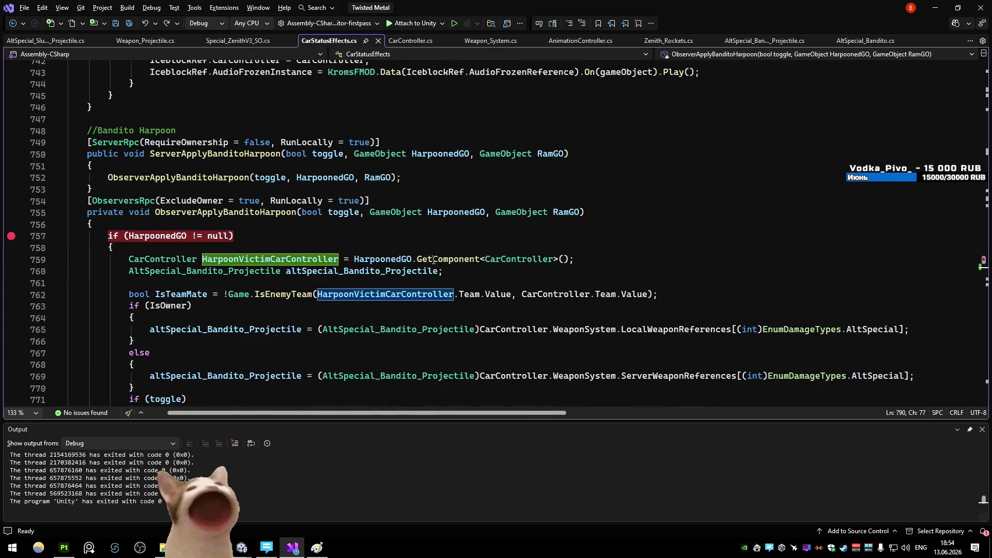
{"action": "left_click", "coordinate": [856, 40]}
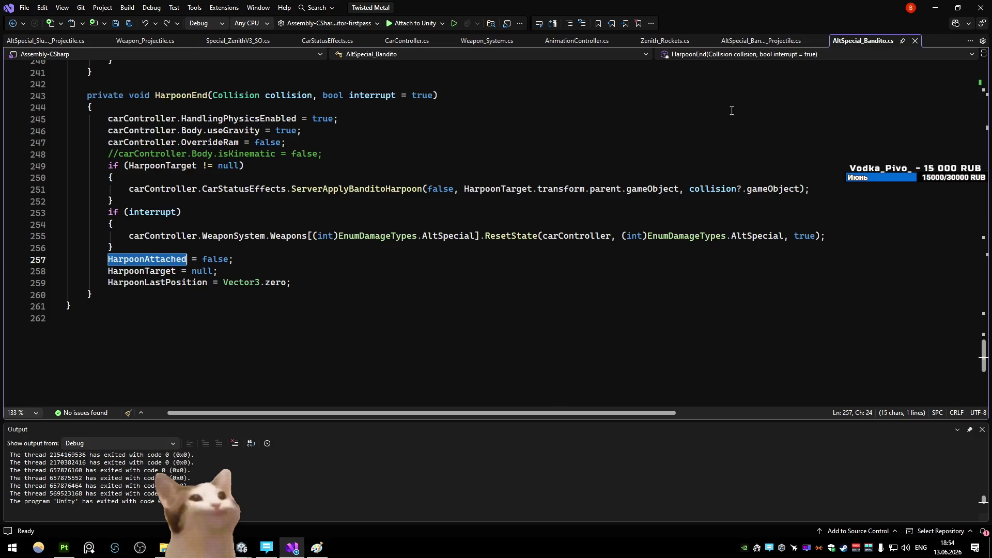
{"action": "scroll", "coordinate": [478, 203], "scroll_direction": "up", "scroll_amount": 5}
{"action": "scroll", "coordinate": [482, 197], "scroll_direction": "up", "scroll_amount": 2}
{"action": "scroll", "coordinate": [474, 202], "scroll_direction": "up", "scroll_amount": 5}
{"action": "scroll", "coordinate": [487, 193], "scroll_direction": "up", "scroll_amount": 9}
{"action": "scroll", "coordinate": [488, 197], "scroll_direction": "up", "scroll_amount": 14}
{"action": "scroll", "coordinate": [488, 198], "scroll_direction": "up", "scroll_amount": 6}
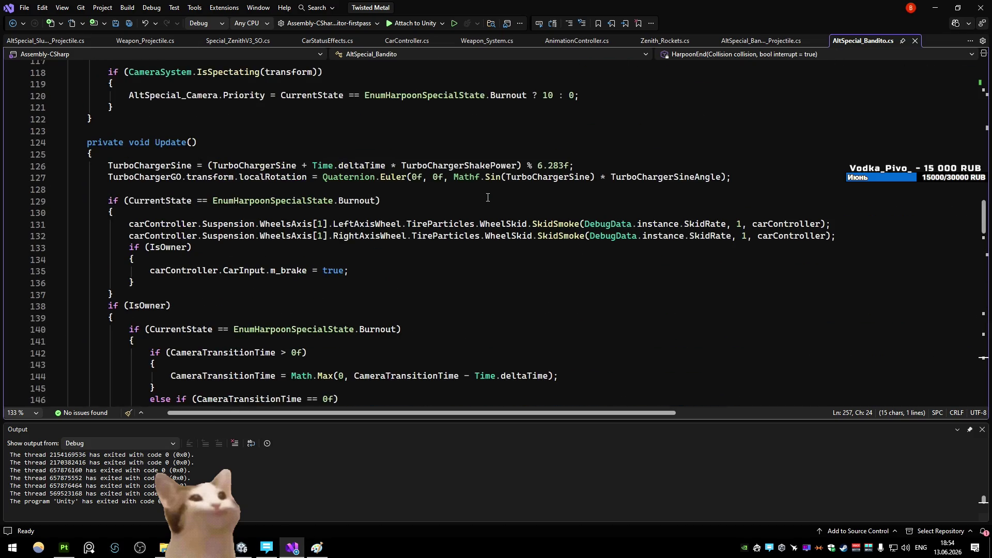
{"action": "scroll", "coordinate": [487, 197], "scroll_direction": "up", "scroll_amount": 6}
{"action": "scroll", "coordinate": [488, 197], "scroll_direction": "up", "scroll_amount": 8}
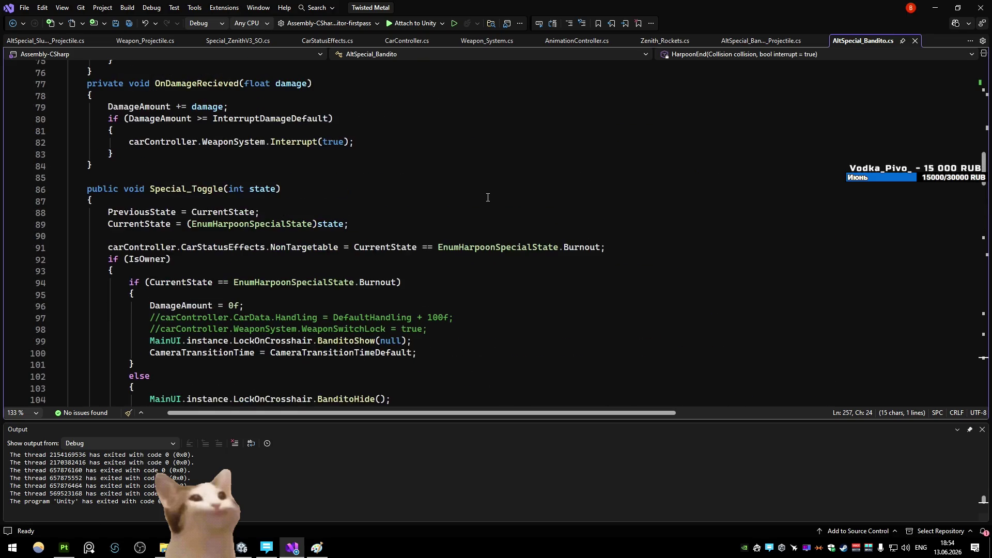
{"action": "scroll", "coordinate": [488, 197], "scroll_direction": "up", "scroll_amount": 5}
{"action": "scroll", "coordinate": [488, 197], "scroll_direction": "up", "scroll_amount": 5}
{"action": "scroll", "coordinate": [487, 196], "scroll_direction": "down", "scroll_amount": 6}
{"action": "scroll", "coordinate": [487, 197], "scroll_direction": "down", "scroll_amount": 14}
{"action": "scroll", "coordinate": [488, 197], "scroll_direction": "down", "scroll_amount": 6}
{"action": "scroll", "coordinate": [480, 197], "scroll_direction": "down", "scroll_amount": 2}
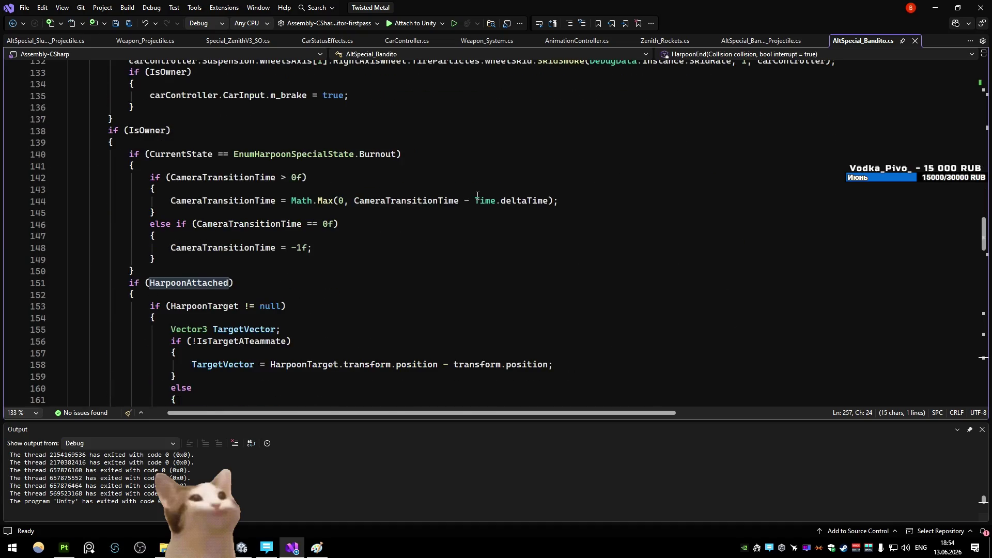
{"action": "scroll", "coordinate": [477, 195], "scroll_direction": "down", "scroll_amount": 4}
{"action": "scroll", "coordinate": [477, 195], "scroll_direction": "down", "scroll_amount": 1}
{"action": "scroll", "coordinate": [470, 218], "scroll_direction": "down", "scroll_amount": 2}
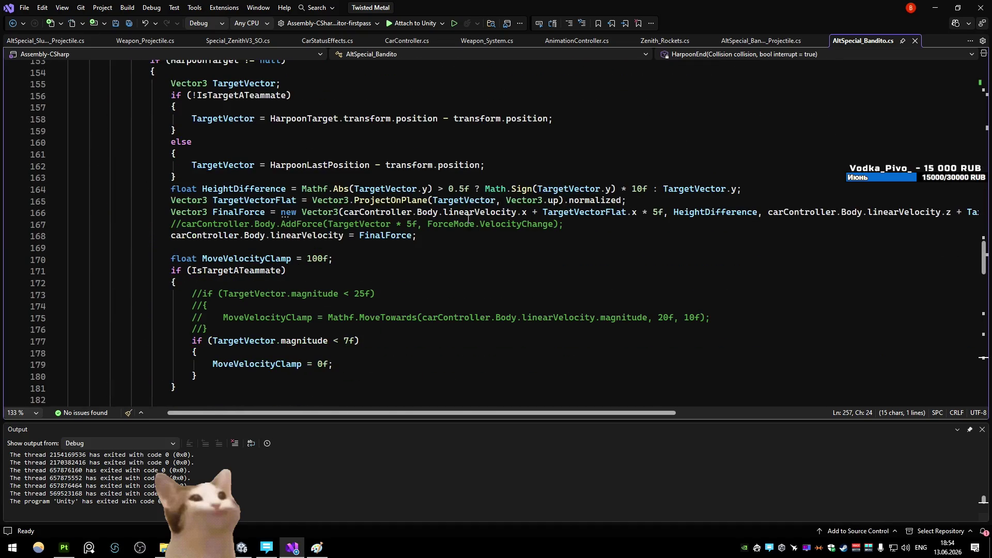
{"action": "left_click", "coordinate": [467, 248]}
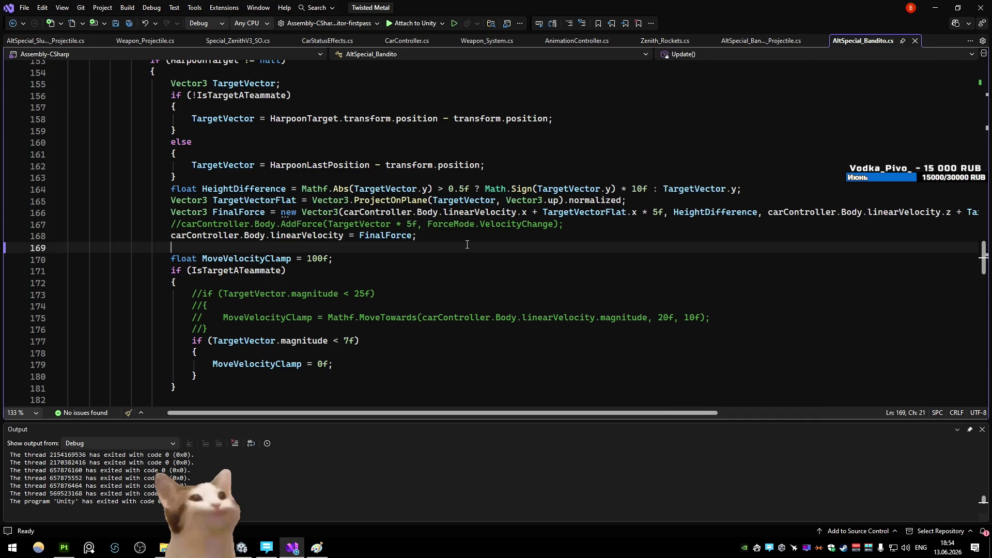
{"action": "left_click", "coordinate": [492, 146]}
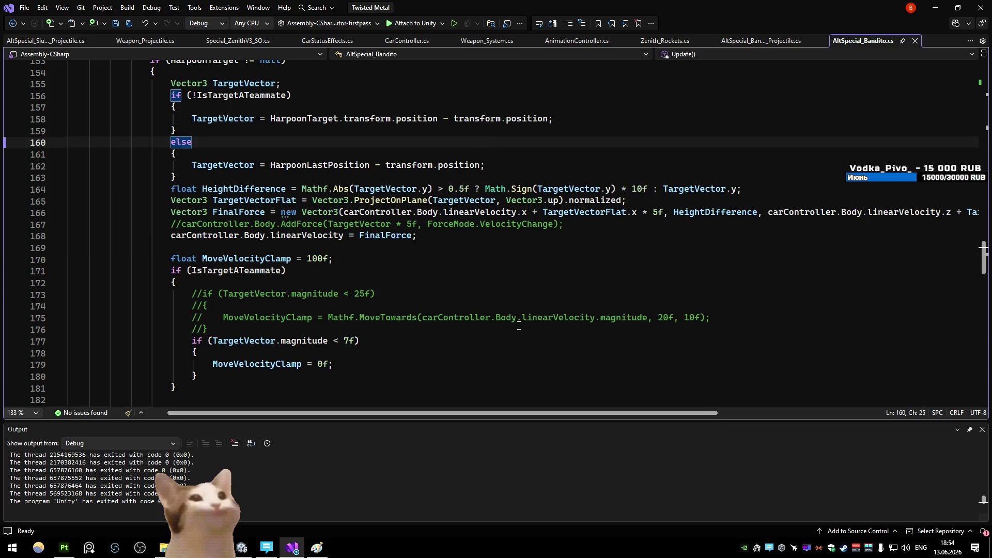
{"action": "left_click", "coordinate": [511, 297]}
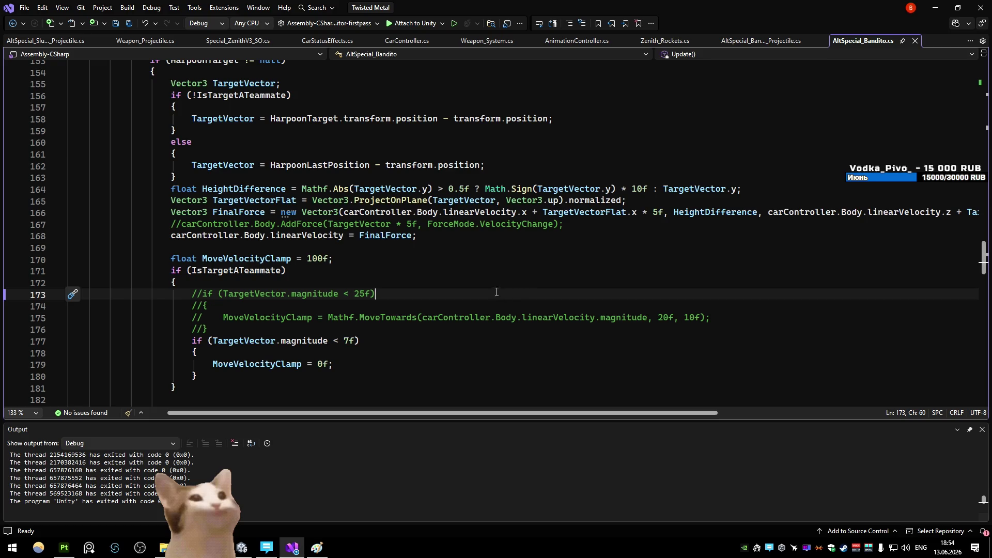
{"action": "left_click", "coordinate": [499, 285]}
{"action": "scroll", "coordinate": [498, 285], "scroll_direction": "down", "scroll_amount": 1}
{"action": "scroll", "coordinate": [498, 285], "scroll_direction": "down", "scroll_amount": 1}
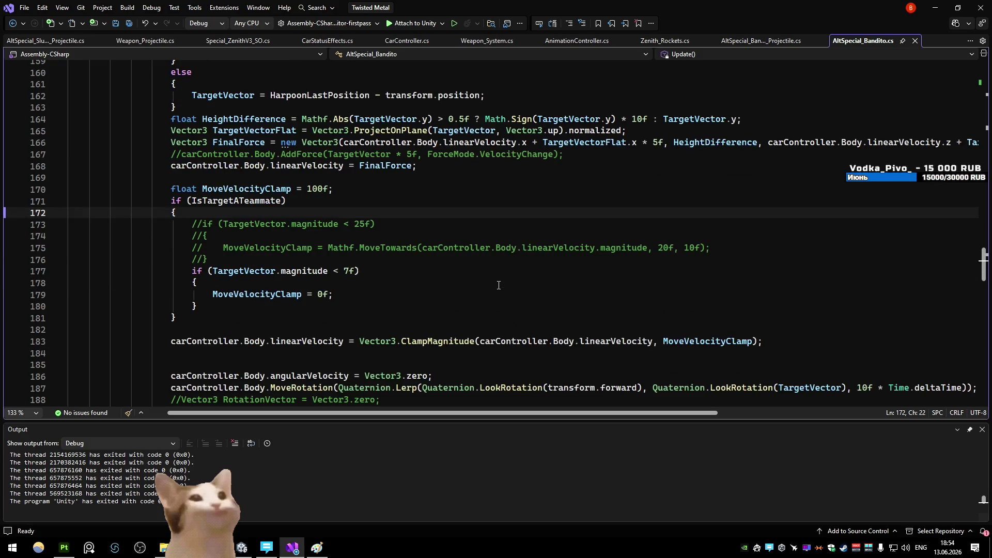
{"action": "scroll", "coordinate": [499, 285], "scroll_direction": "down", "scroll_amount": 3}
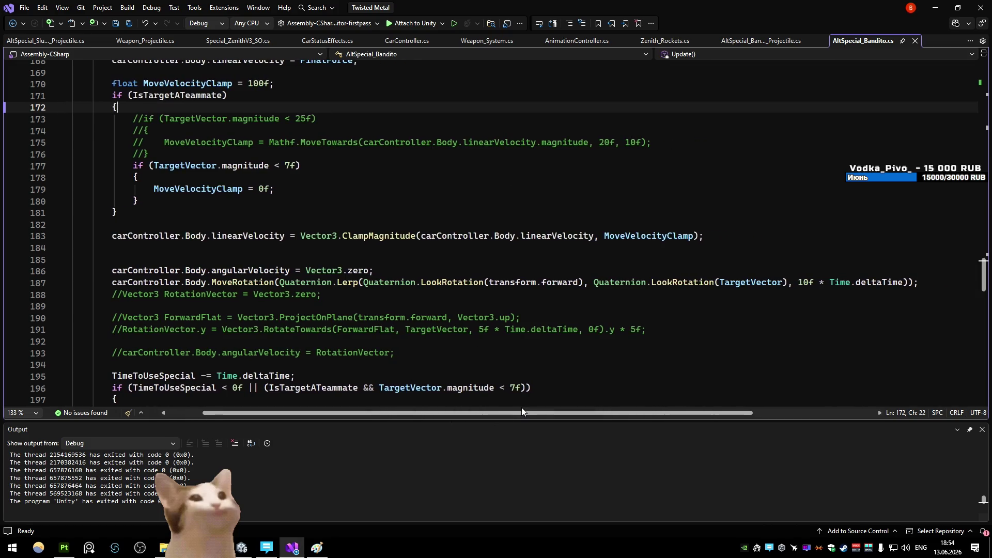
{"action": "left_click_drag", "start_coordinate": [521, 411], "coordinate": [391, 410]}
{"action": "scroll", "coordinate": [381, 315], "scroll_direction": "down", "scroll_amount": 4}
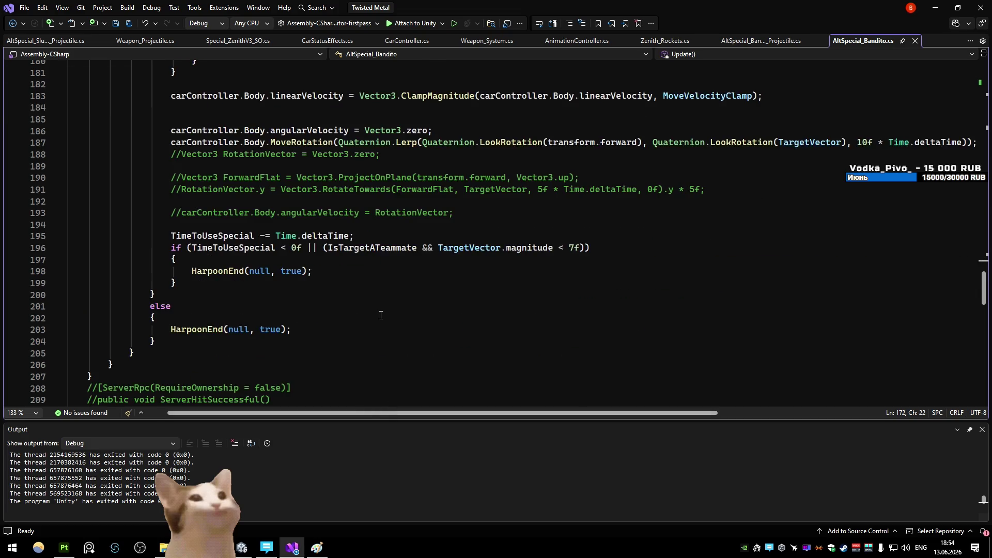
{"action": "scroll", "coordinate": [398, 304], "scroll_direction": "up", "scroll_amount": 6}
{"action": "scroll", "coordinate": [403, 295], "scroll_direction": "up", "scroll_amount": 9}
{"action": "scroll", "coordinate": [405, 290], "scroll_direction": "down", "scroll_amount": 5}
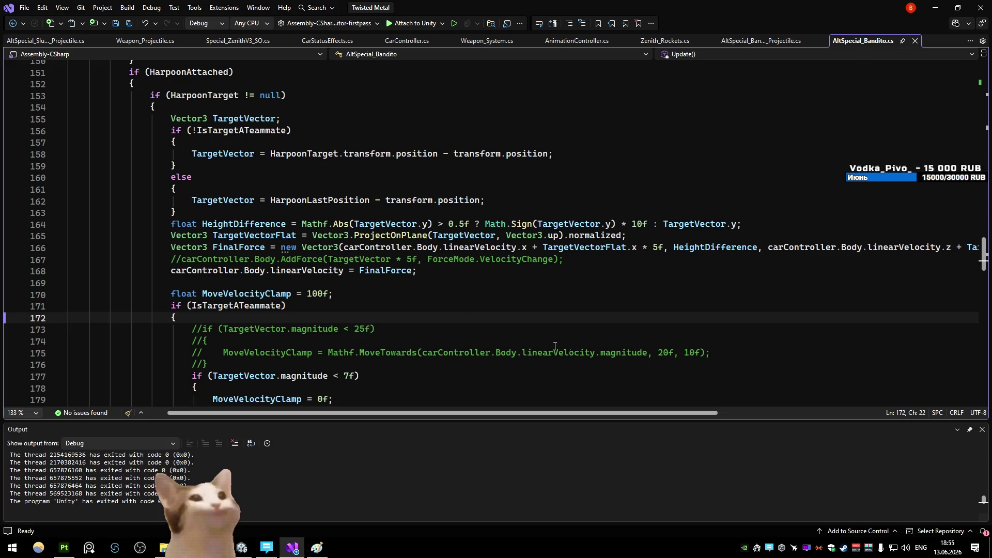
{"action": "mouse_move", "coordinate": [561, 415]}
{"action": "left_mouse_down"}
{"action": "mouse_move", "coordinate": [663, 418]}
{"action": "mouse_move", "coordinate": [532, 423]}
{"action": "left_mouse_up"}
- Replace HeightDifference in FinalForce with 0f, save, and minimize back to Unity
{"action": "double_click", "coordinate": [686, 247]}
{"action": "type", "text": "0f"}
{"action": "key", "text": "ctrl+s"}
{"action": "left_click", "coordinate": [937, 8]}
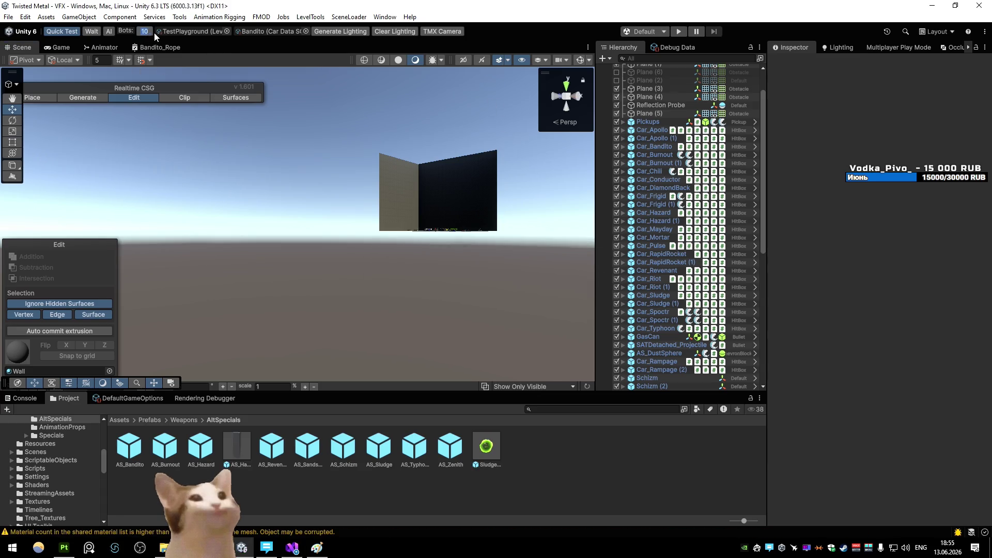
- Start the play test and drive the car toward the Diamondback, then brake to a stop
{"action": "left_click", "coordinate": [678, 31]}
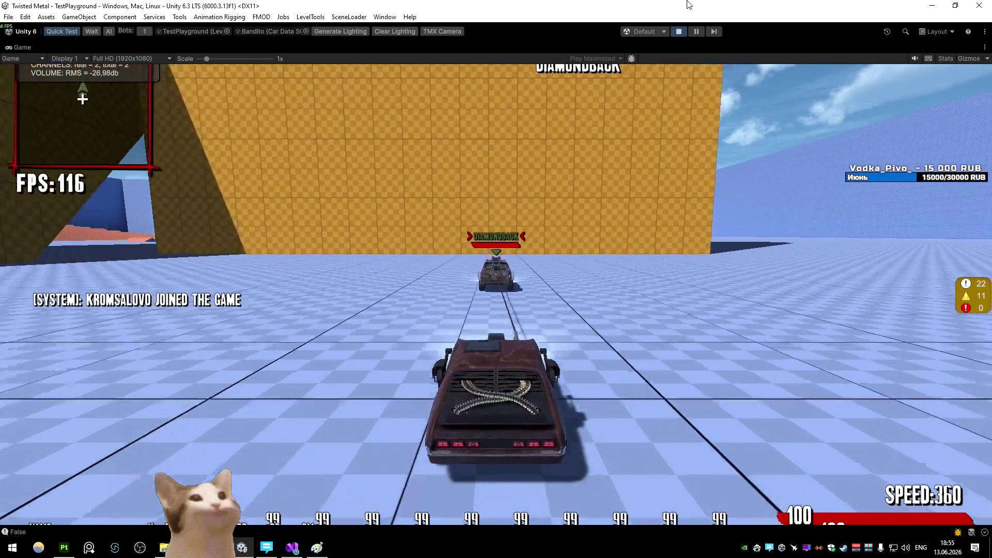
{"action": "key", "text": "w"}
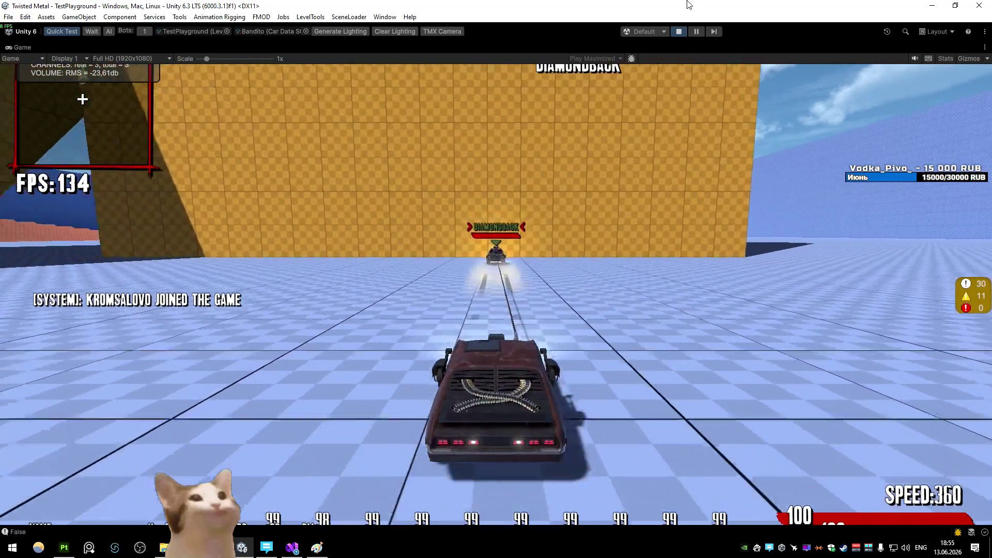
{"action": "key", "text": "w"}
{"action": "key", "text": "a"}
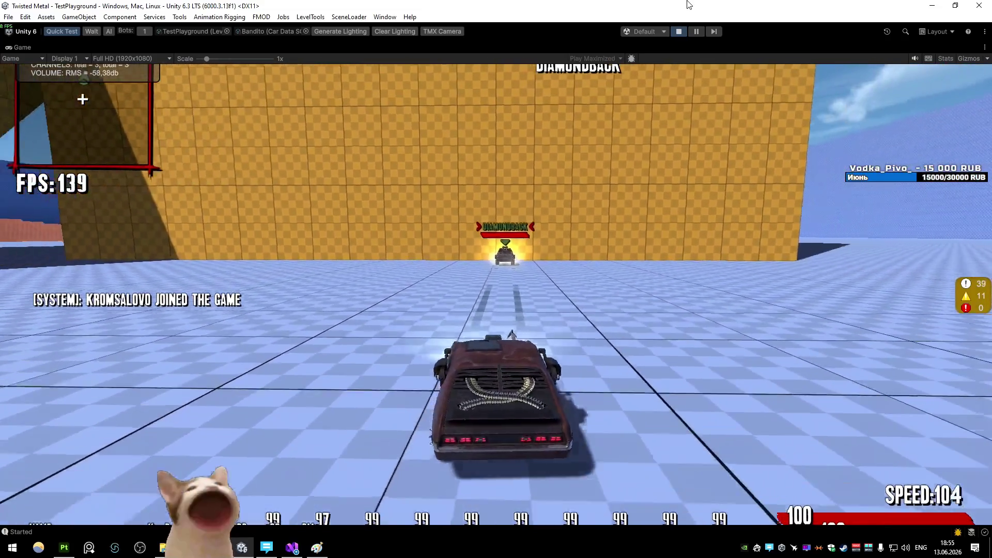
{"action": "key", "text": "s"}
{"action": "key", "text": "w"}
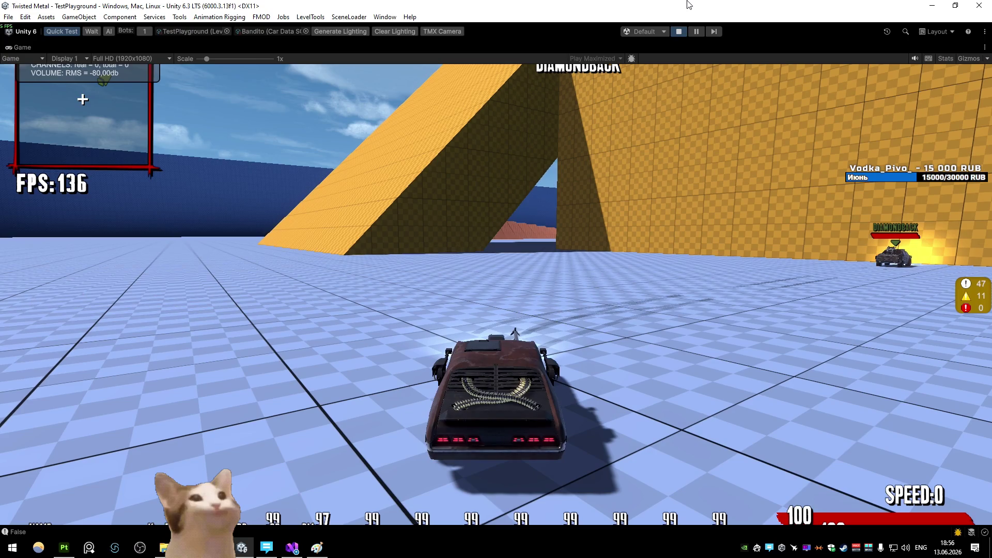
- Run ChangeLevel LumberMill from the in-game debug console
{"action": "key", "text": "grave"}
{"action": "type", "text": "dc"}
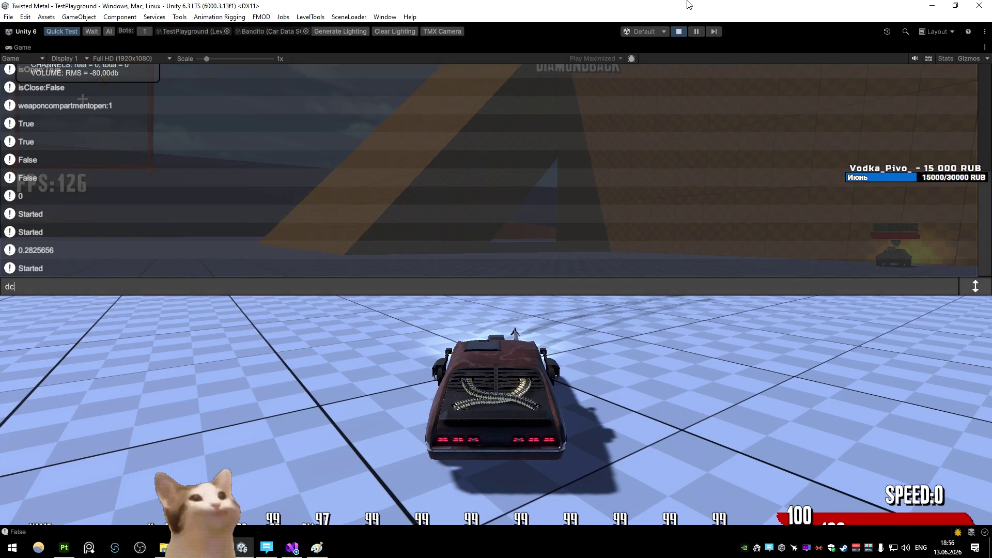
{"action": "key", "text": "grave"}
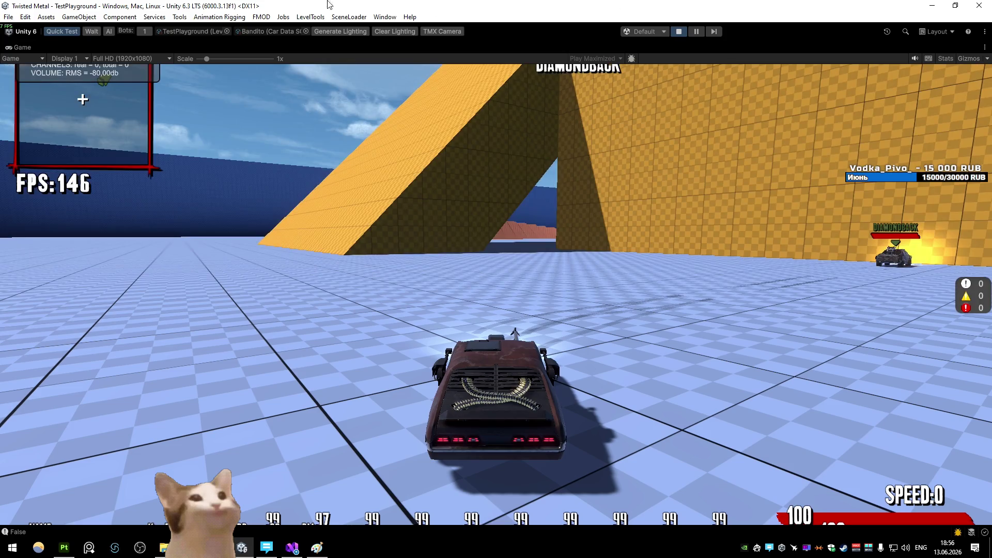
{"action": "key", "text": "grave"}
{"action": "type", "text": "ch"}
{"action": "key", "text": "Tab"}
{"action": "type", "text": "LumberMill"}
{"action": "key", "text": "Return"}
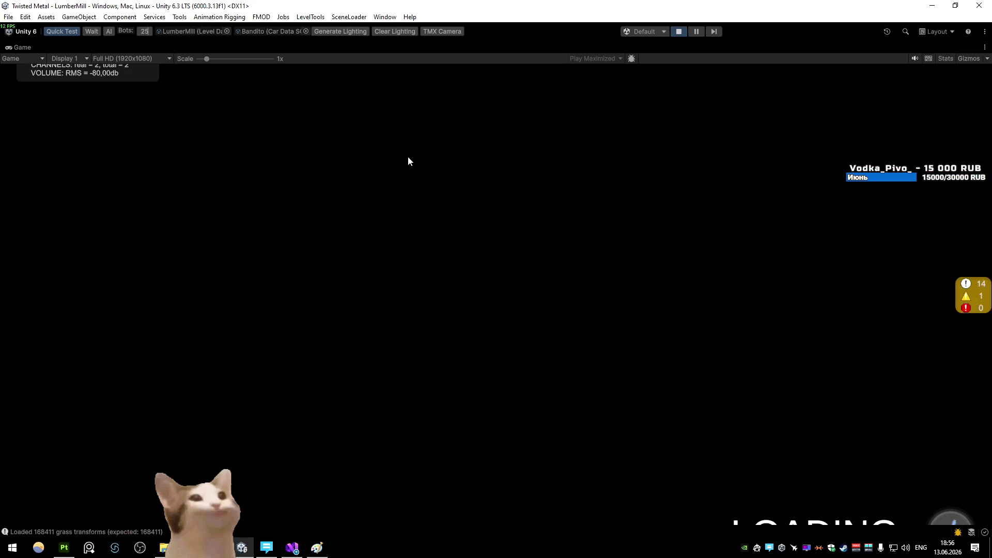
- Exit to the lobby via the pause menu and drive into the new LumberMill match
{"action": "key", "text": "Escape"}
{"action": "key", "text": "Down"}
{"action": "key", "text": "Down"}
{"action": "key", "text": "Return"}
{"action": "key", "text": "Return"}
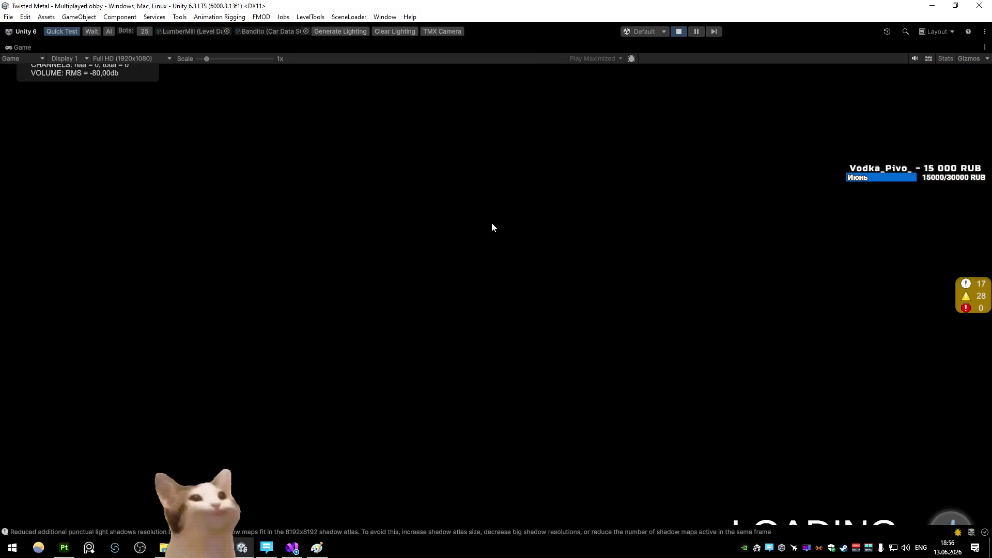
{"action": "key", "text": "w"}
{"action": "key", "text": "d"}
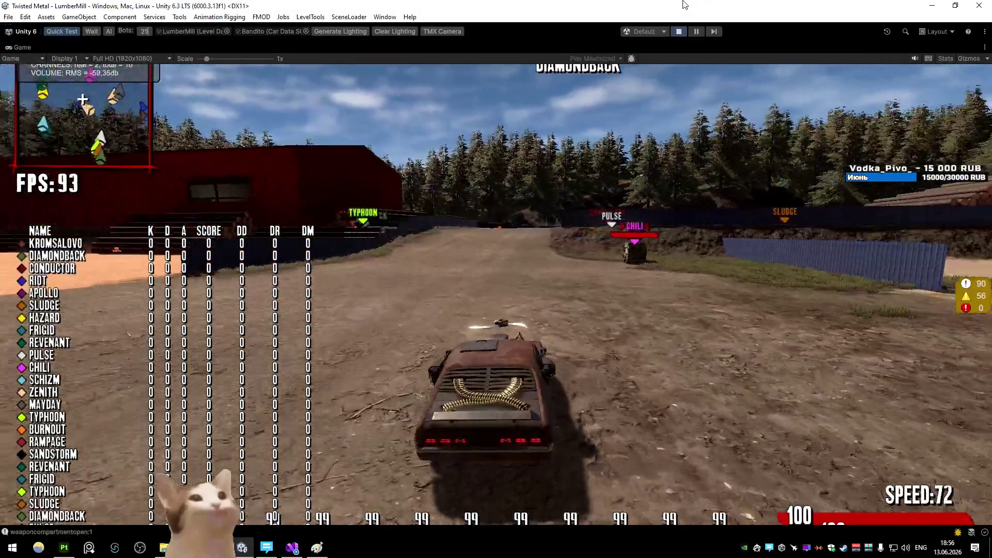
{"action": "key", "text": "w"}
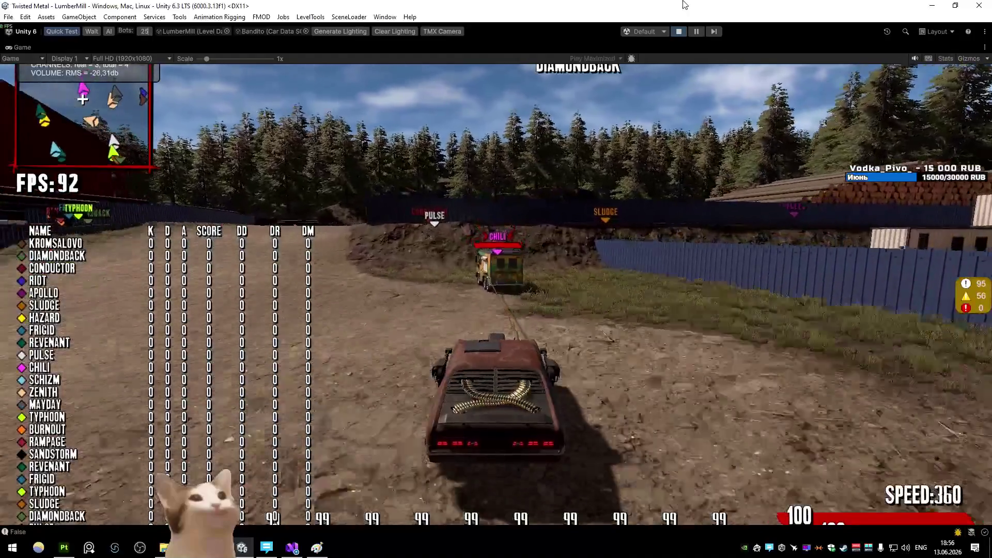
{"action": "key", "text": "a"}
{"action": "key", "text": "a"}
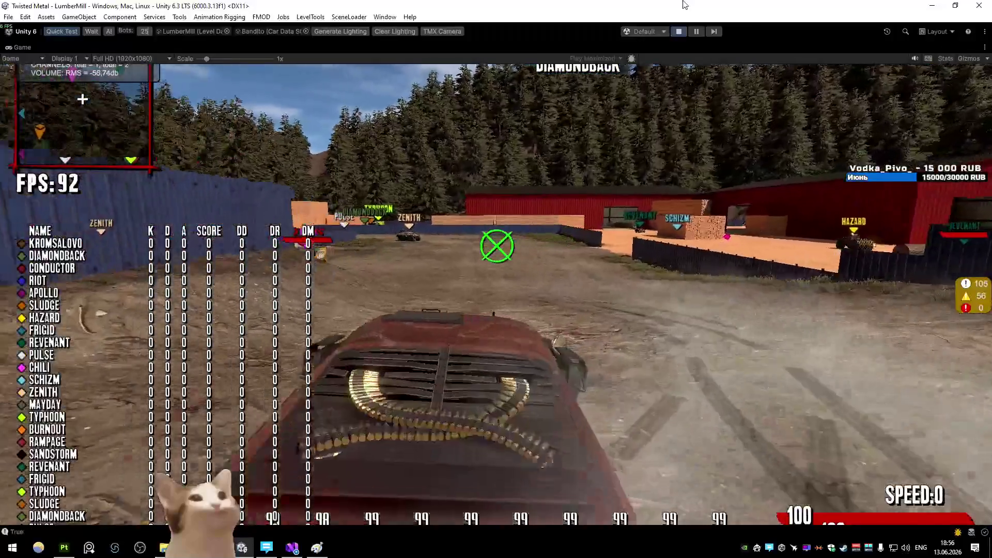
- Turn the harpooned car toward the opposing cars, then switch back to the code editor
{"action": "key", "text": "w"}
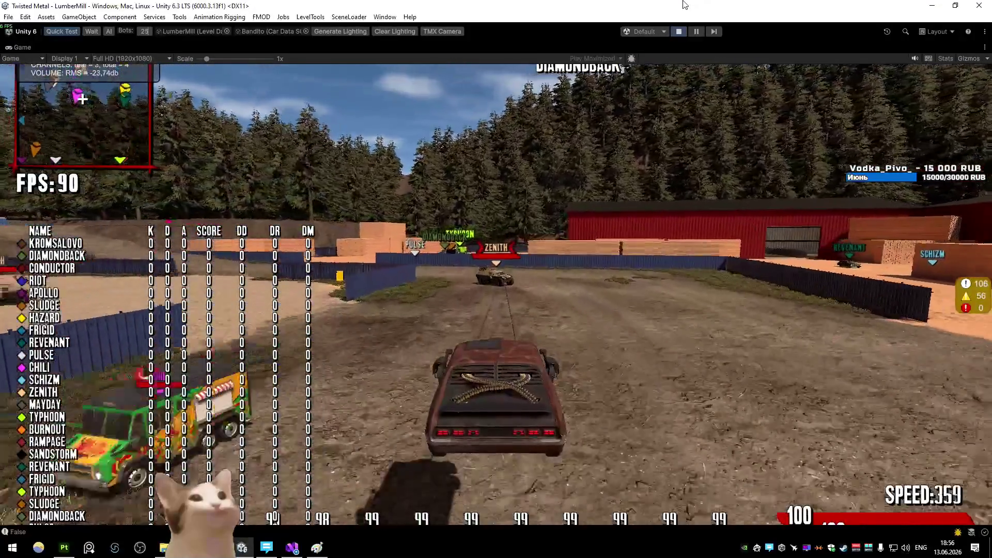
{"action": "key", "text": "a"}
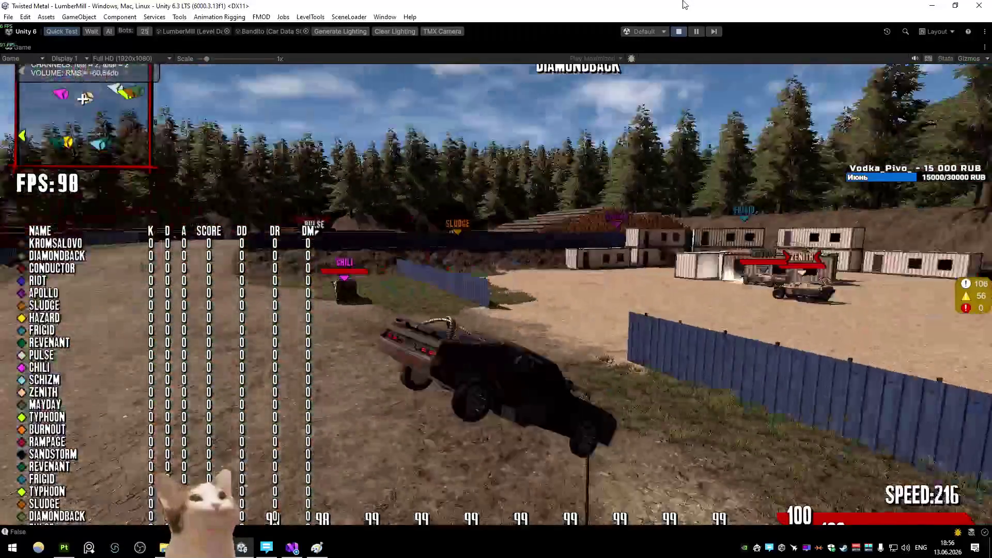
{"action": "key", "text": "a"}
{"action": "key", "text": "alt+Tab"}
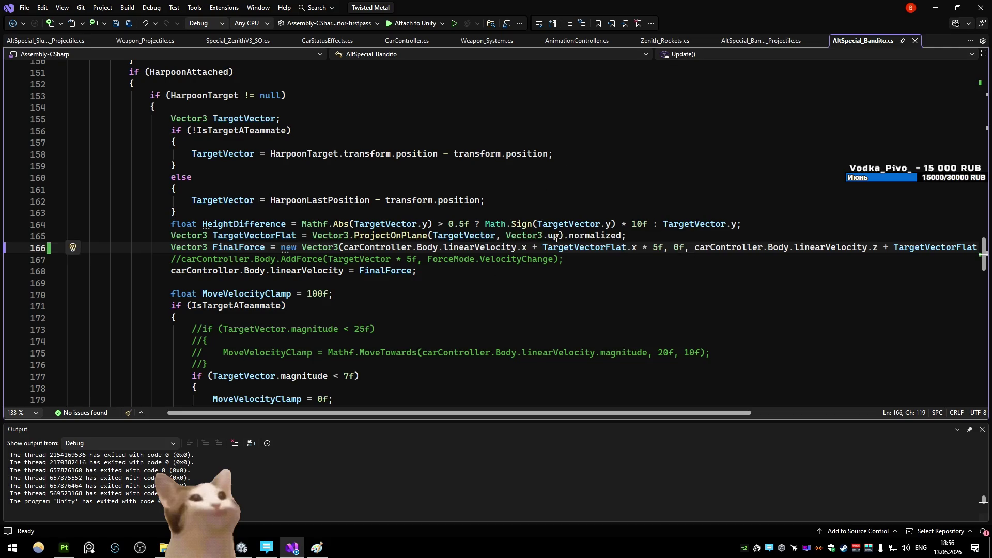
- Restore HeightDifference as FinalForce's vertical component on line 166
{"action": "left_click_drag", "start_coordinate": [635, 248], "coordinate": [542, 247]}
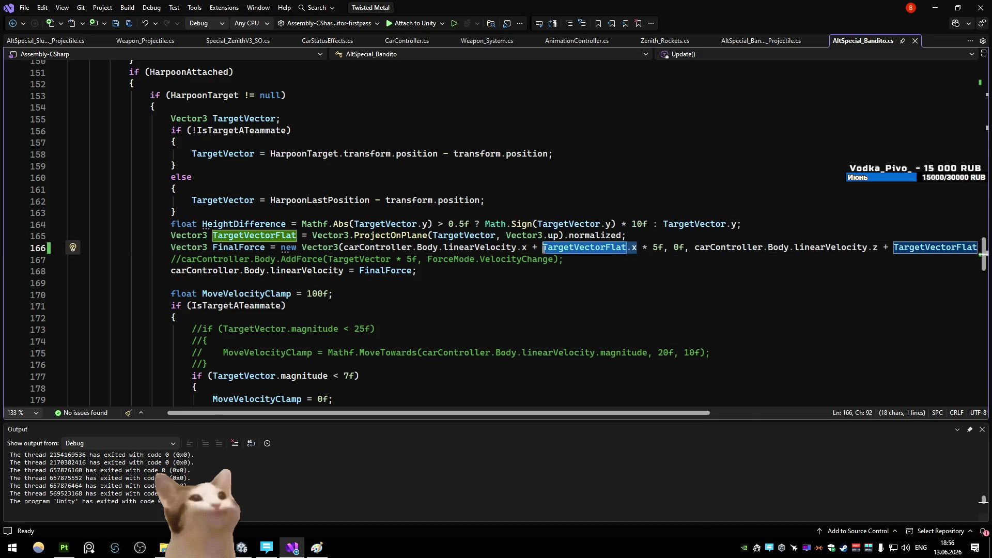
{"action": "left_click", "coordinate": [590, 303]}
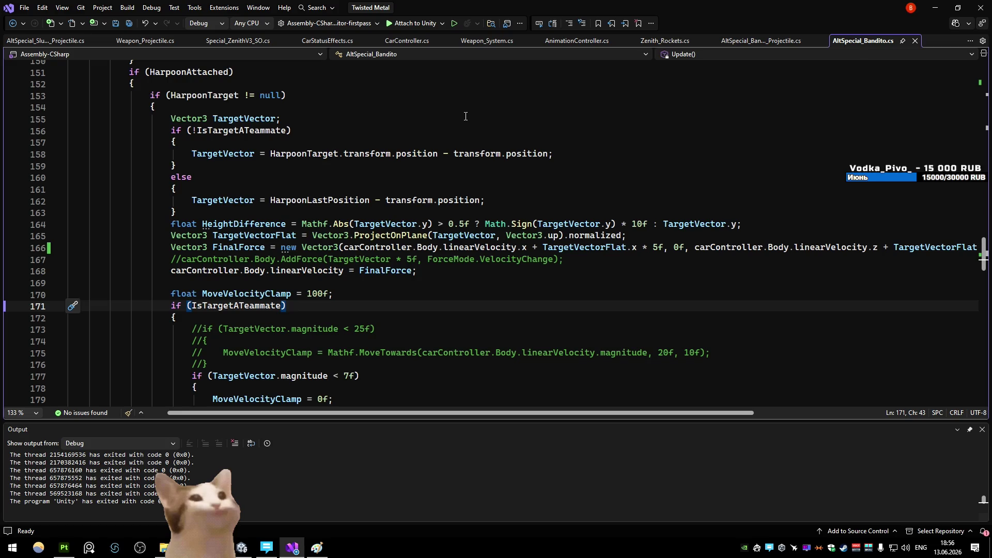
{"action": "left_click", "coordinate": [487, 190]}
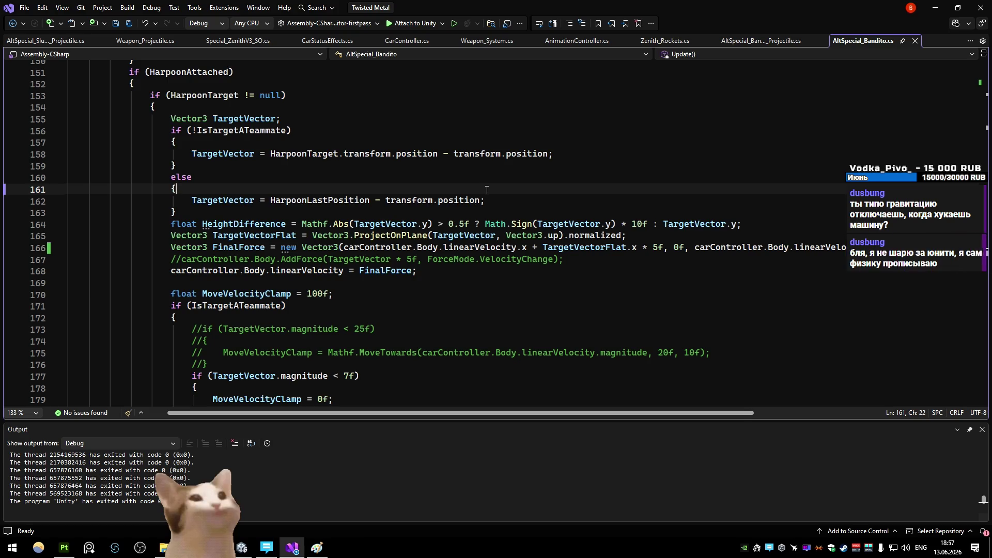
{"action": "key", "text": "ctrl+z"}
{"action": "key", "text": "ctrl+z"}
{"action": "key", "text": "ctrl+z"}
{"action": "key", "text": "ctrl+z"}
{"action": "scroll", "coordinate": [581, 295], "scroll_direction": "down", "scroll_amount": 4}
{"action": "left_click", "coordinate": [580, 295]}
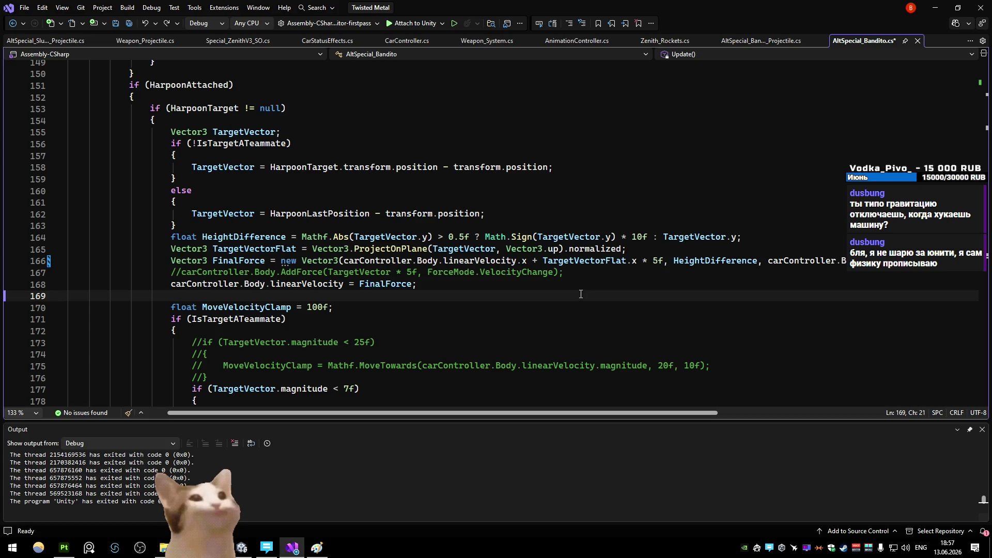
- Lower the height multiplier on line 164 from 10f to 5f and let Unity recompile
{"action": "left_click_drag", "start_coordinate": [632, 237], "coordinate": [642, 238]}
{"action": "type", "text": "5"}
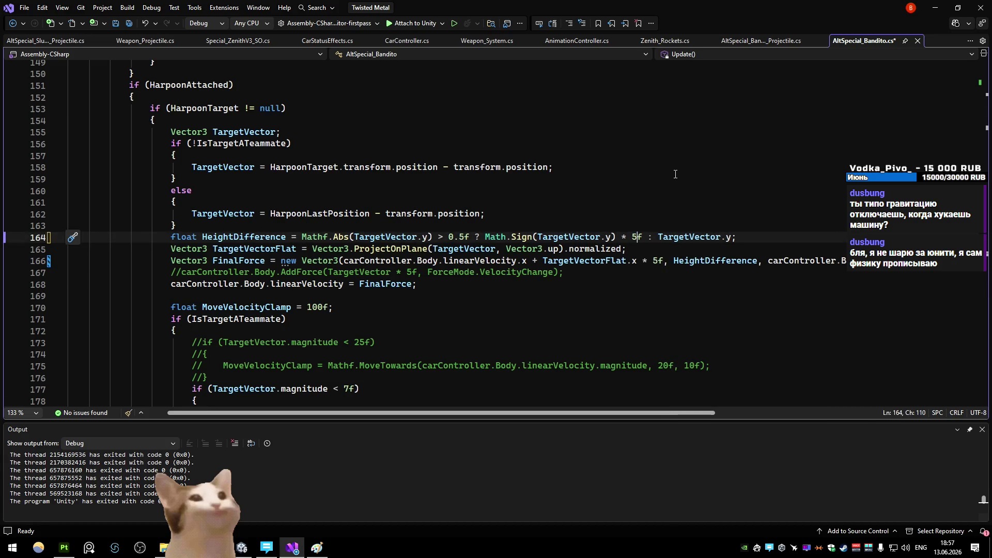
{"action": "left_click", "coordinate": [933, 14]}
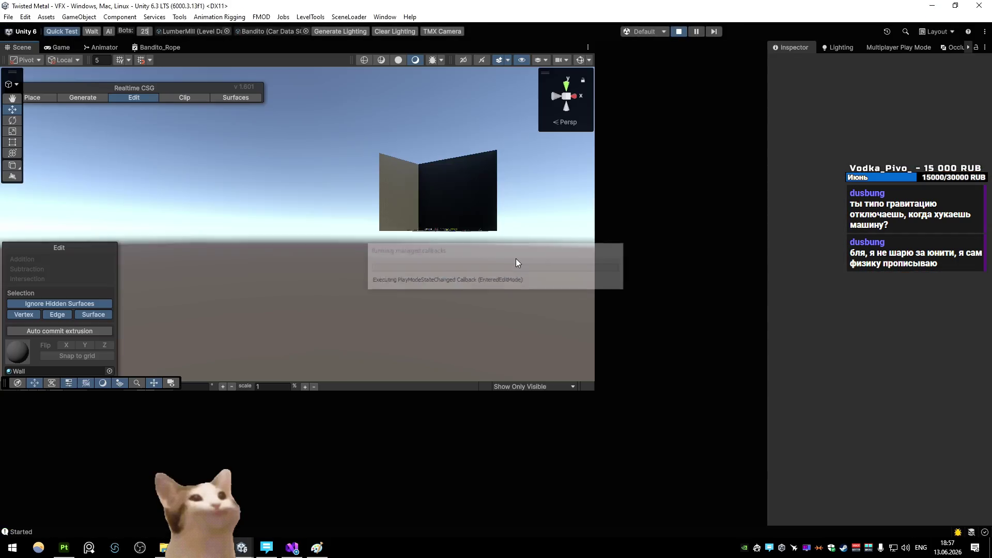
{"action": "left_click", "coordinate": [681, 31]}
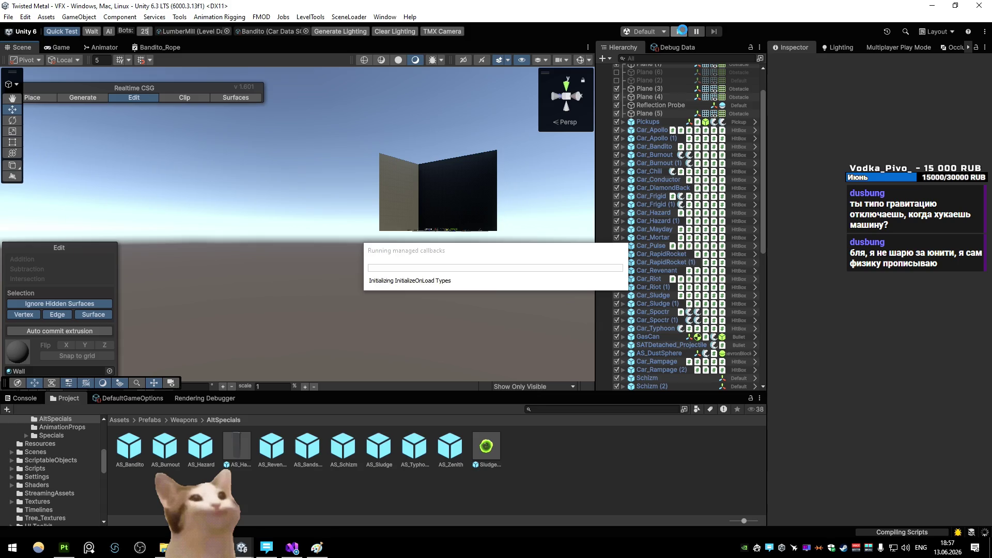
{"action": "key", "text": "alt+Tab"}
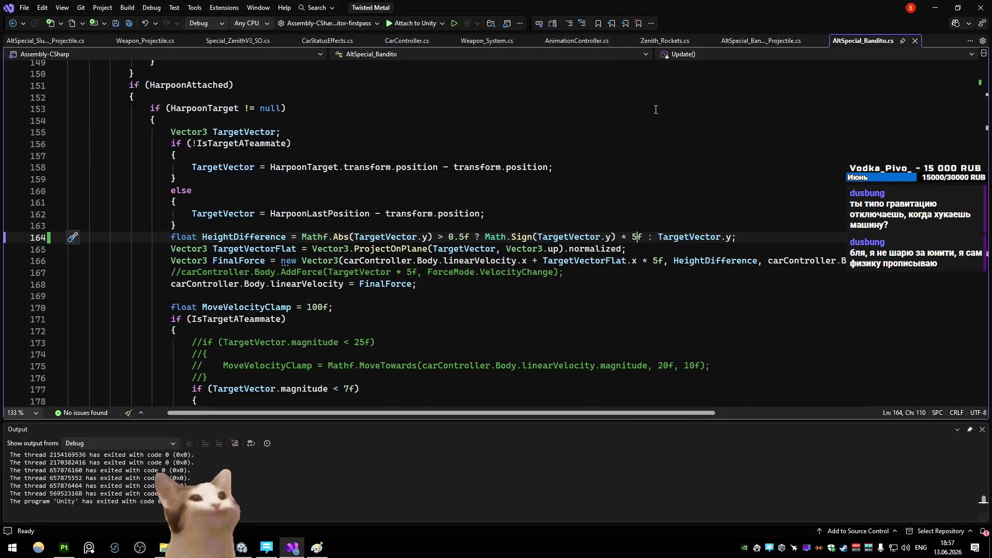
- Play-test the halved height multiplier in LumberMill with the chase camera, then return to the code
{"action": "key", "text": "alt+Tab"}
{"action": "left_click", "coordinate": [679, 31]}
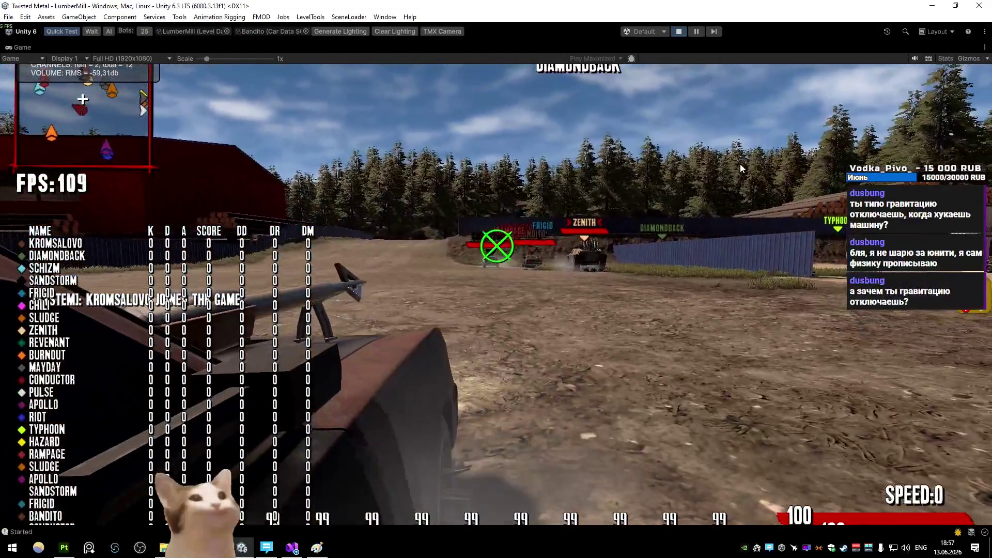
{"action": "key", "text": "c"}
{"action": "key", "text": "a"}
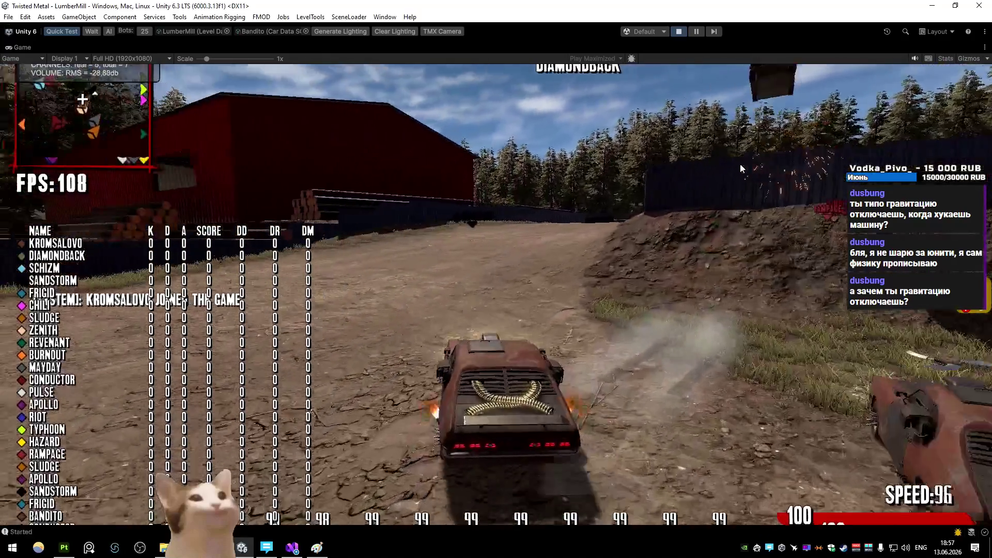
{"action": "key", "text": "s"}
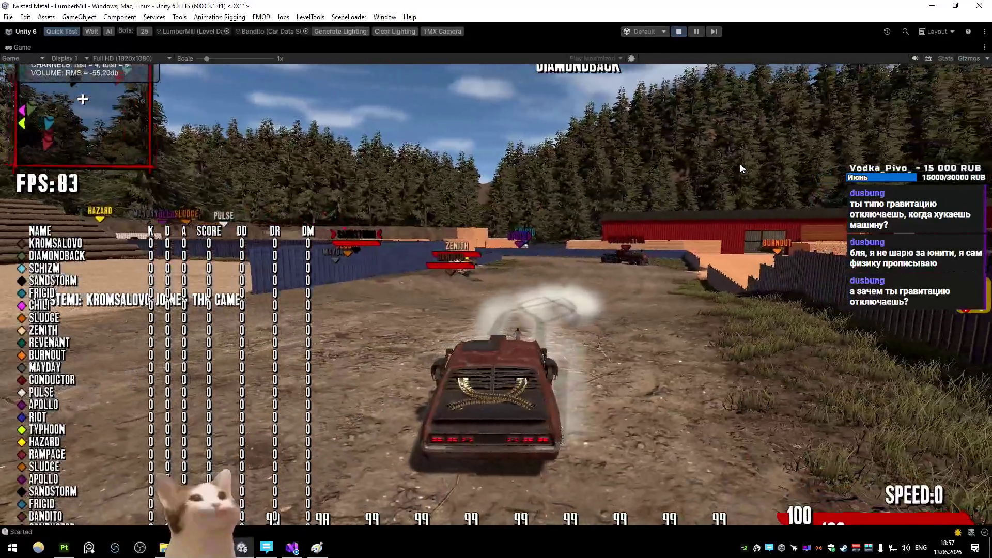
{"action": "key", "text": "alt+Tab"}
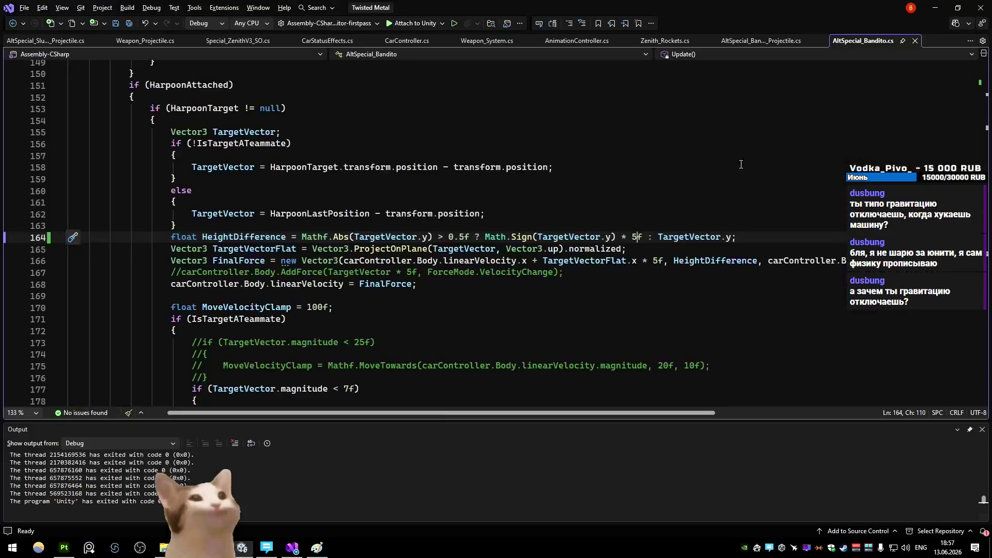
{"action": "scroll", "coordinate": [411, 187], "scroll_direction": "down", "scroll_amount": 6}
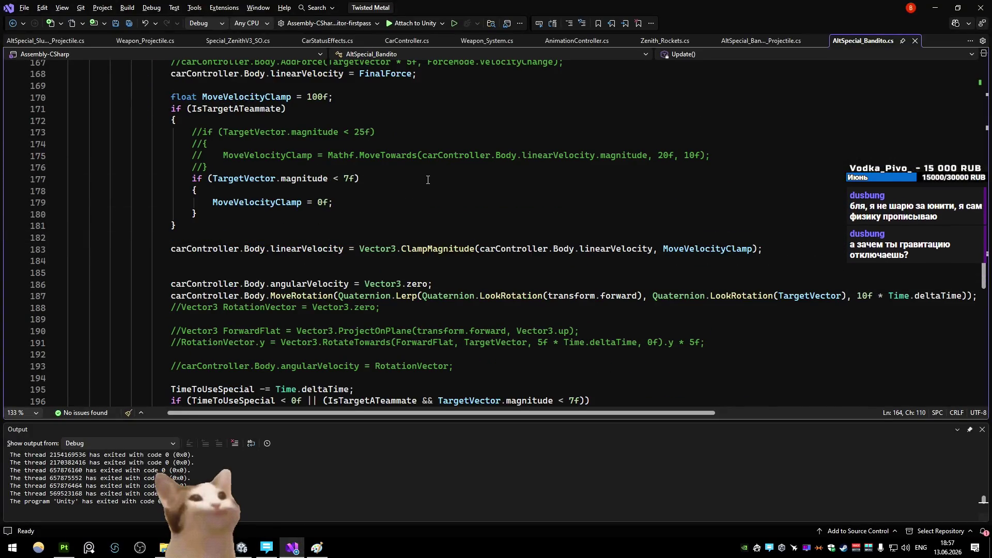
{"action": "scroll", "coordinate": [428, 180], "scroll_direction": "down", "scroll_amount": 2}
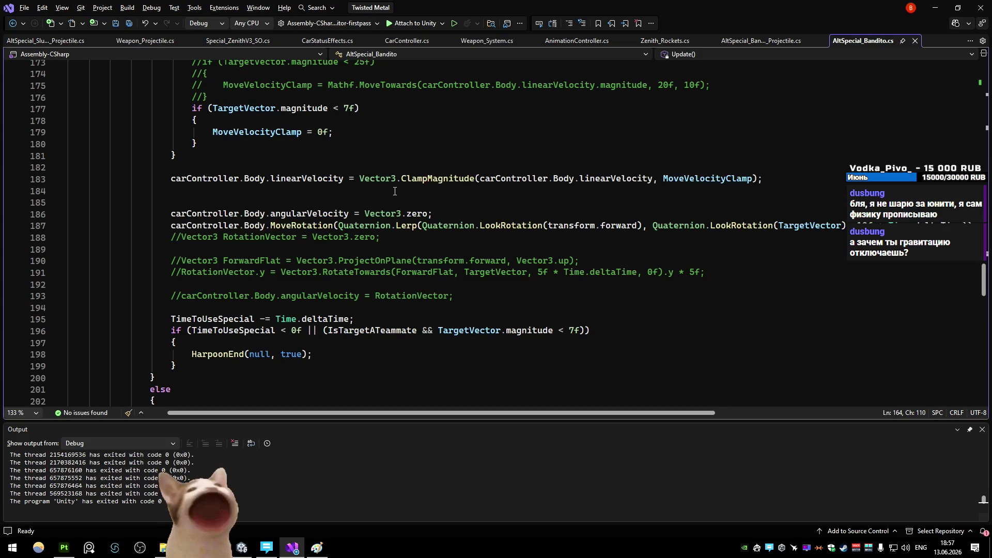
{"action": "scroll", "coordinate": [394, 189], "scroll_direction": "up", "scroll_amount": 7}
{"action": "scroll", "coordinate": [394, 189], "scroll_direction": "up", "scroll_amount": 5}
{"action": "scroll", "coordinate": [393, 190], "scroll_direction": "down", "scroll_amount": 1}
{"action": "scroll", "coordinate": [393, 188], "scroll_direction": "down", "scroll_amount": 6}
- Check the running game, set the multiplier back to 10f and let Unity recompile
{"action": "key", "text": "alt+Tab"}
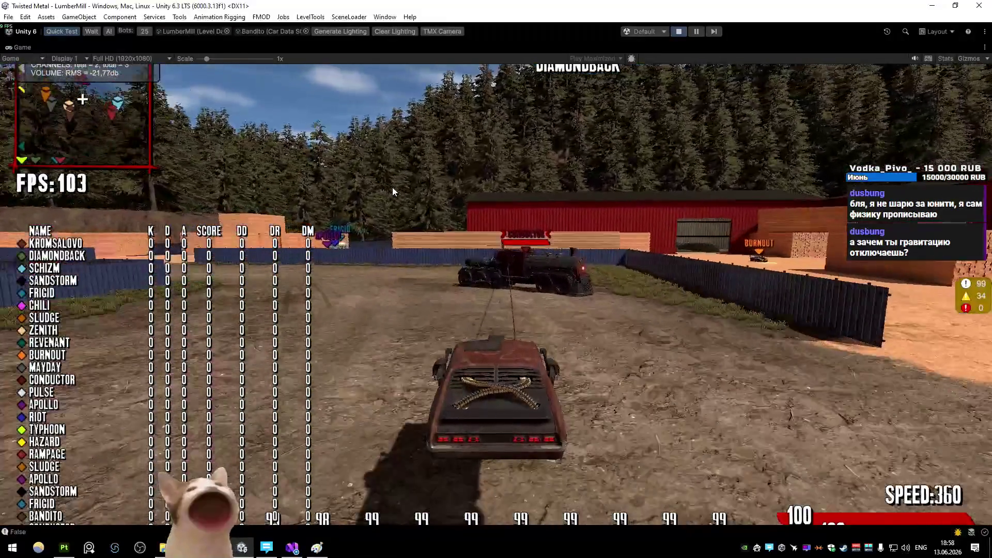
{"action": "key", "text": "alt+Tab"}
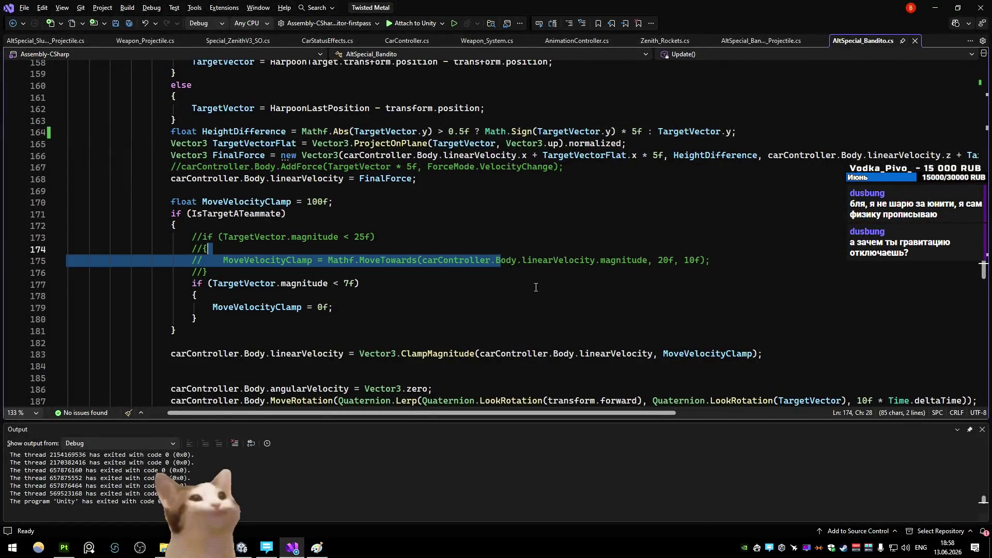
{"action": "type", "text": "10"}
{"action": "left_click", "coordinate": [579, 206]}
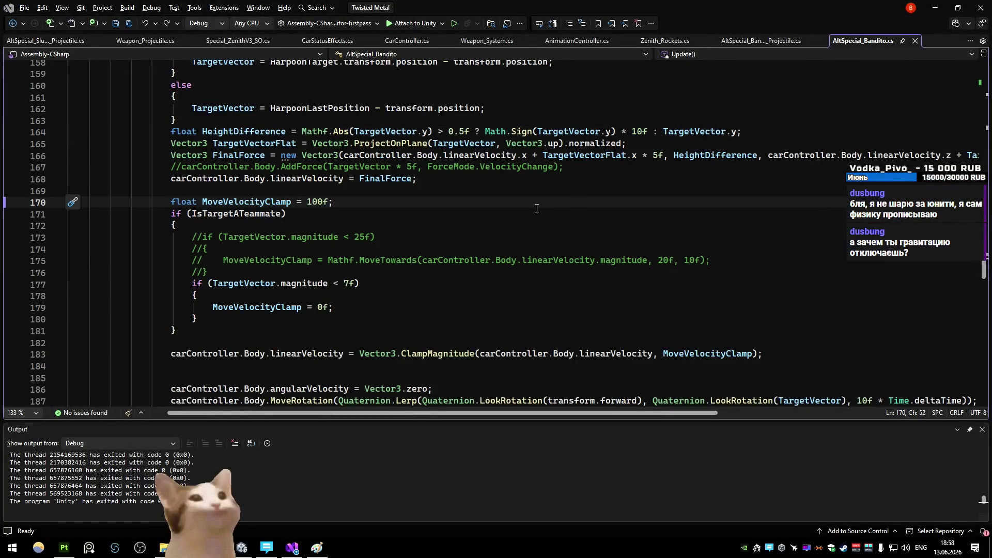
{"action": "key", "text": "alt+Tab"}
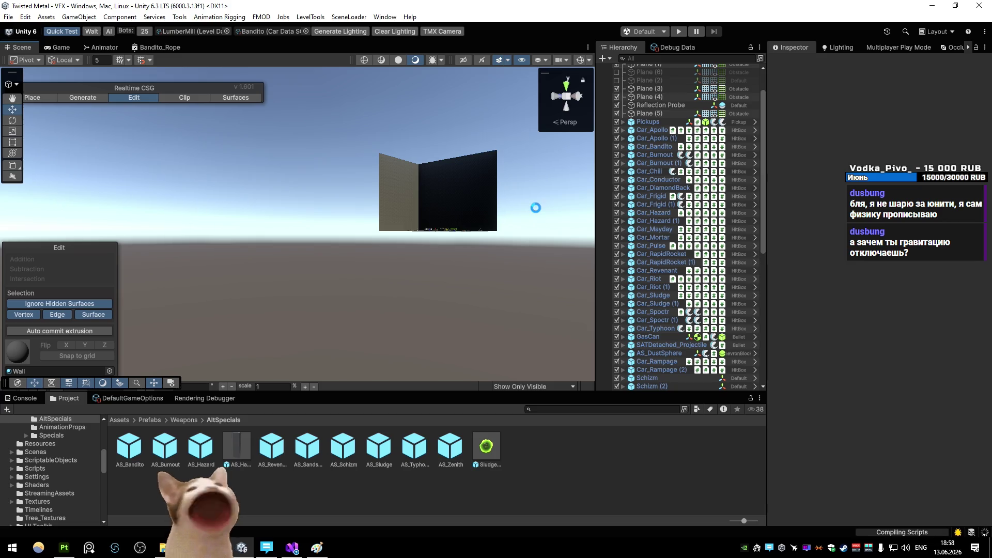
{"action": "key", "text": "alt+Tab"}
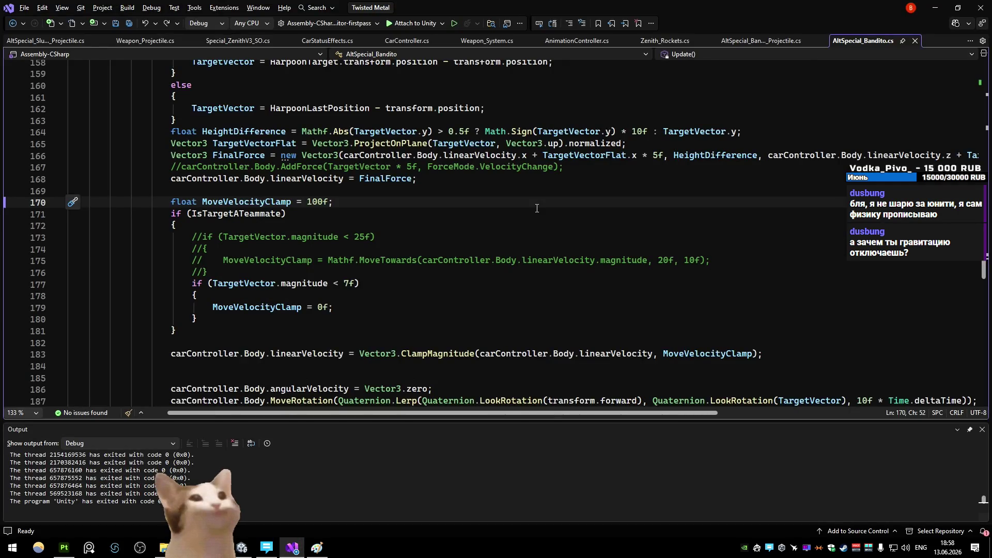
{"action": "scroll", "coordinate": [537, 207], "scroll_direction": "up", "scroll_amount": 3}
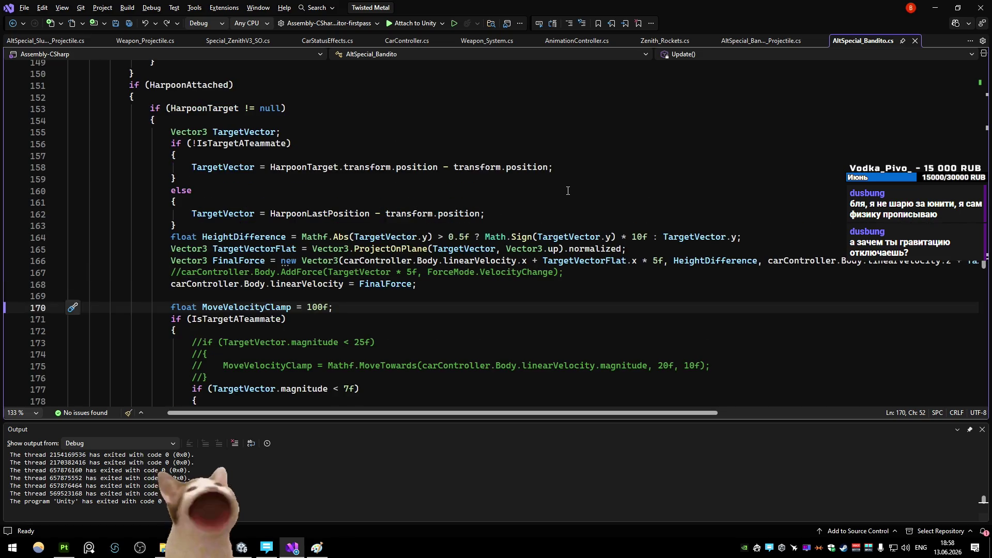
- Review lines 157-163 of the harpoon pull code and bring the Unity editor forward
{"action": "left_click", "coordinate": [475, 223]}
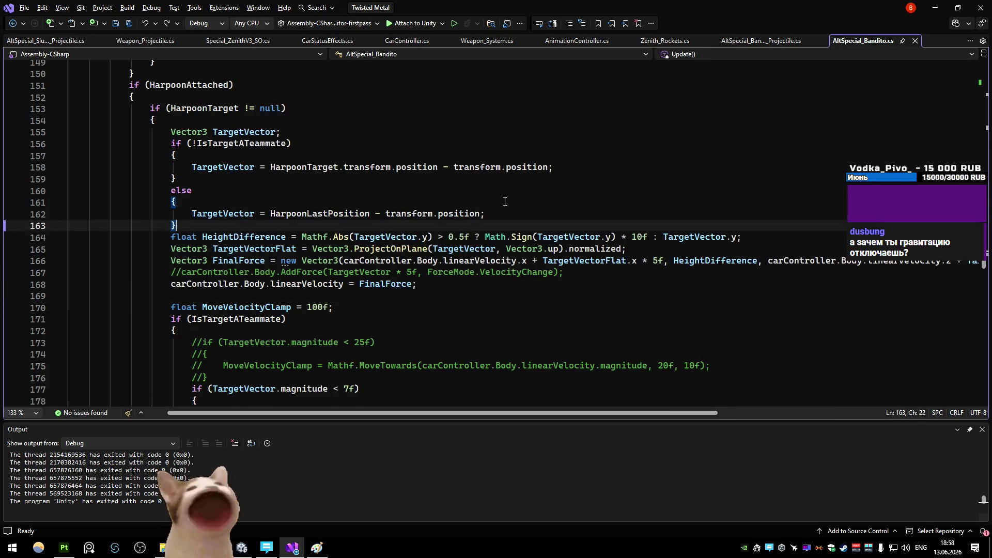
{"action": "left_click", "coordinate": [535, 159]}
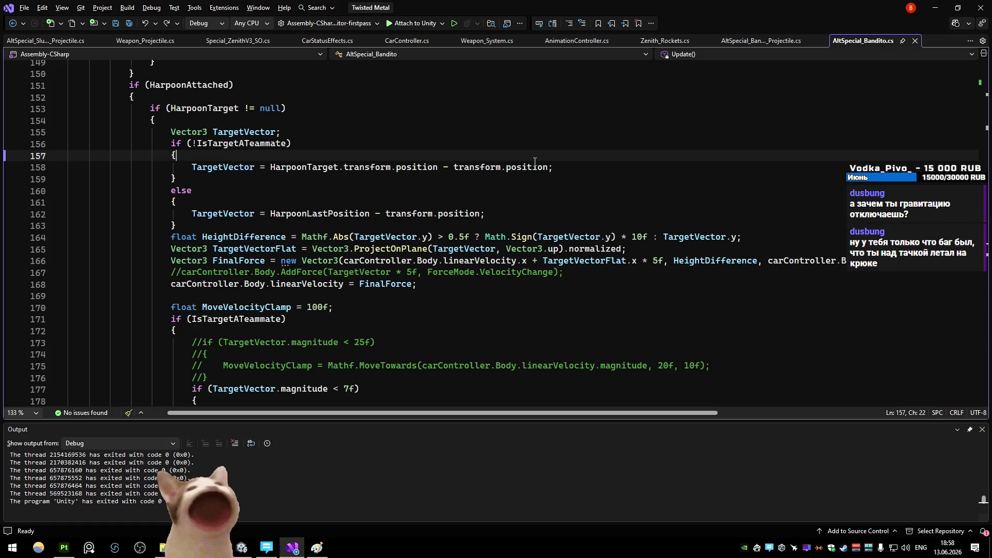
{"action": "key", "text": "alt+Tab"}
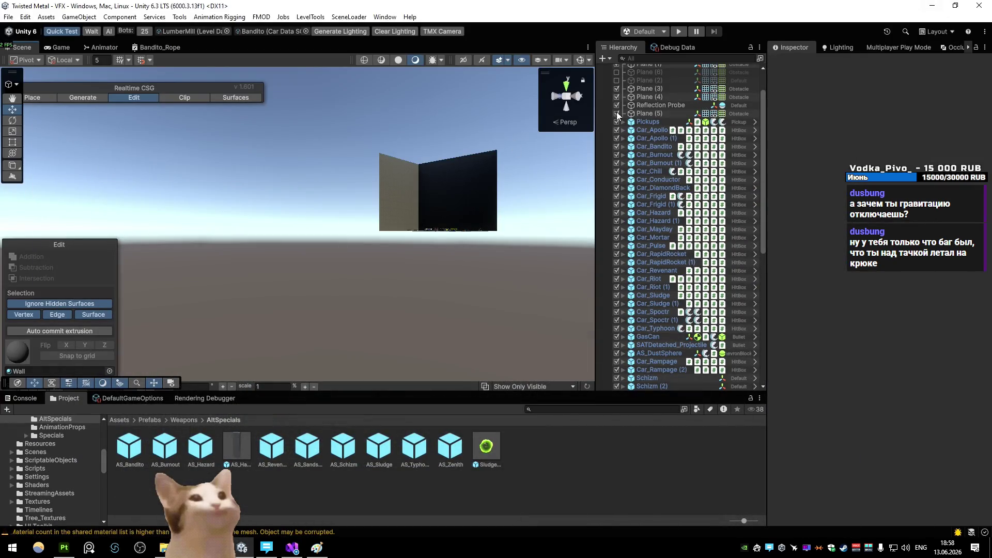
- Drive another LumberMill test round around the red building, then stop the play test
{"action": "left_click", "coordinate": [678, 31]}
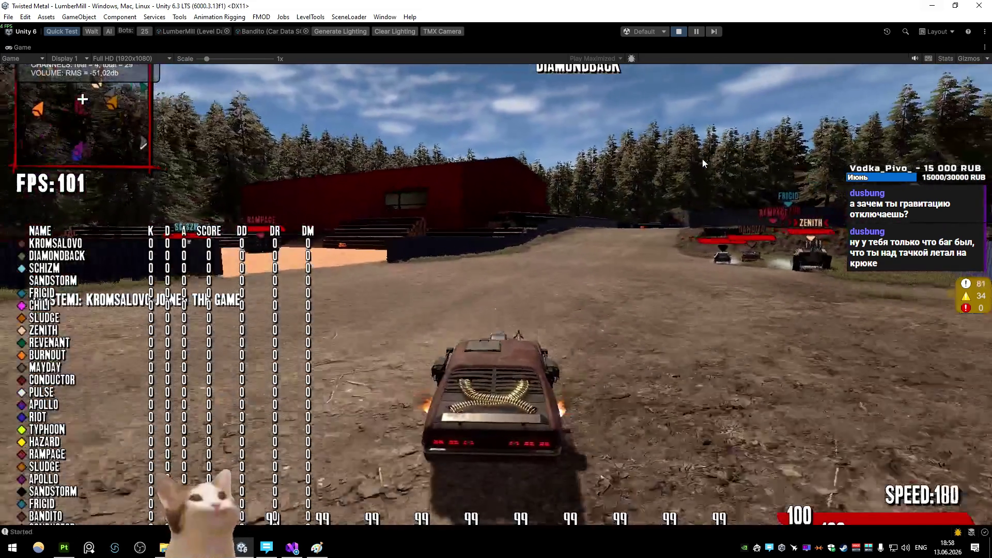
{"action": "key", "text": "a"}
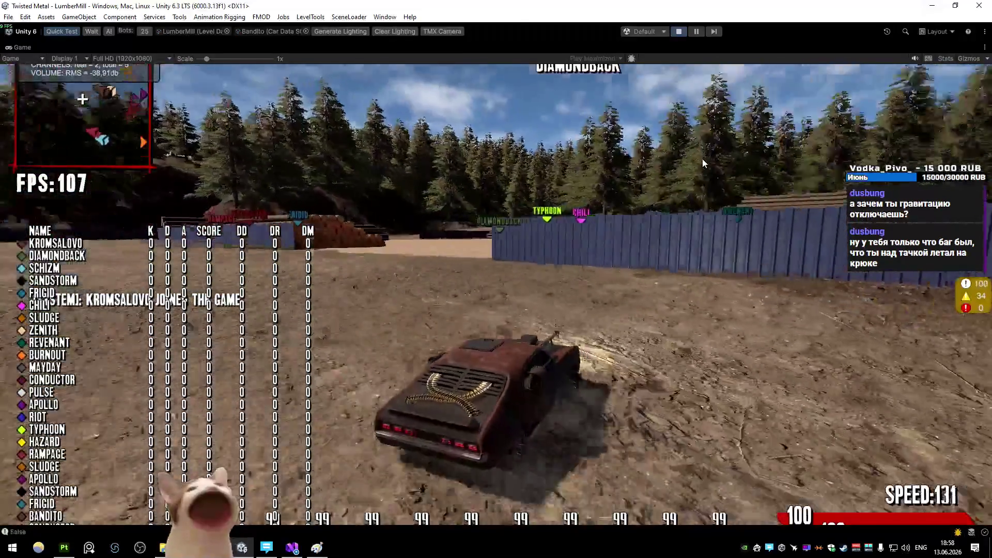
{"action": "key", "text": "a"}
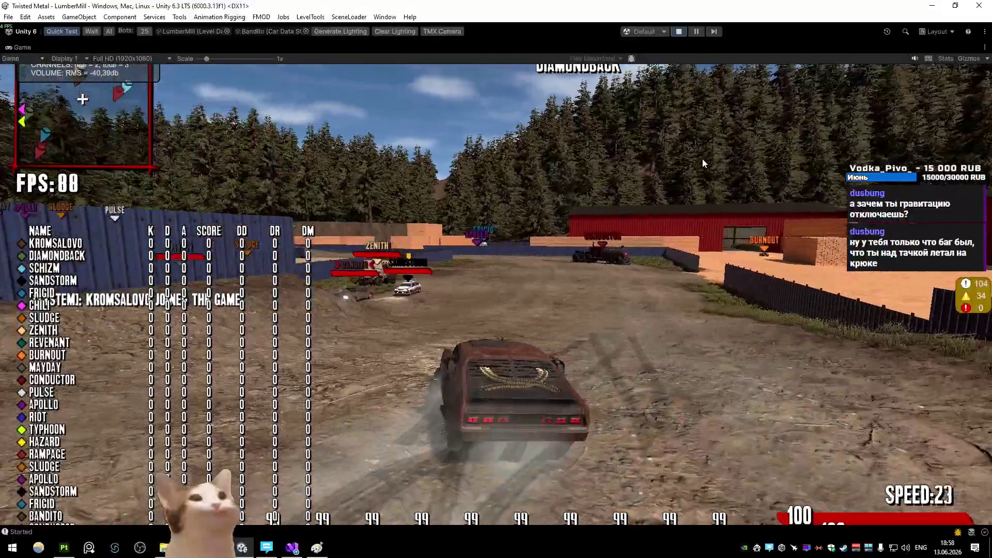
{"action": "key", "text": "a"}
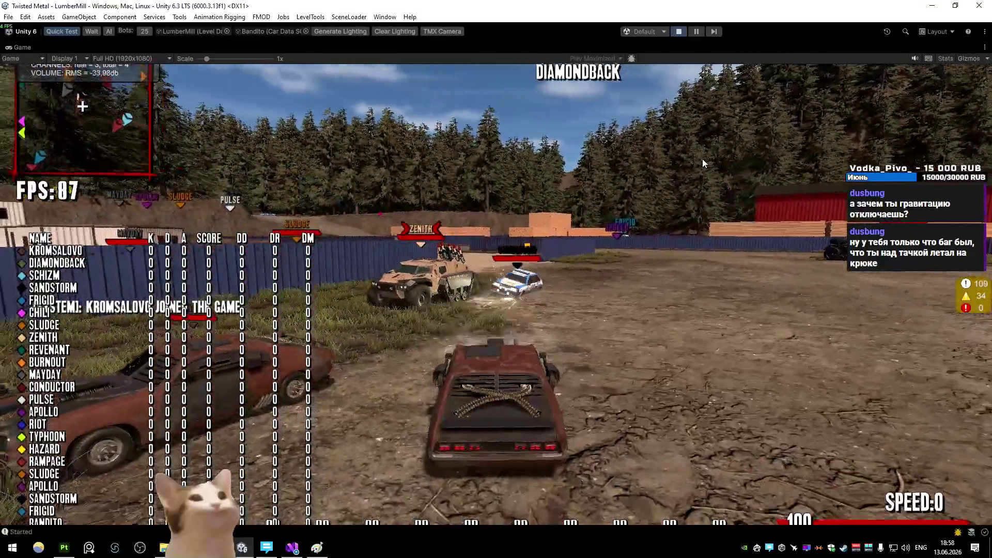
{"action": "key", "text": "w"}
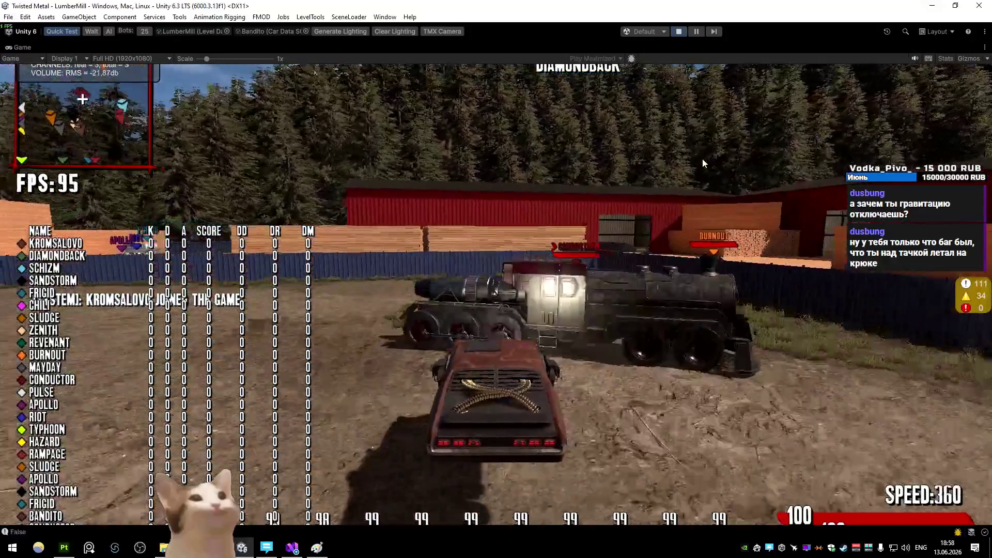
{"action": "key", "text": "d"}
{"action": "key", "text": "w"}
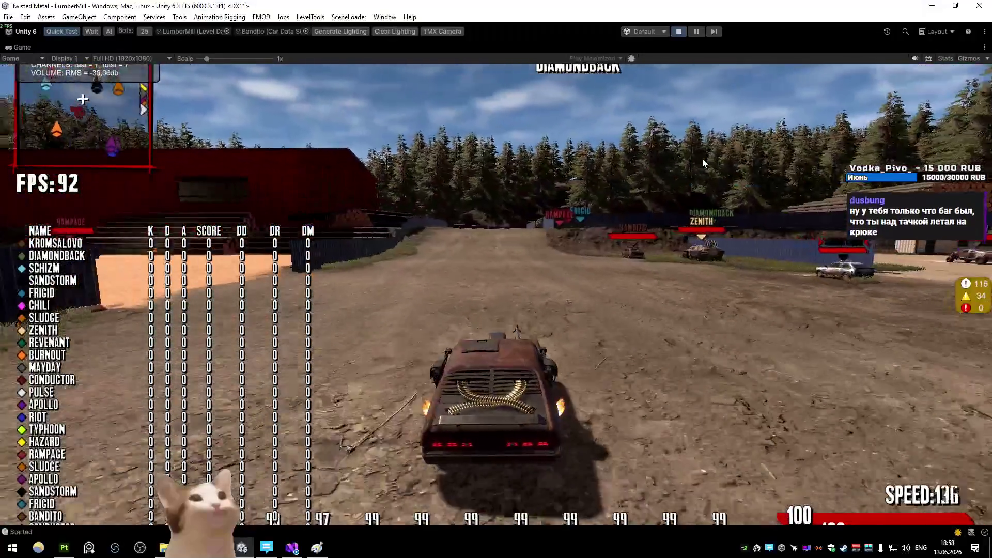
{"action": "key", "text": "d"}
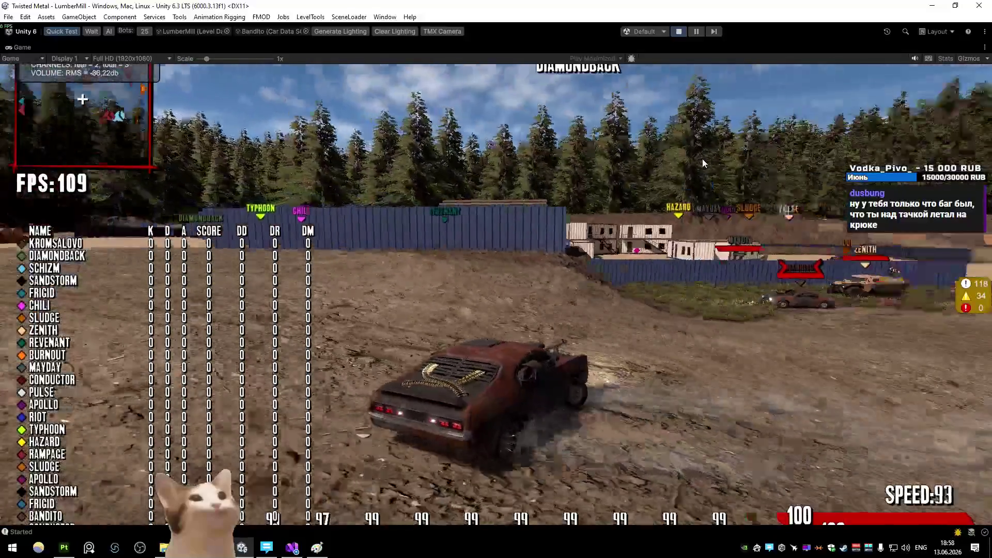
{"action": "key", "text": "a"}
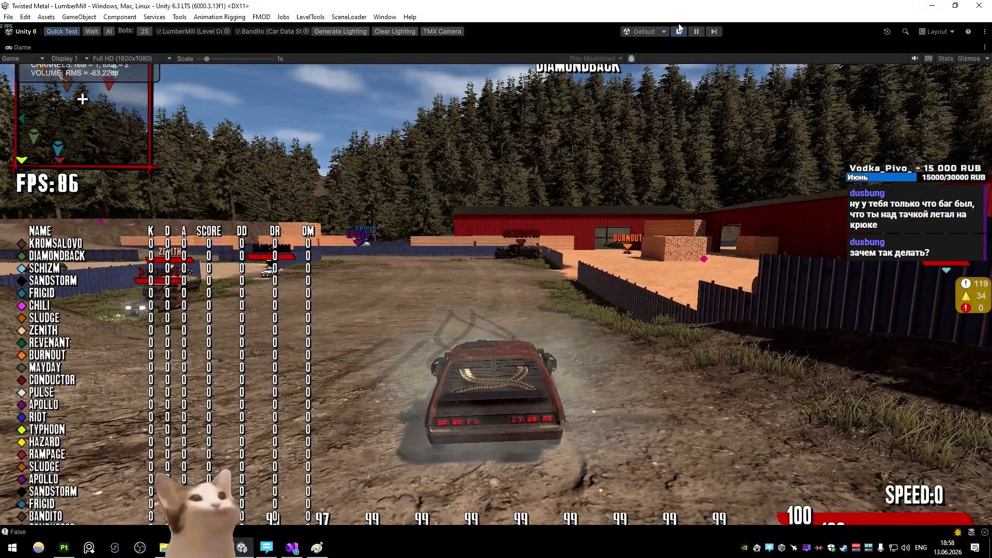
{"action": "left_click", "coordinate": [679, 31]}
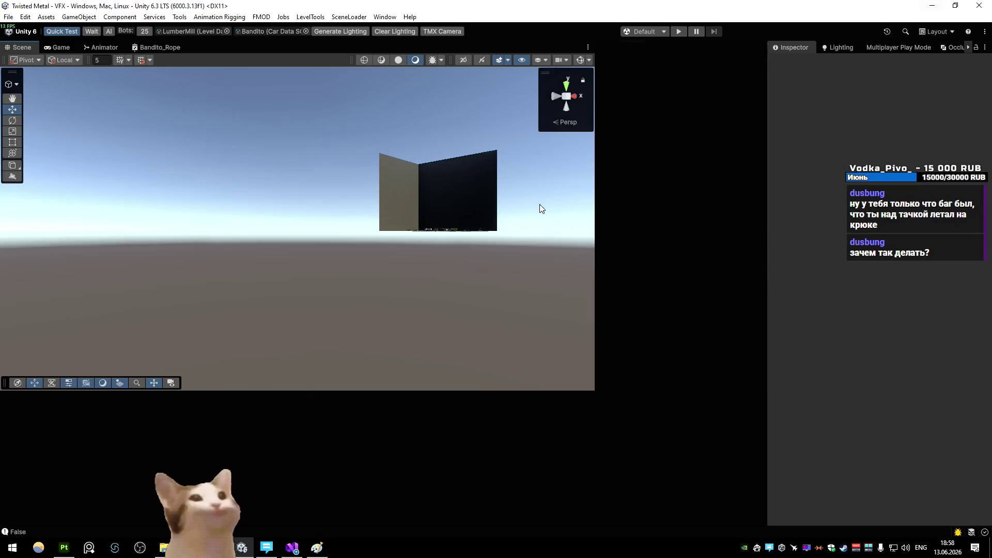
- Trace FinalForce's uses and compare with the linearVelocity usage on line 183
{"action": "key", "text": "alt+Tab"}
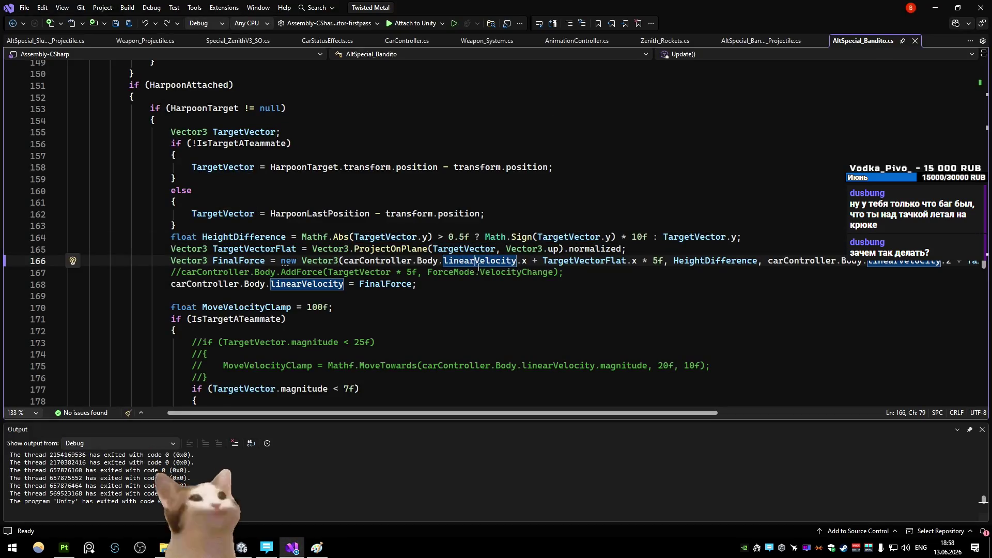
{"action": "left_click", "coordinate": [485, 236]}
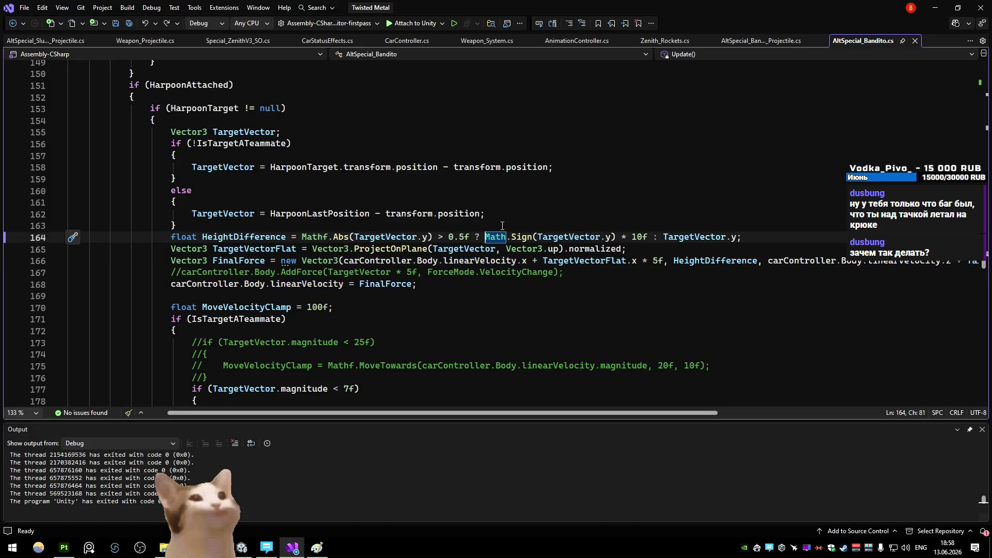
{"action": "double_click", "coordinate": [253, 260]}
{"action": "scroll", "coordinate": [311, 279], "scroll_direction": "down", "scroll_amount": 6}
{"action": "scroll", "coordinate": [326, 287], "scroll_direction": "down", "scroll_amount": 6}
{"action": "scroll", "coordinate": [359, 303], "scroll_direction": "up", "scroll_amount": 6}
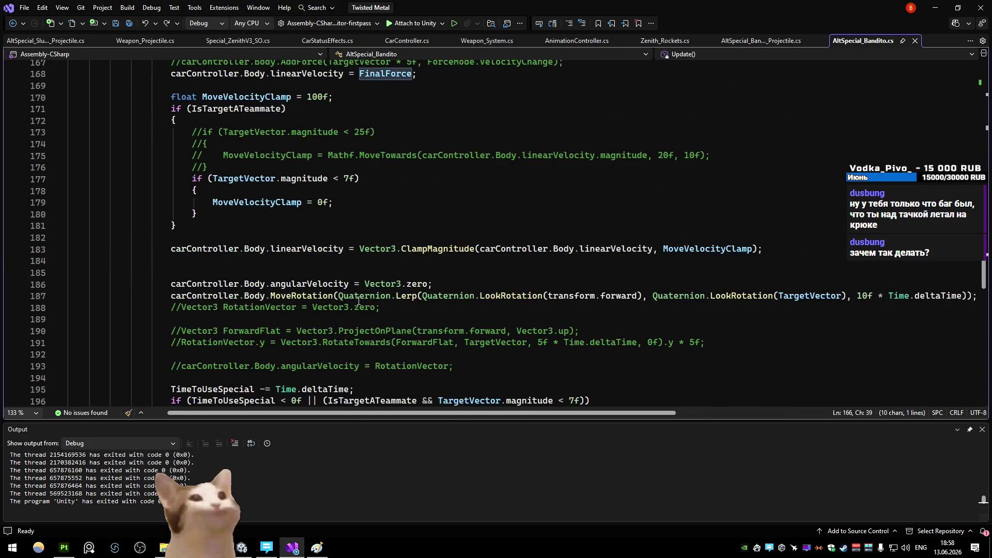
{"action": "double_click", "coordinate": [617, 249]}
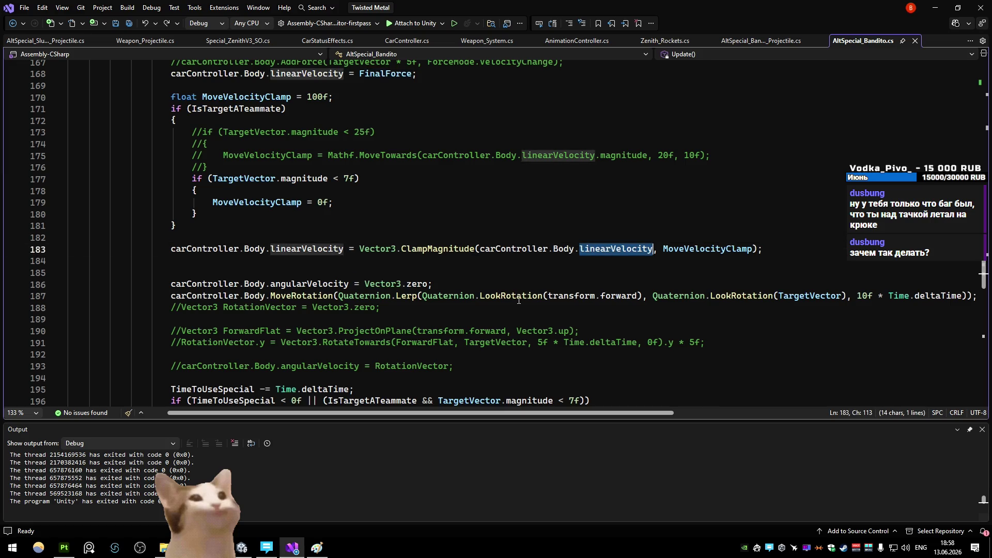
{"action": "scroll", "coordinate": [466, 279], "scroll_direction": "up", "scroll_amount": 3}
{"action": "scroll", "coordinate": [305, 309], "scroll_direction": "up", "scroll_amount": 4}
{"action": "left_click", "coordinate": [674, 295]}
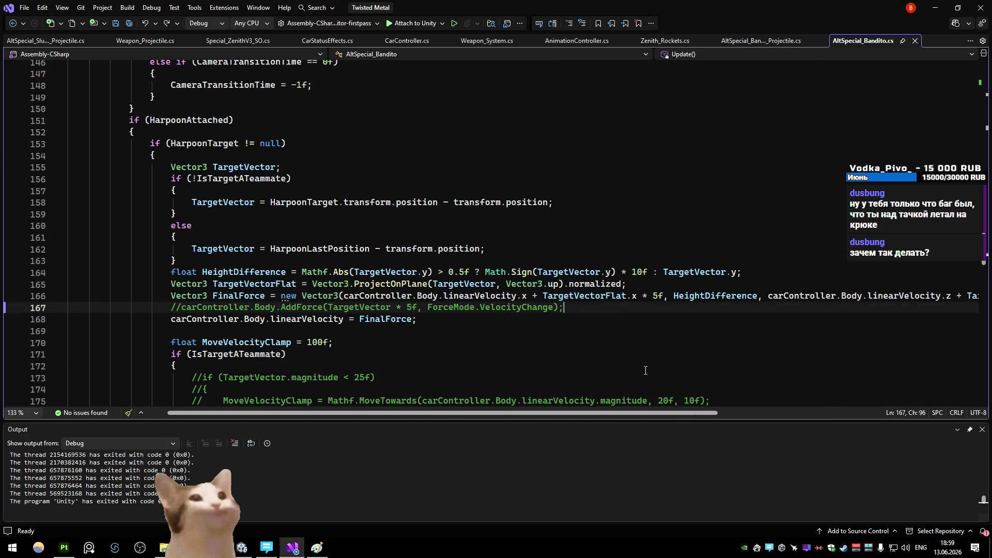
{"action": "left_click_drag", "start_coordinate": [600, 415], "coordinate": [622, 415]}
- Replace HeightDifference with carController.Body.linearVelocity.y, save, and return to Unity
{"action": "double_click", "coordinate": [641, 296]}
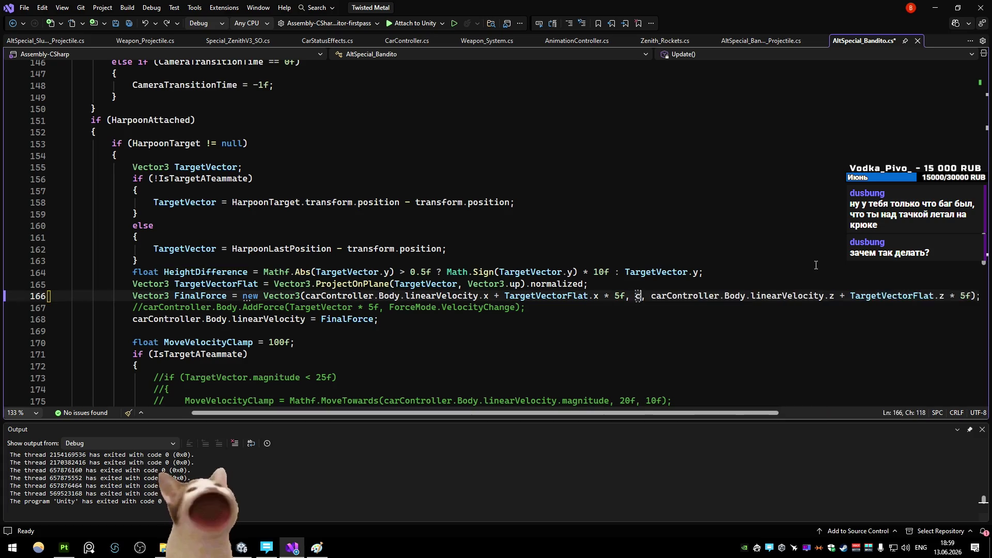
{"action": "type", "text": "carController.BounceCooldown.l"}
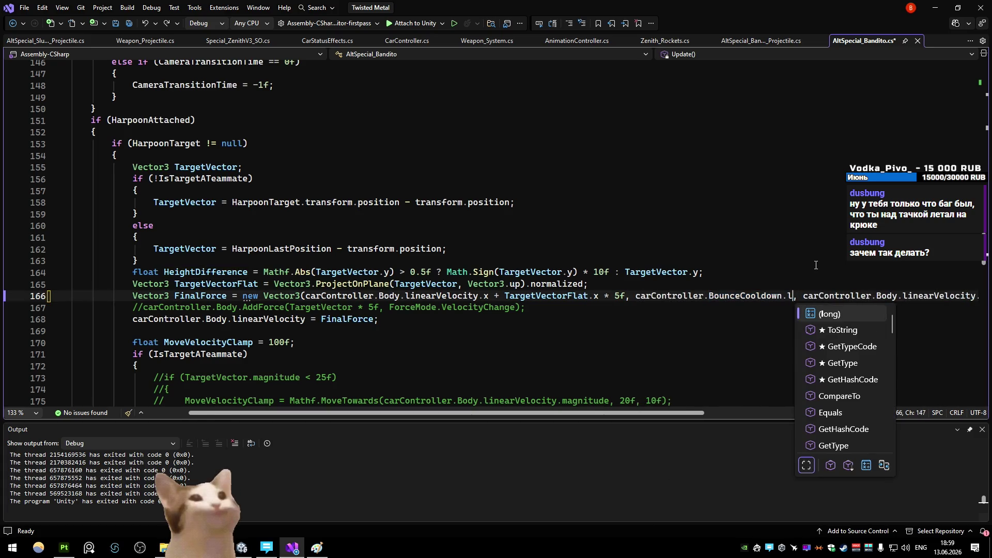
{"action": "key", "text": "BackSpace"}
{"action": "key", "text": "BackSpace"}
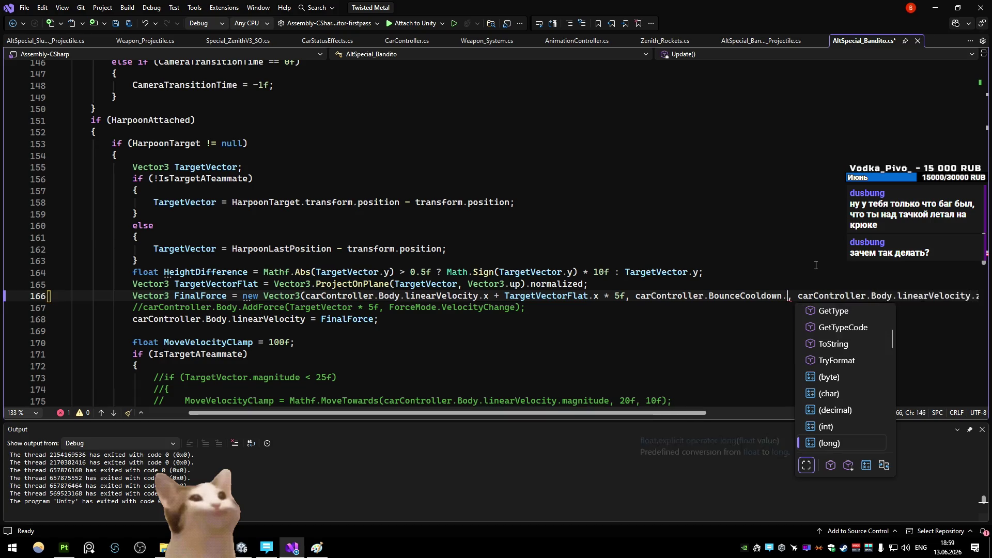
{"action": "key", "text": "BackSpace"}
{"action": "key", "text": "BackSpace"}
{"action": "key", "text": "BackSpace"}
{"action": "key", "text": "ctrl+space"}
{"action": "type", "text": "dy."}
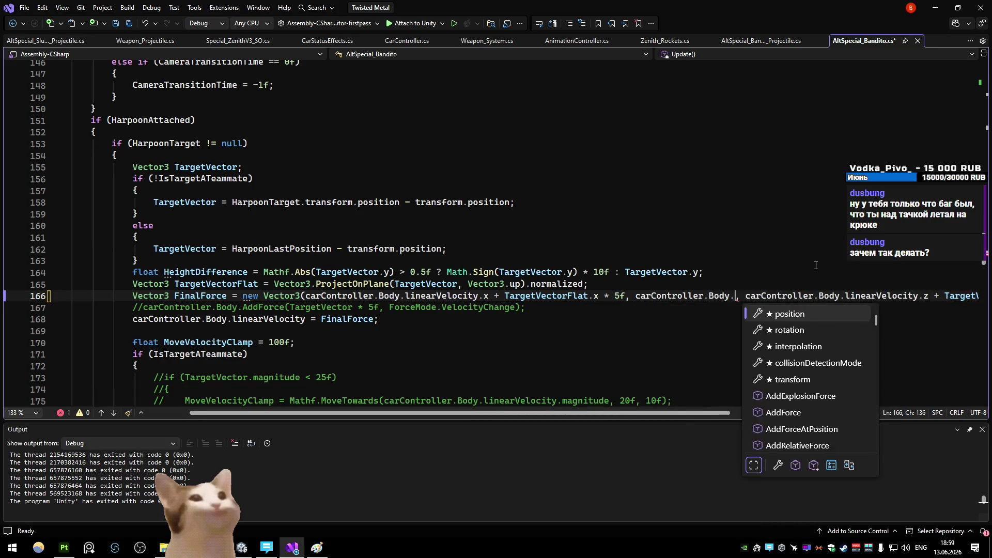
{"action": "type", "text": "li"}
{"action": "key", "text": "Down"}
{"action": "type", "text": ".y"}
{"action": "key", "text": "ctrl+s"}
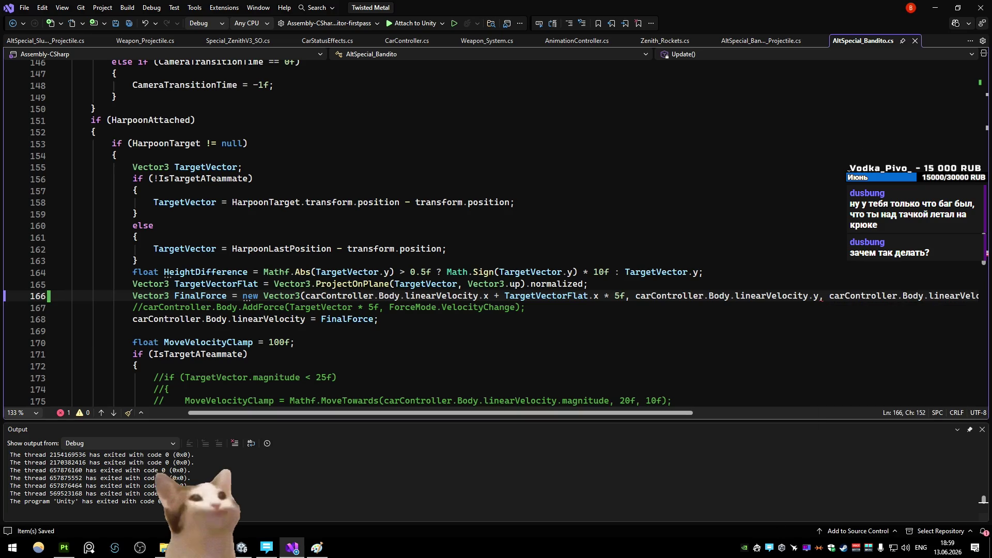
{"action": "left_click", "coordinate": [952, 4]}
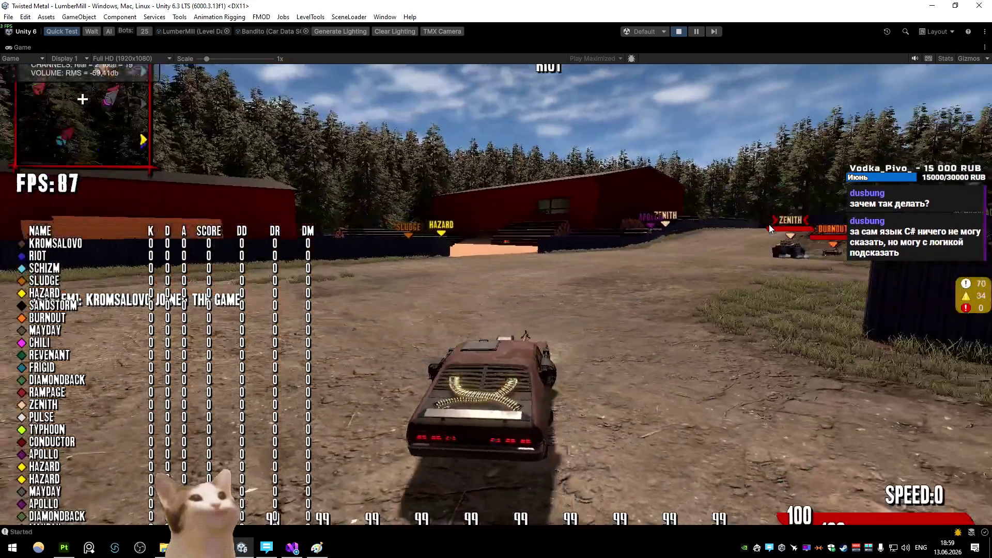
- Drive the Bandito across the arena, drifting by the fence, then accelerate toward the harpooned car
{"action": "key", "text": "w"}
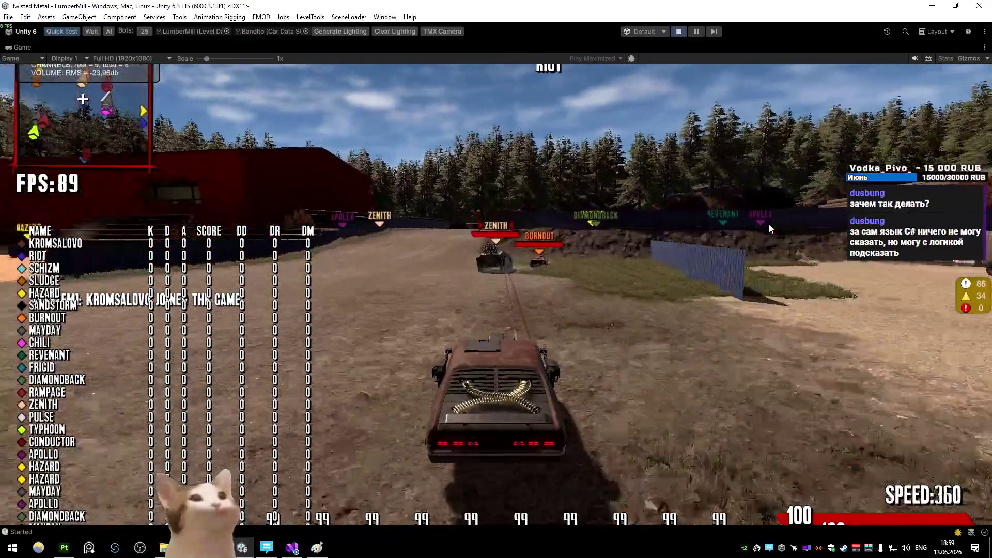
{"action": "key", "text": "d"}
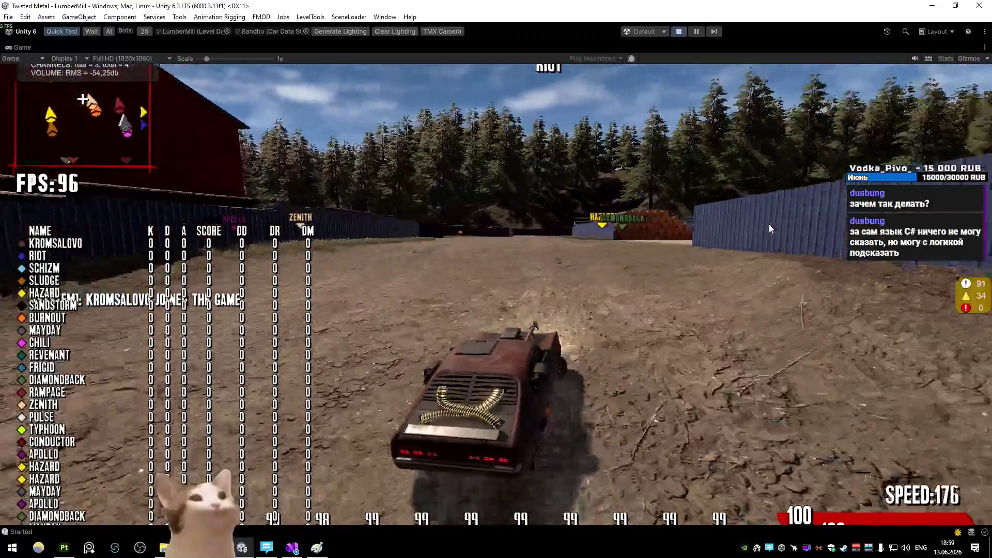
{"action": "key", "text": "a"}
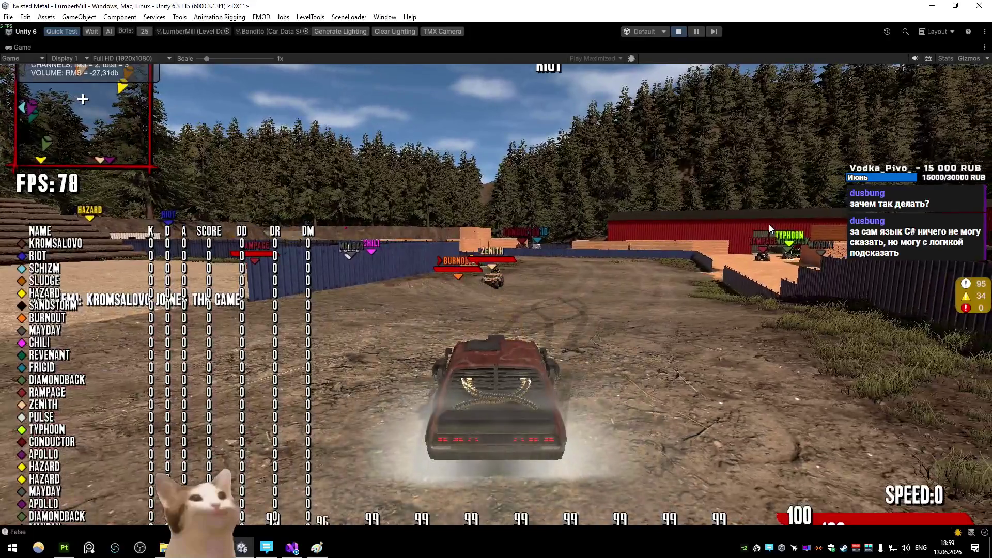
{"action": "key", "text": "w"}
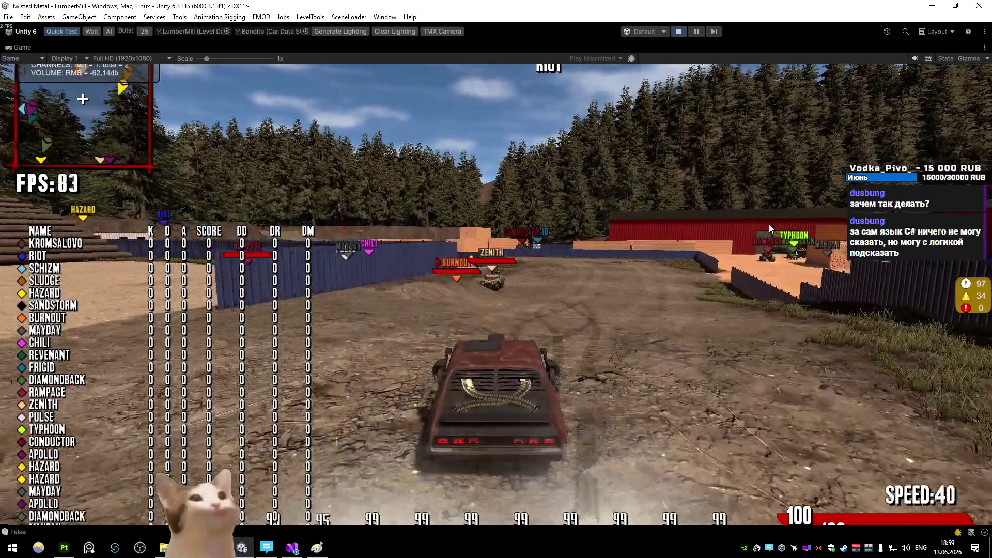
{"action": "key", "text": "w"}
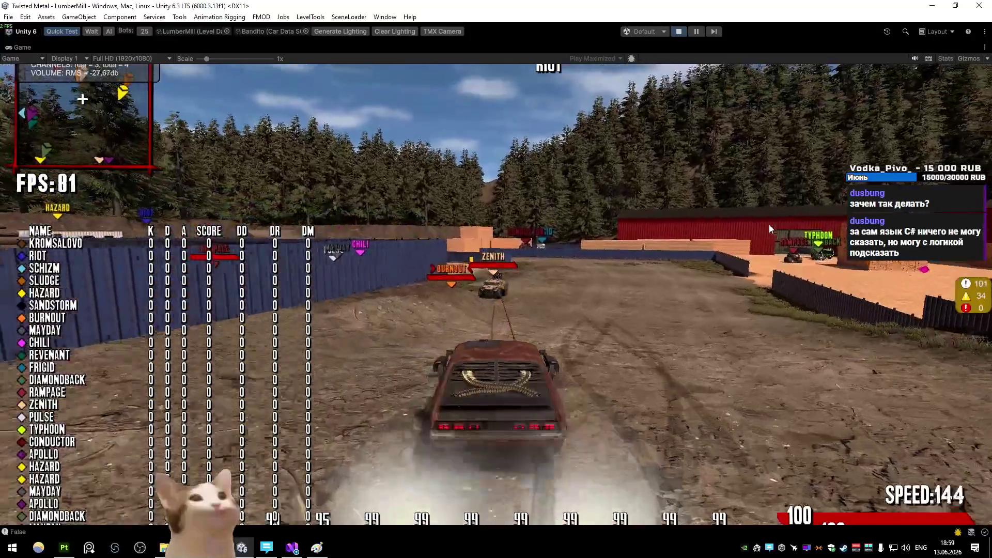
{"action": "key", "text": "w"}
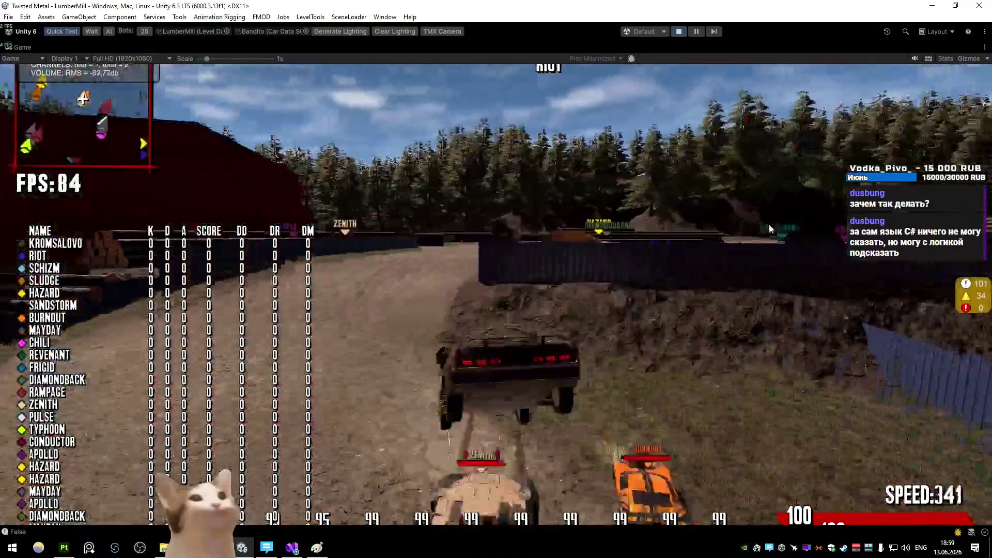
- Swing around near the fence and brake, then return to Visual Studio to search for linearVelocity
{"action": "key", "text": "s"}
{"action": "key", "text": "w"}
{"action": "key", "text": "s"}
{"action": "key", "text": "alt+Tab"}
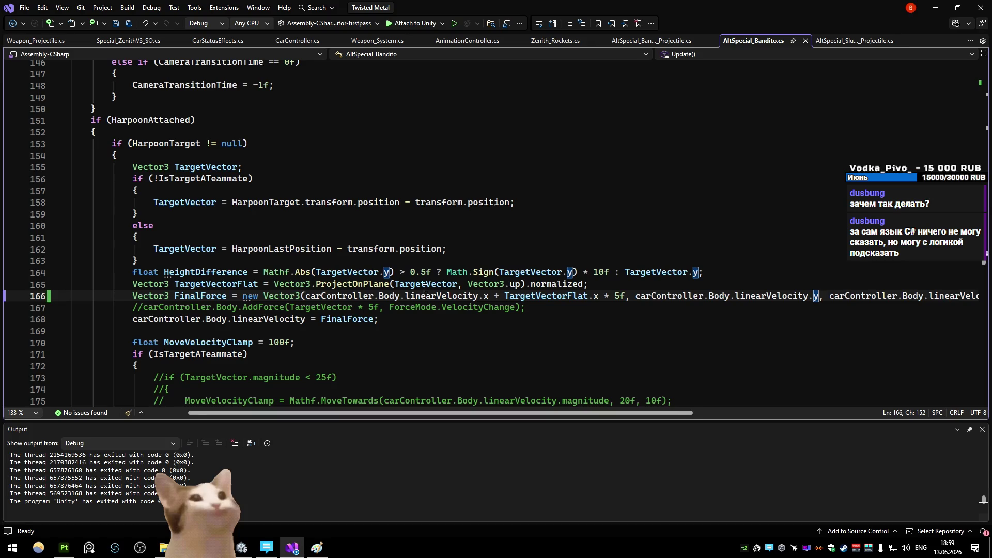
{"action": "key", "text": "ctrl+f"}
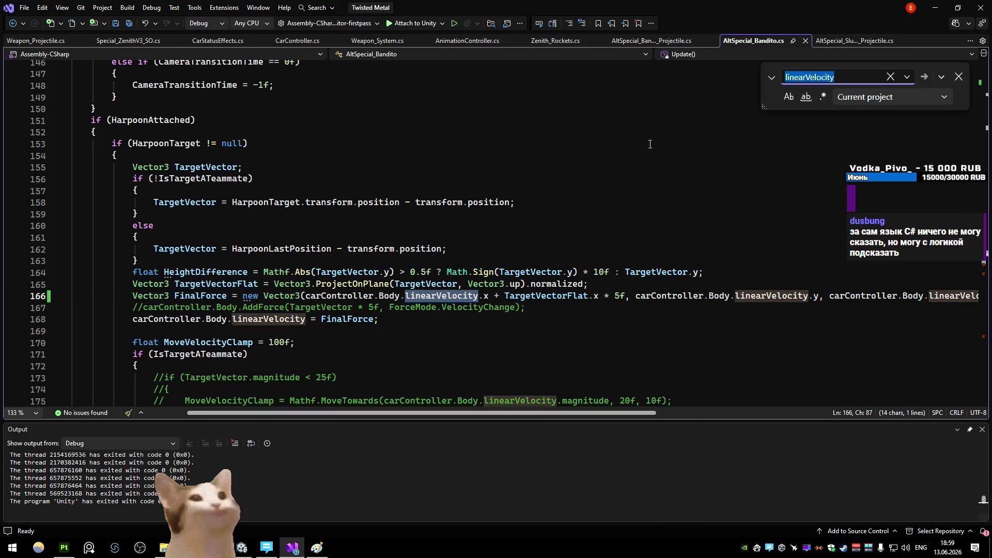
- Step through every linearVelocity match in the current document to the end, ending below the FinalForce assignment
{"action": "left_click", "coordinate": [865, 100]}
{"action": "left_click", "coordinate": [837, 147]}
{"action": "scroll", "coordinate": [534, 202], "scroll_direction": "up", "scroll_amount": 8}
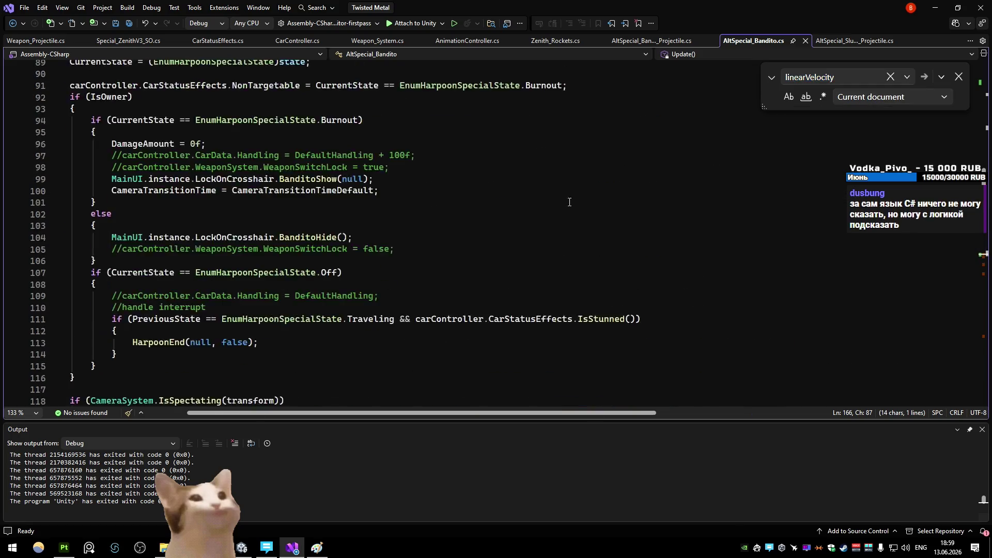
{"action": "scroll", "coordinate": [520, 151], "scroll_direction": "down", "scroll_amount": 16}
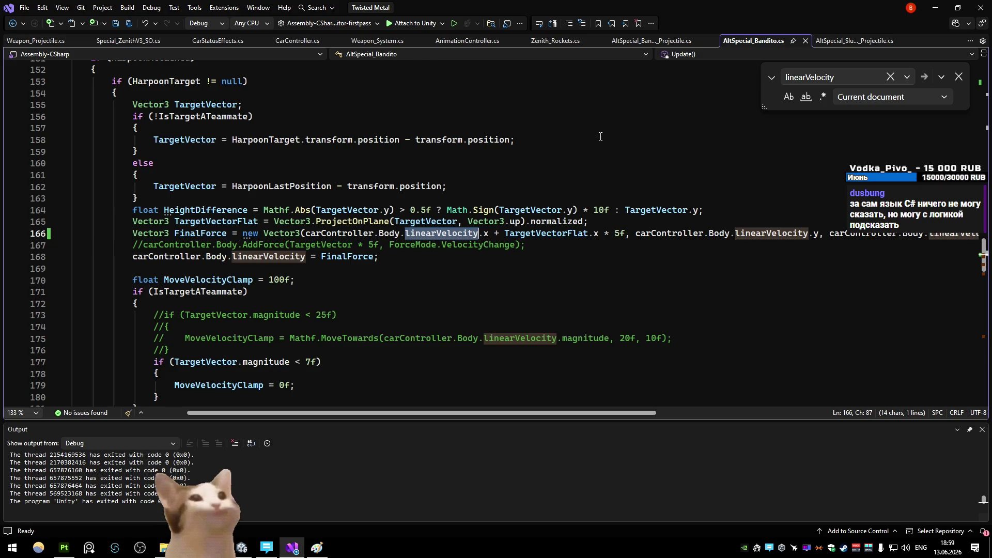
{"action": "scroll", "coordinate": [600, 132], "scroll_direction": "down", "scroll_amount": 3}
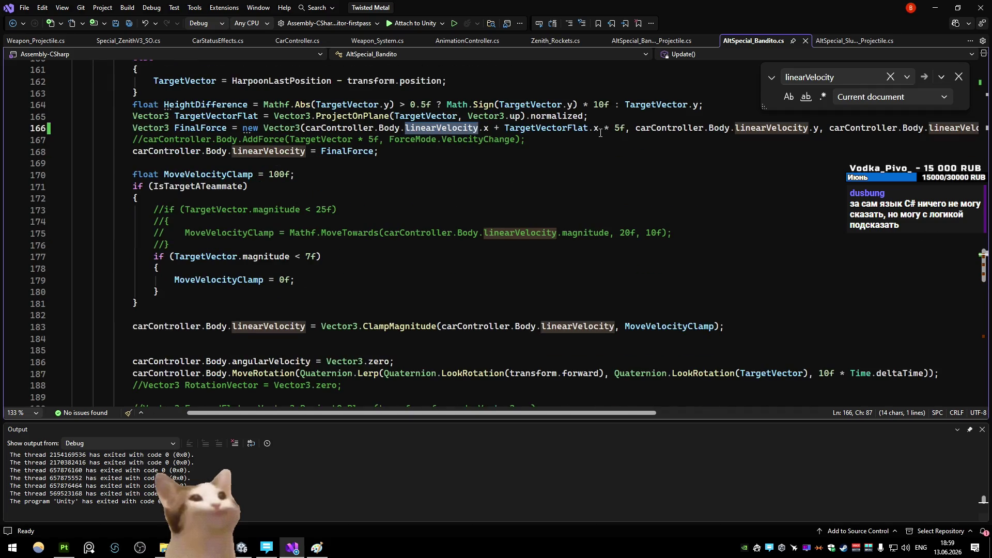
{"action": "scroll", "coordinate": [600, 133], "scroll_direction": "down", "scroll_amount": 2}
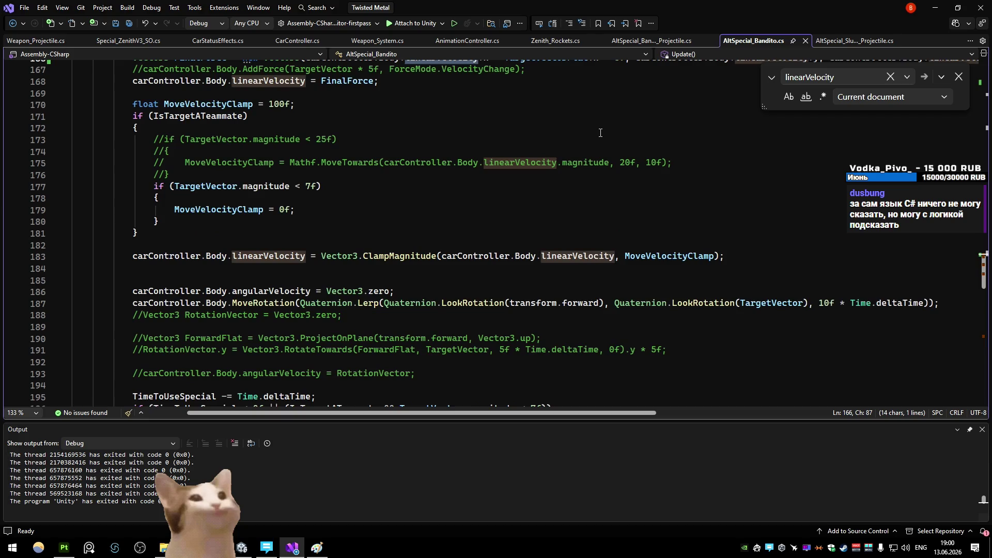
{"action": "scroll", "coordinate": [600, 133], "scroll_direction": "down", "scroll_amount": 3}
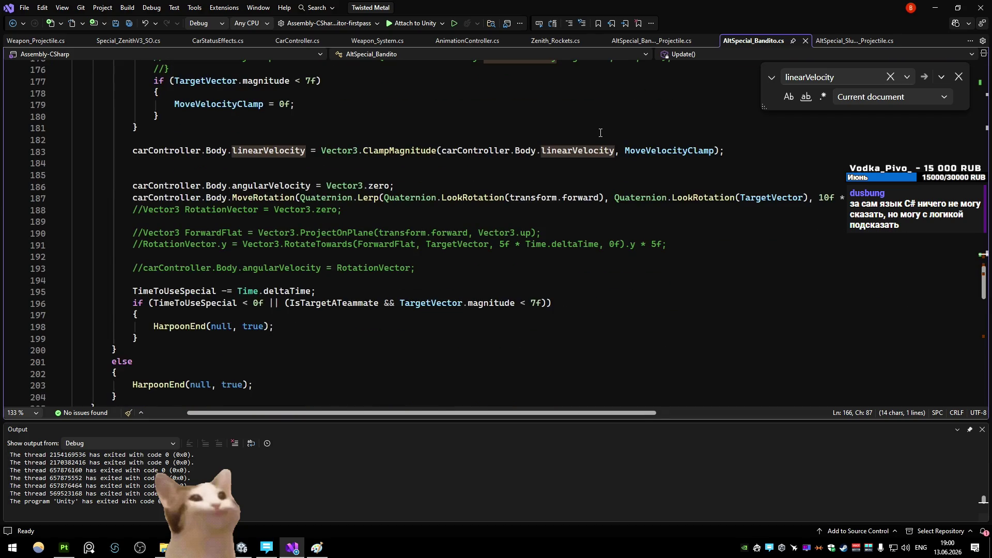
{"action": "key", "text": "Return"}
{"action": "key", "text": "Return"}
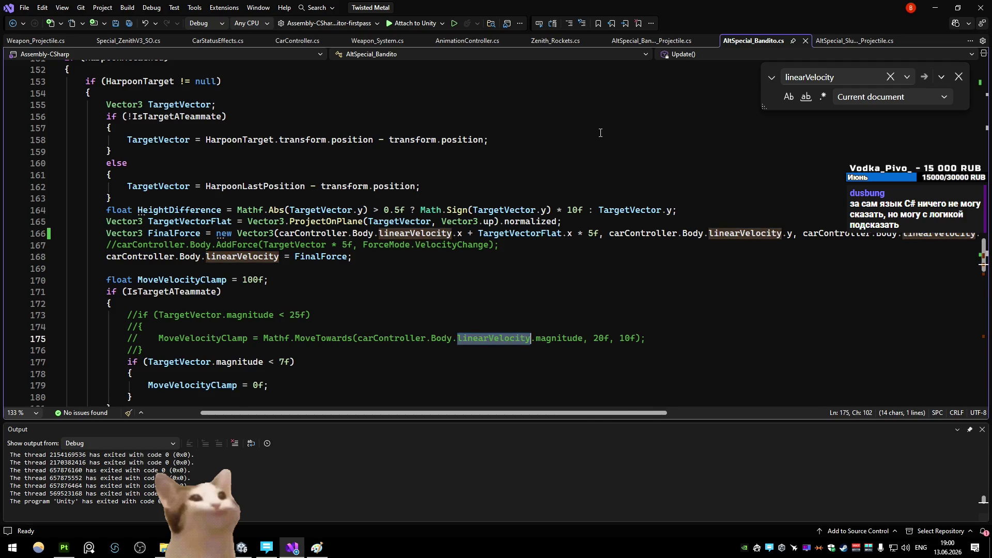
{"action": "key", "text": "Return"}
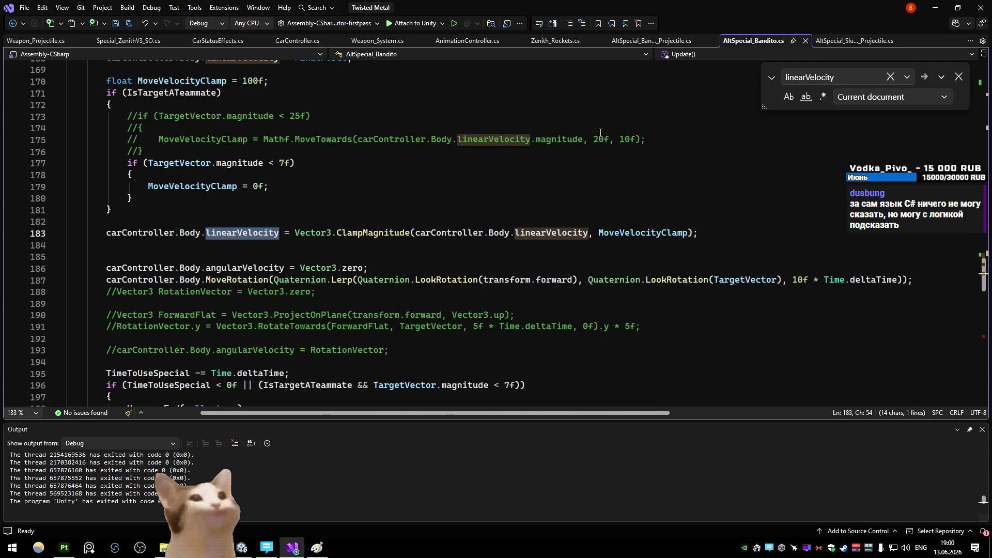
{"action": "key", "text": "Return"}
{"action": "key", "text": "Return"}
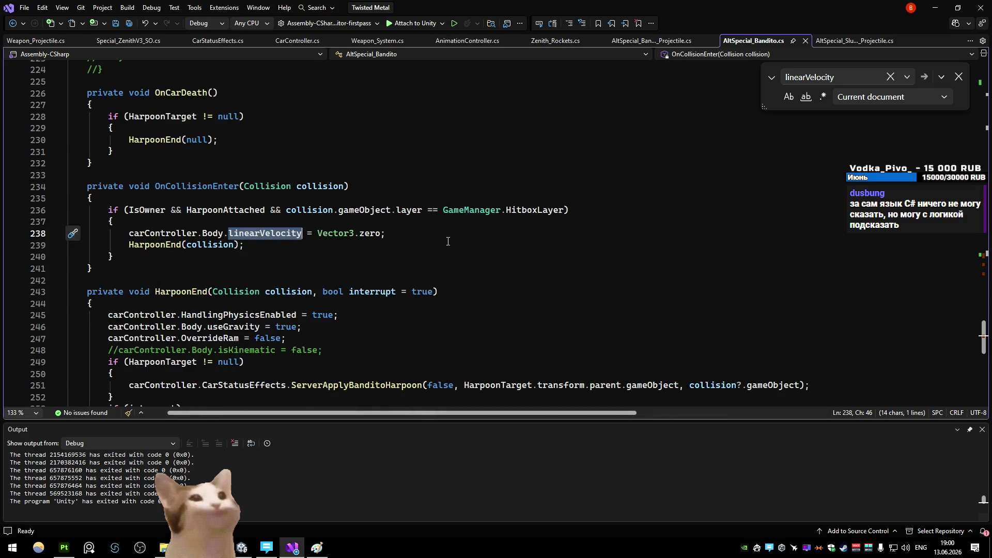
{"action": "key", "text": "Return"}
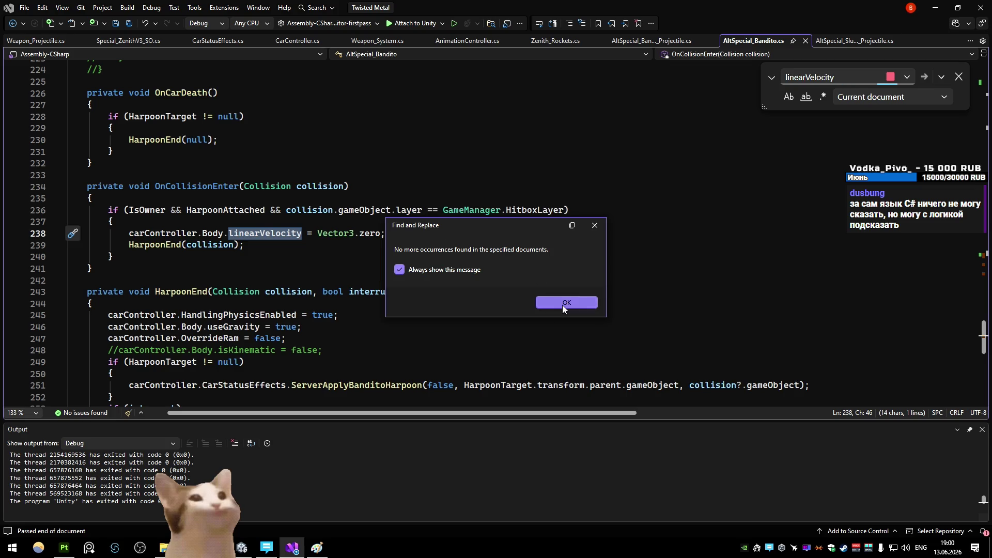
{"action": "left_click", "coordinate": [562, 304]}
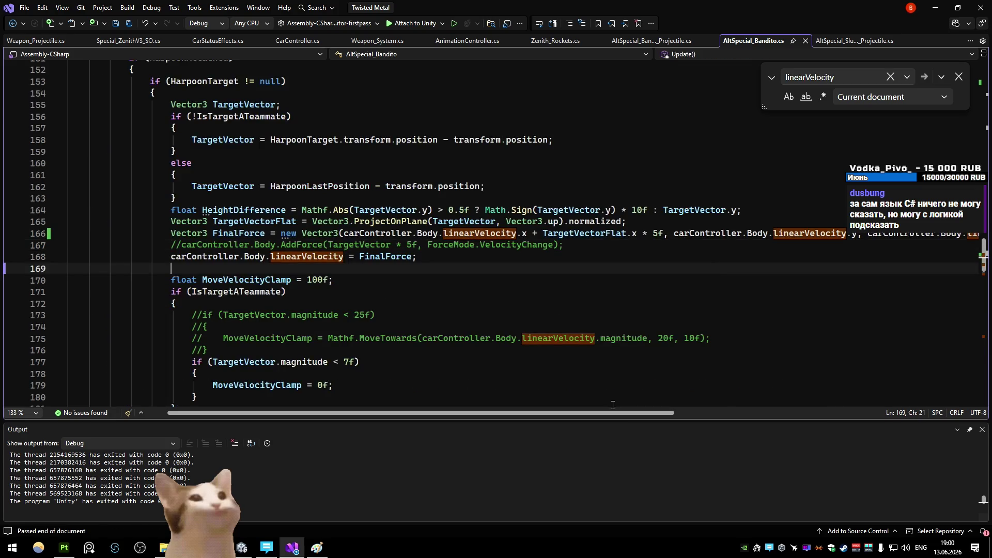
{"action": "left_click_drag", "start_coordinate": [609, 413], "coordinate": [689, 416]}
{"action": "left_click", "coordinate": [705, 299]}
- Drive the Bandito around the loader and harpoon an enemy in the running game
{"action": "key", "text": "alt+Tab"}
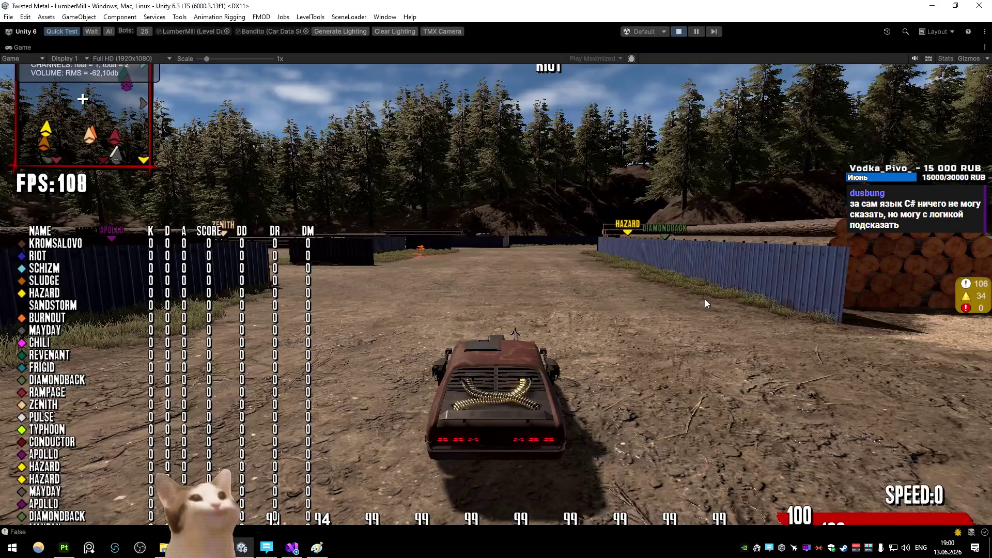
{"action": "key", "text": "s"}
{"action": "key", "text": "a"}
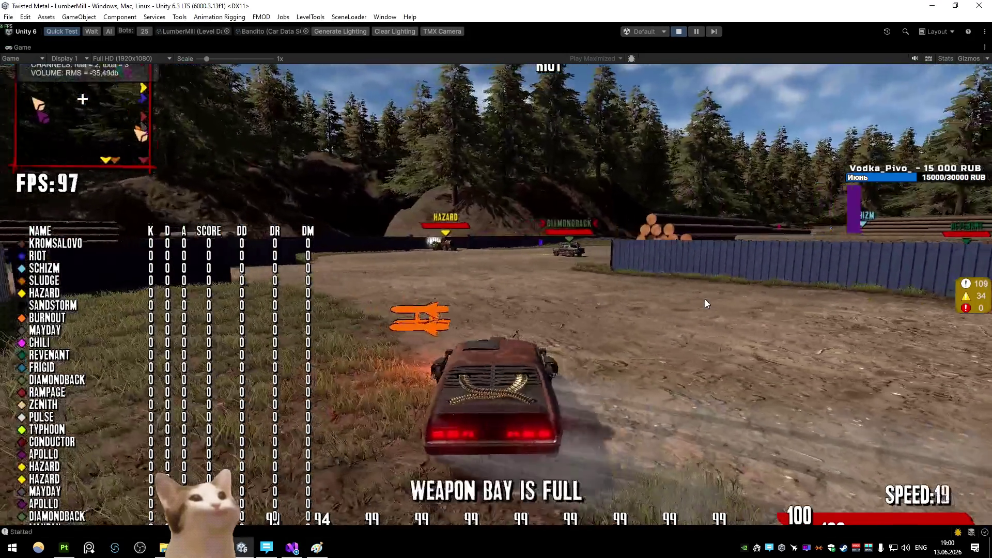
{"action": "key", "text": "w"}
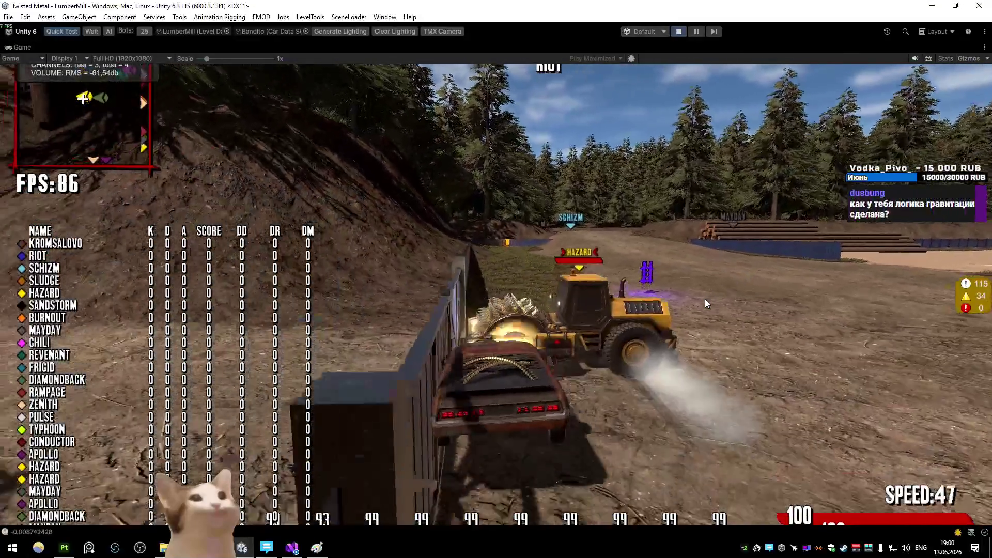
{"action": "key", "text": "s"}
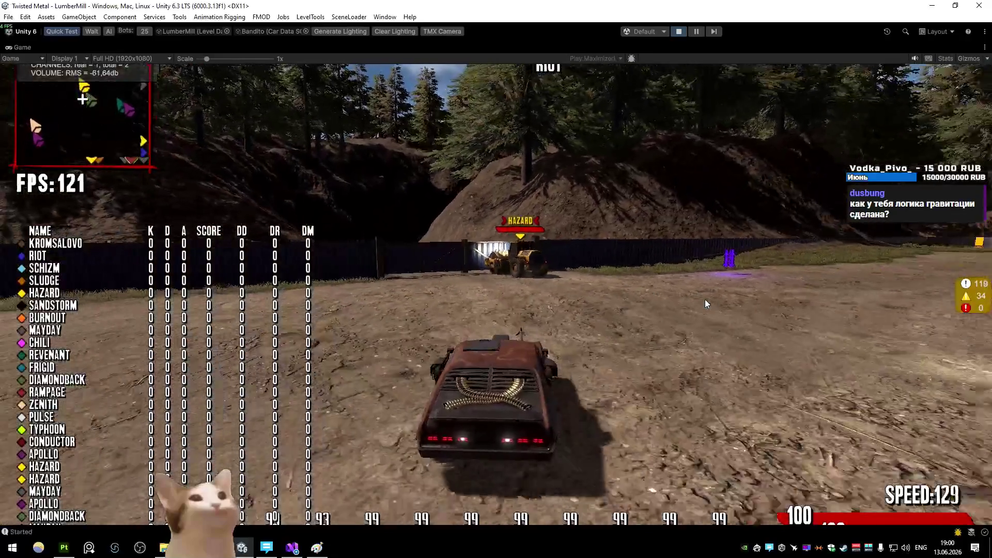
- Attach the Visual Studio debugger to Unity and move to the end of line 130
{"action": "key", "text": "alt+Tab"}
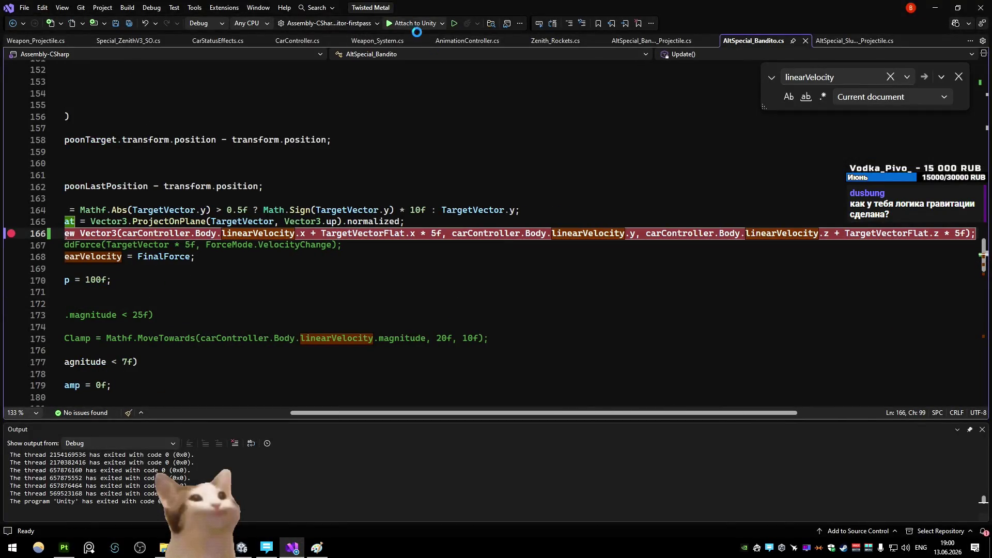
{"action": "left_click", "coordinate": [408, 23]}
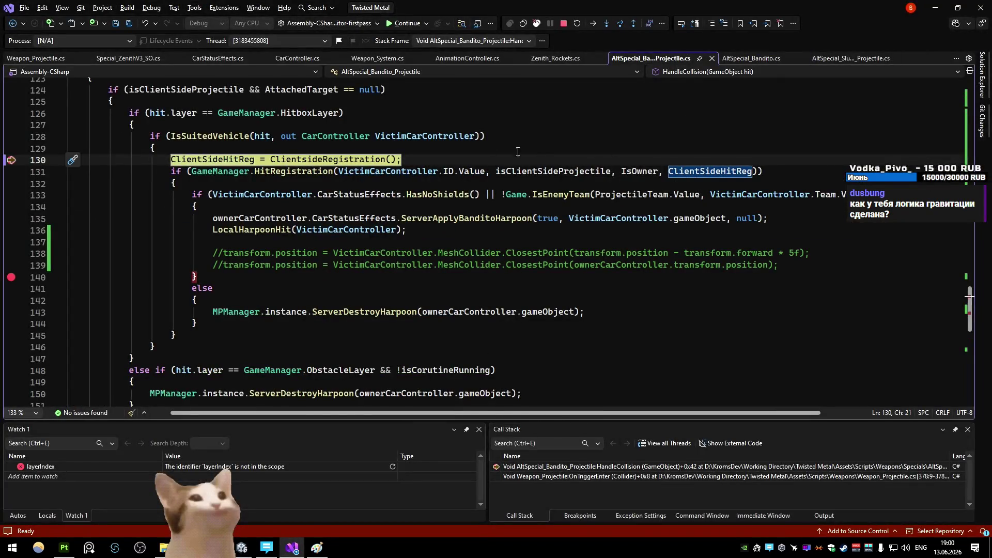
{"action": "key", "text": "End"}
- Continue through the harpoon breakpoints on lines 140 and 166, letting the game run on
{"action": "left_click", "coordinate": [397, 24]}
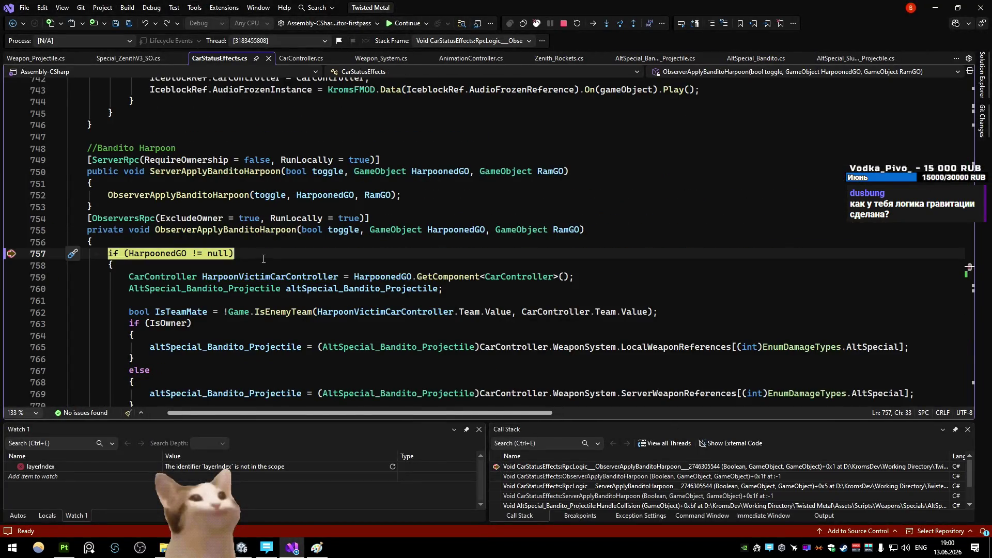
{"action": "left_click", "coordinate": [410, 26]}
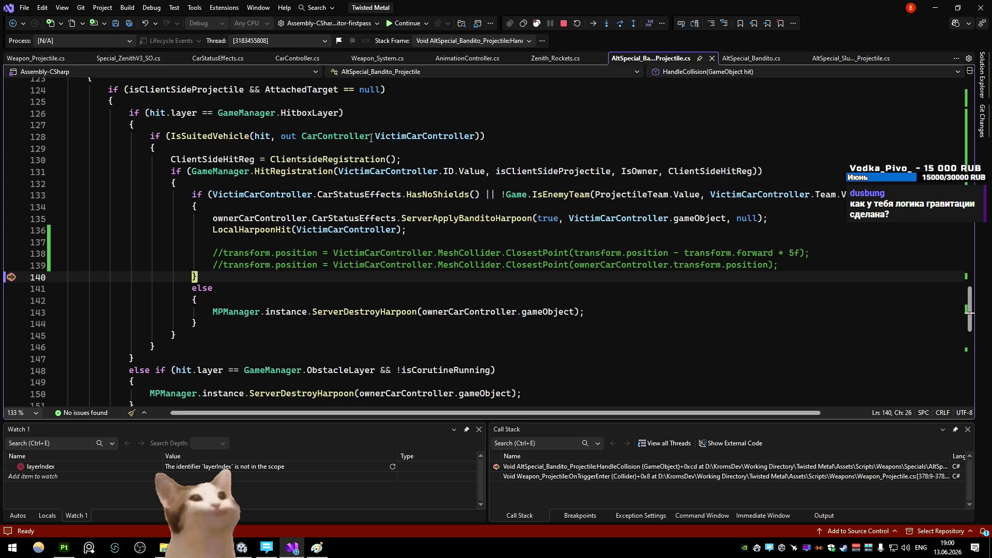
{"action": "key", "text": "F5"}
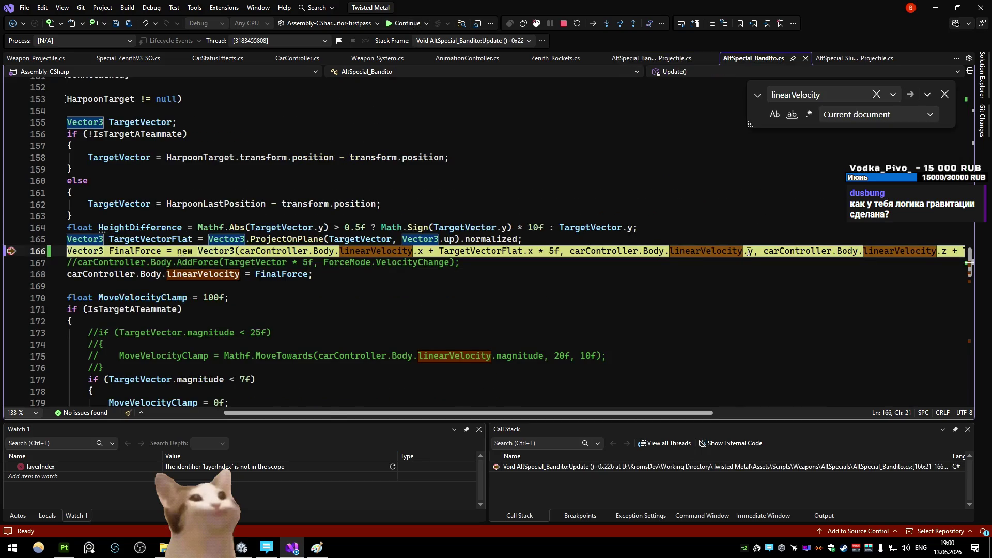
{"action": "key", "text": "F5"}
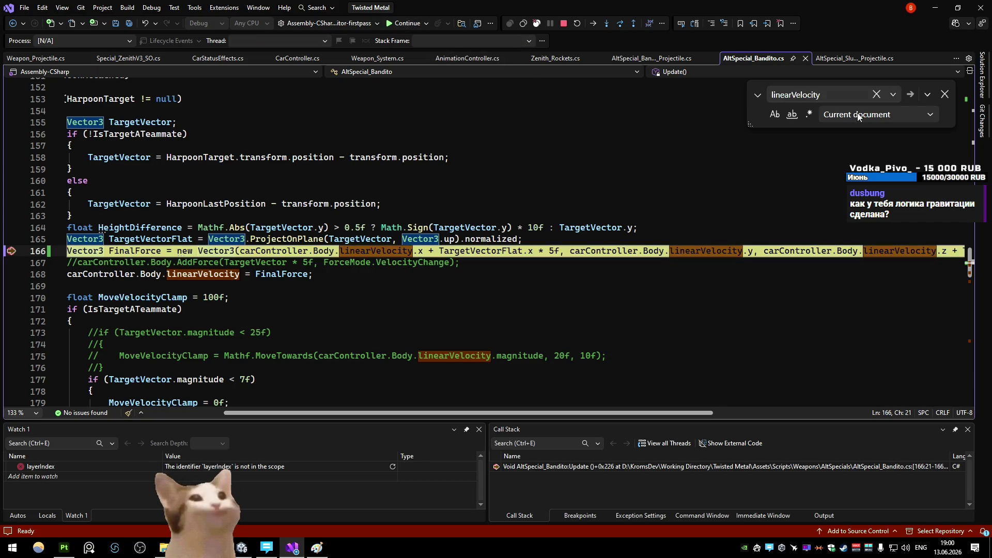
{"action": "key", "text": "F5"}
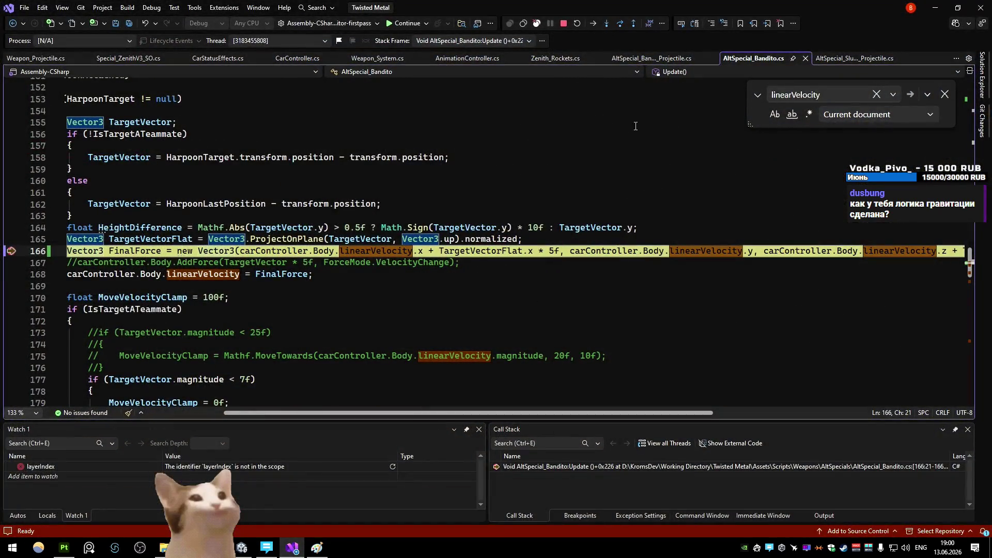
- Read the car's vertical velocity of about 8.3 at line 166, then stop debugging
{"action": "left_click", "coordinate": [405, 23]}
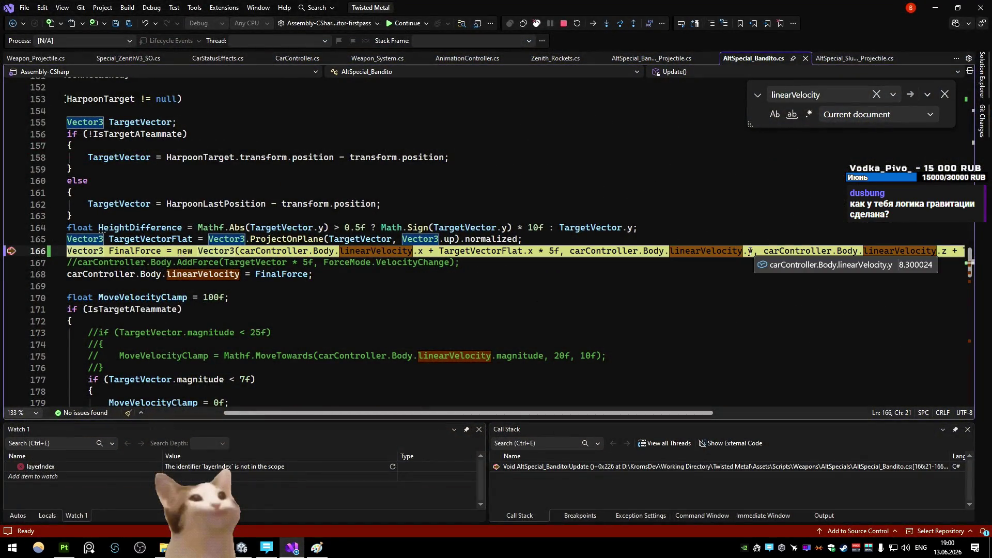
{"action": "left_click", "coordinate": [393, 25]}
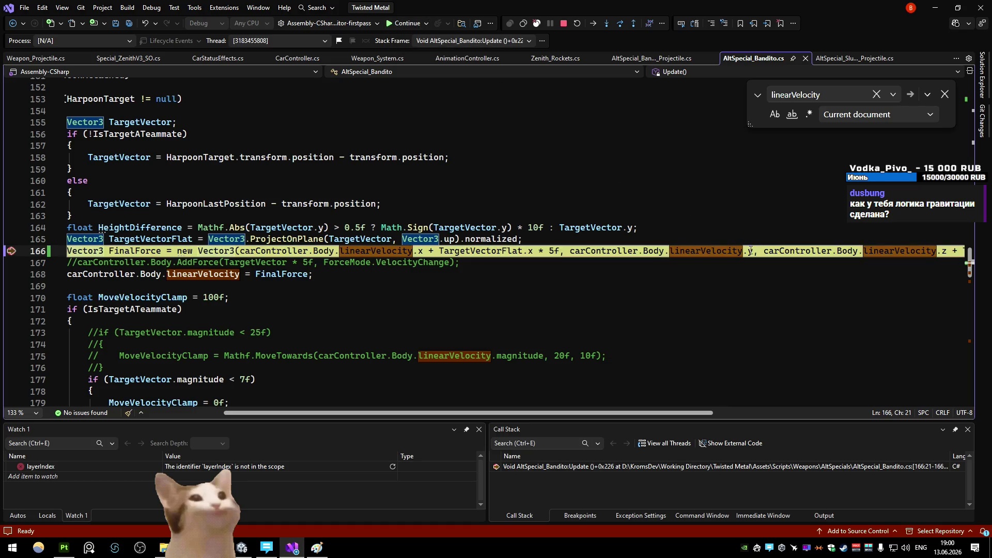
{"action": "left_click", "coordinate": [405, 23]}
{"action": "mouse_move", "coordinate": [748, 251]}
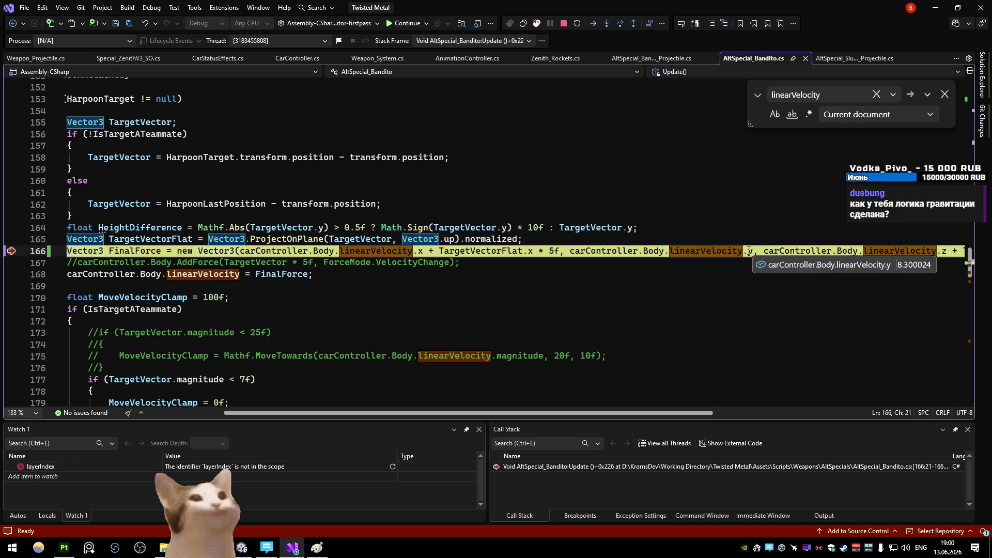
{"action": "left_click", "coordinate": [564, 23]}
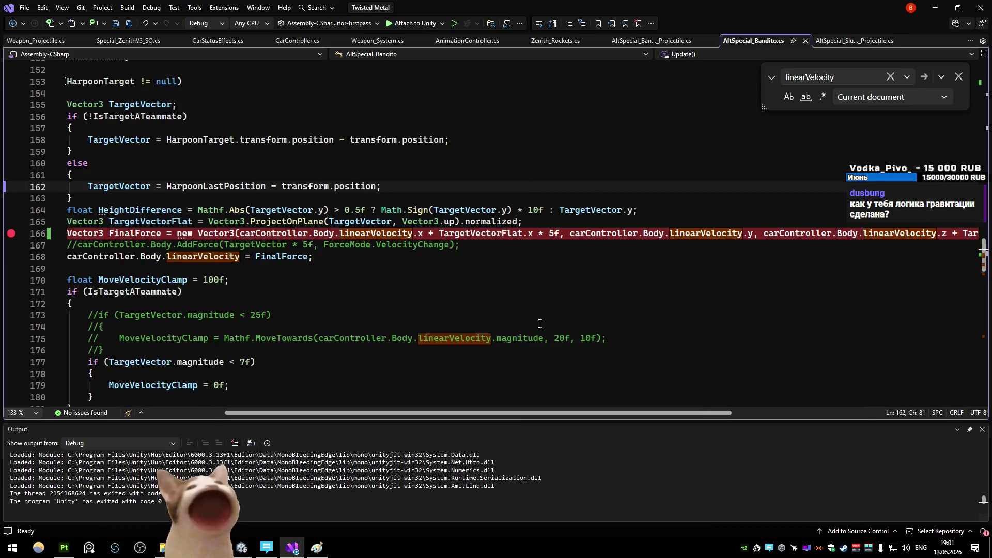
- Search AltSpecial_Bandito for every Body occurrence starting from line 166
{"action": "double_click", "coordinate": [653, 234]}
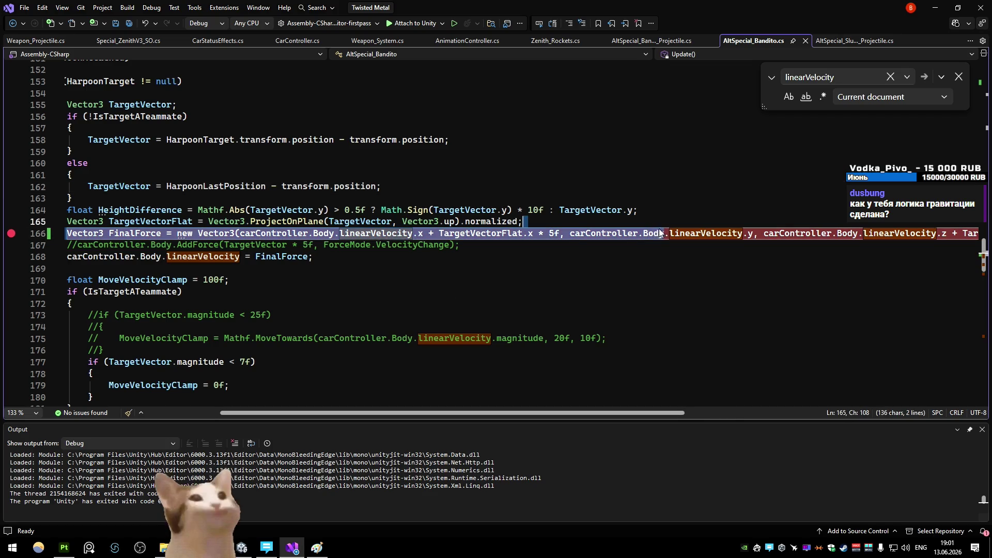
{"action": "key", "text": "ctrl+f"}
{"action": "key", "text": "Return"}
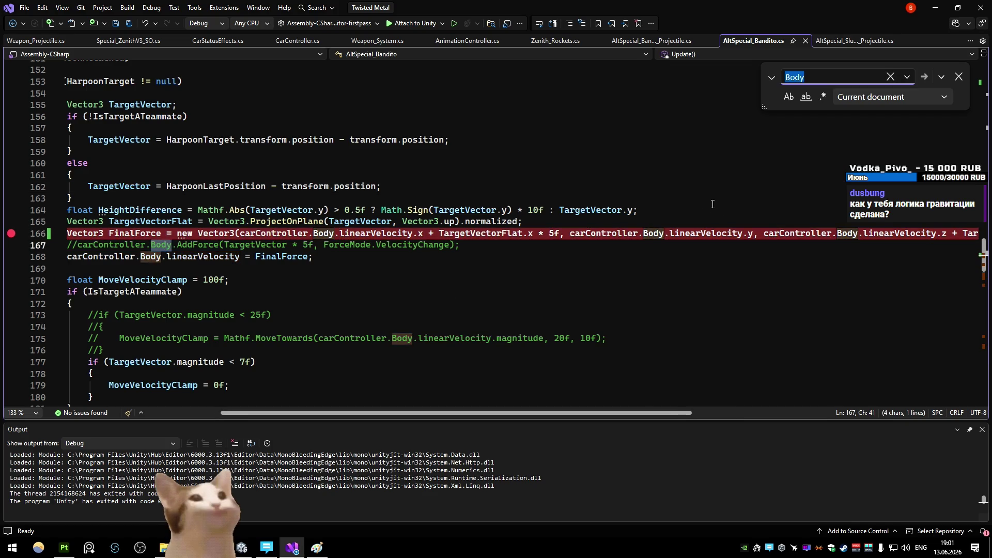
{"action": "key", "text": "Return"}
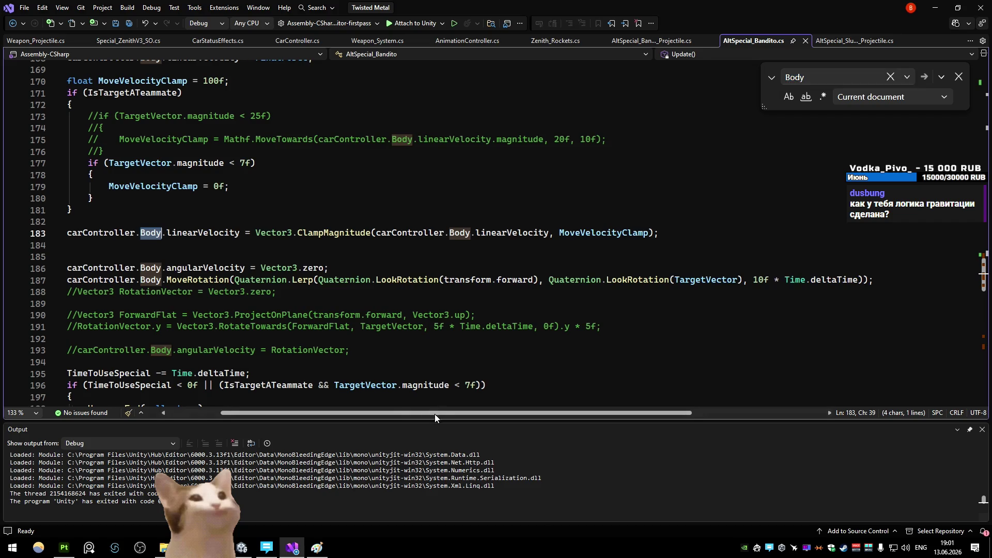
{"action": "key", "text": "Return"}
{"action": "key", "text": "Return"}
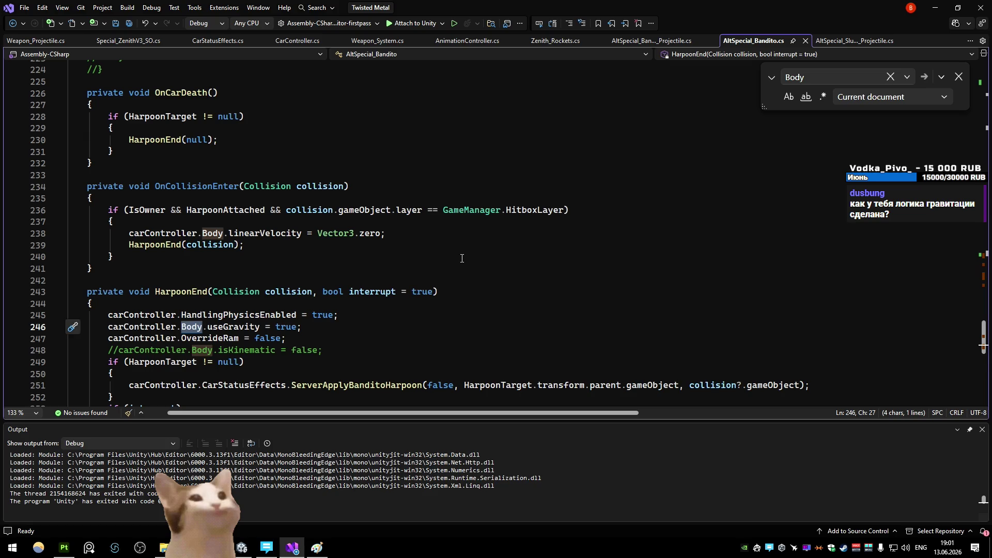
{"action": "scroll", "coordinate": [462, 258], "scroll_direction": "down", "scroll_amount": 4}
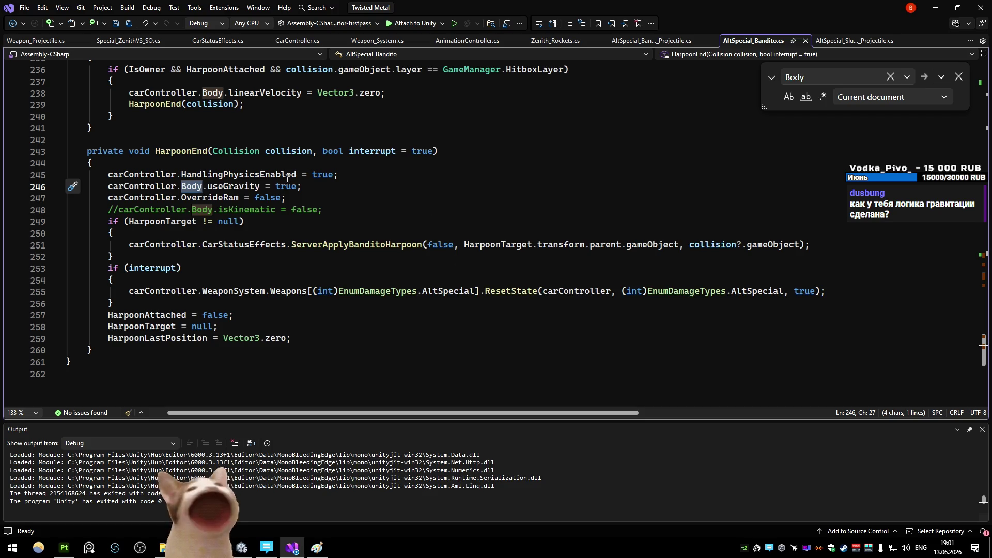
- Check for other useGravity uses in HarpoonEnd, then go to the ServerApplyBanditoHarpoon definition
{"action": "double_click", "coordinate": [231, 176]}
{"action": "key", "text": "ctrl+f"}
{"action": "key", "text": "Return"}
{"action": "key", "text": "Return"}
{"action": "key", "text": "Return"}
{"action": "key", "text": "Return"}
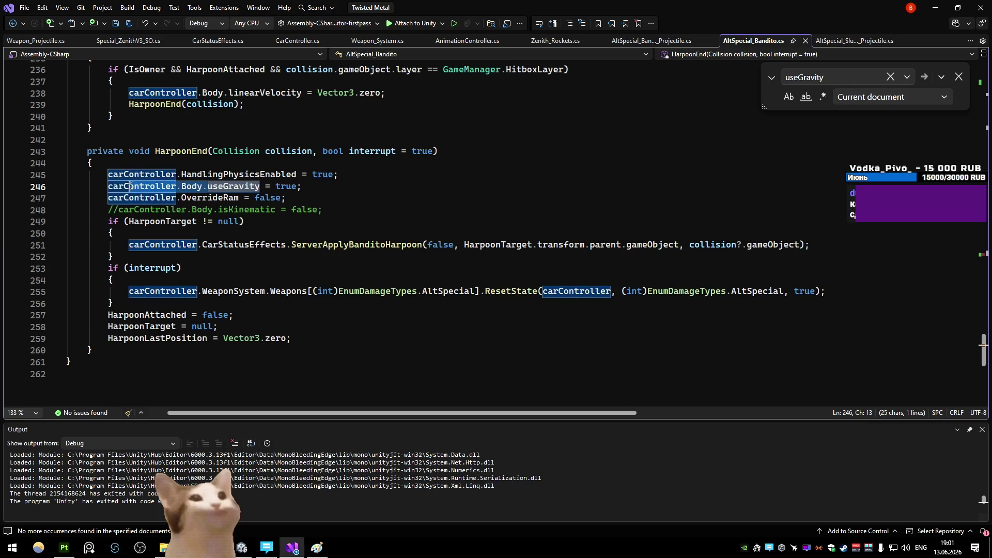
{"action": "left_click", "coordinate": [365, 245], "text": "ctrl"}
{"action": "scroll", "coordinate": [427, 273], "scroll_direction": "down", "scroll_amount": 5}
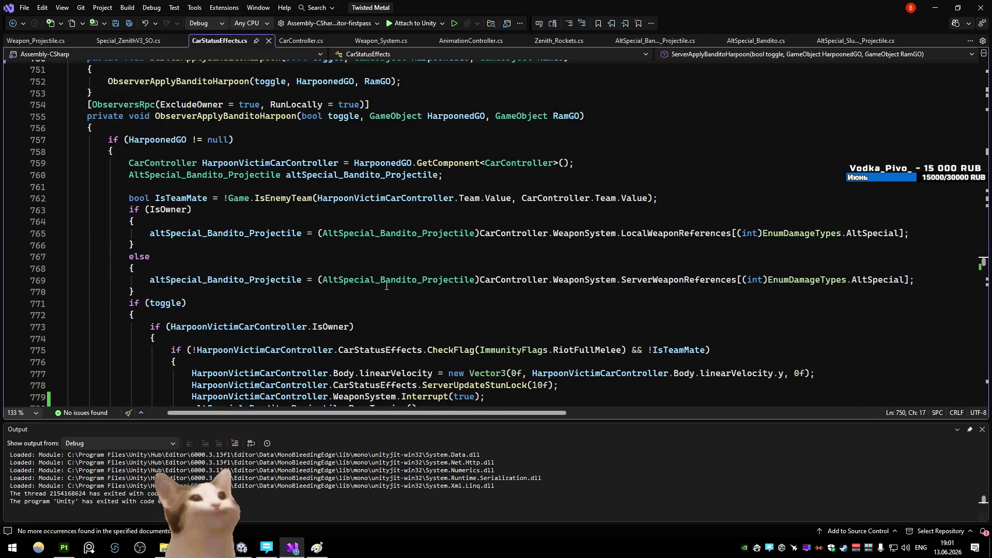
{"action": "scroll", "coordinate": [381, 282], "scroll_direction": "down", "scroll_amount": 5}
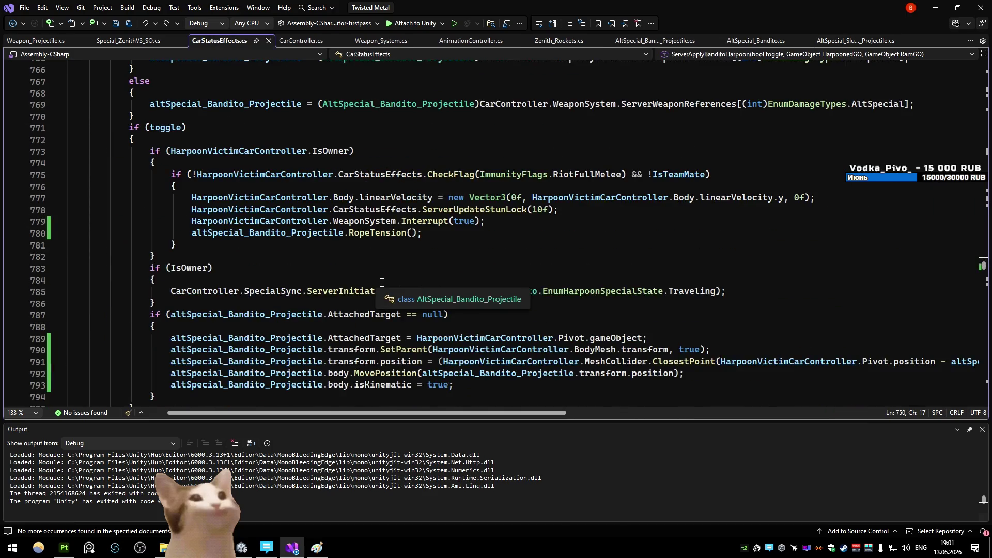
{"action": "scroll", "coordinate": [384, 257], "scroll_direction": "down", "scroll_amount": 3}
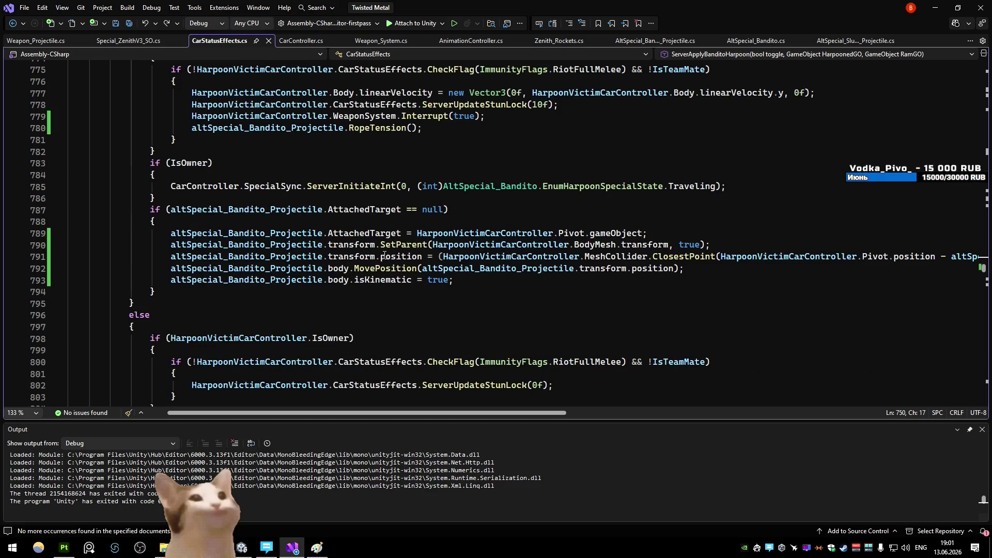
- Inspect the isKinematic line 793 in the harpoon observer, then navigate back to HarpoonEnd
{"action": "left_click", "coordinate": [471, 283]}
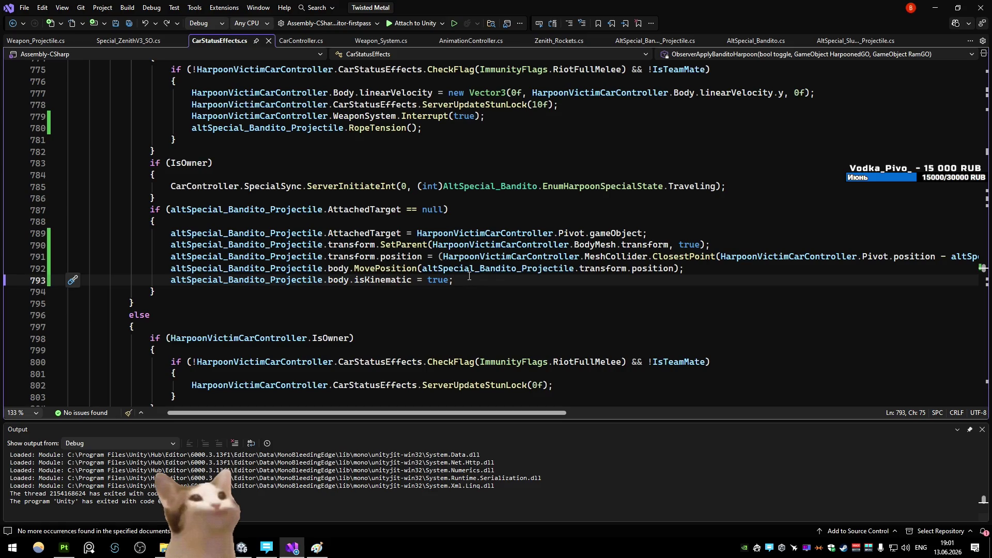
{"action": "scroll", "coordinate": [452, 232], "scroll_direction": "down", "scroll_amount": 4}
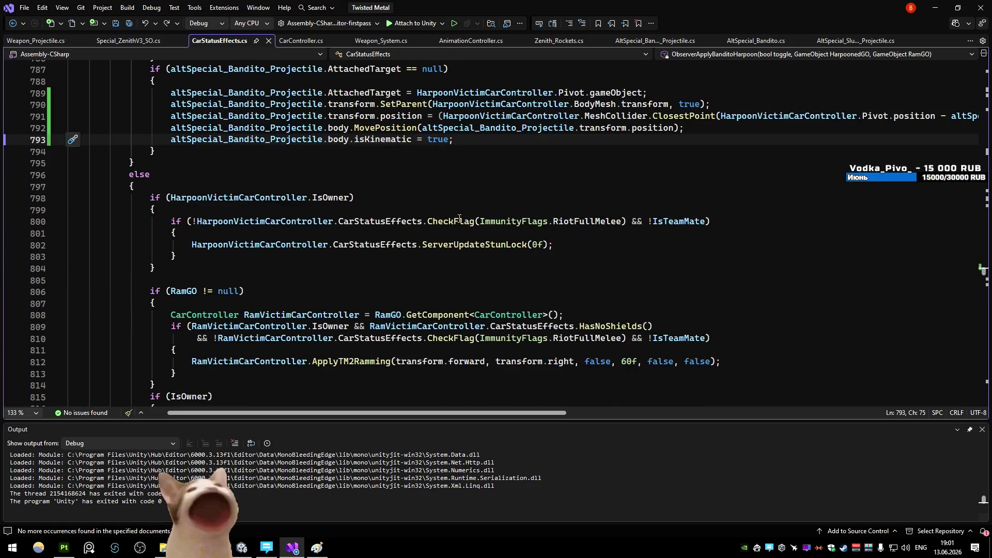
{"action": "scroll", "coordinate": [459, 218], "scroll_direction": "down", "scroll_amount": 3}
{"action": "scroll", "coordinate": [460, 218], "scroll_direction": "down", "scroll_amount": 1}
{"action": "scroll", "coordinate": [460, 218], "scroll_direction": "down", "scroll_amount": 3}
{"action": "scroll", "coordinate": [460, 219], "scroll_direction": "up", "scroll_amount": 12}
{"action": "scroll", "coordinate": [458, 218], "scroll_direction": "up", "scroll_amount": 7}
{"action": "scroll", "coordinate": [458, 217], "scroll_direction": "up", "scroll_amount": 3}
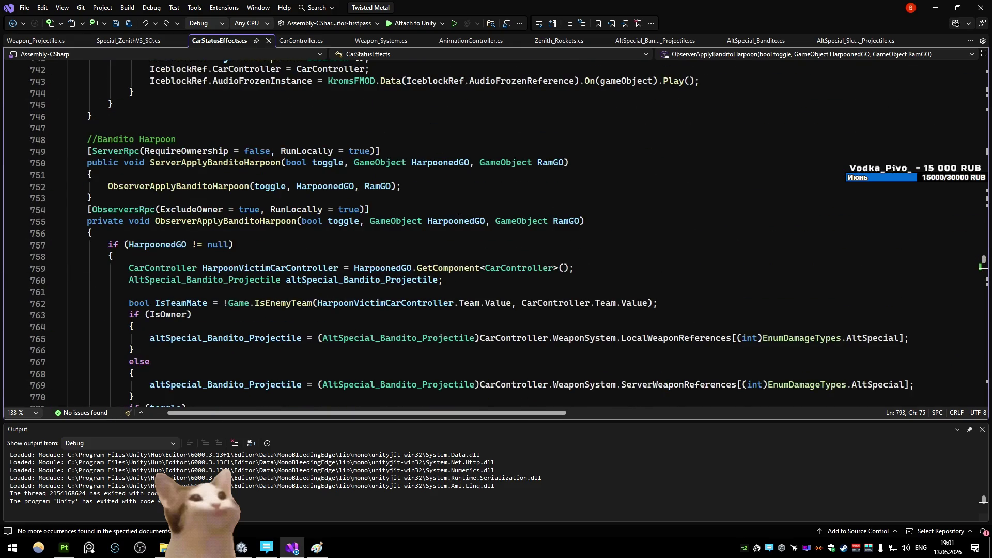
{"action": "key", "text": "ctrl+minus"}
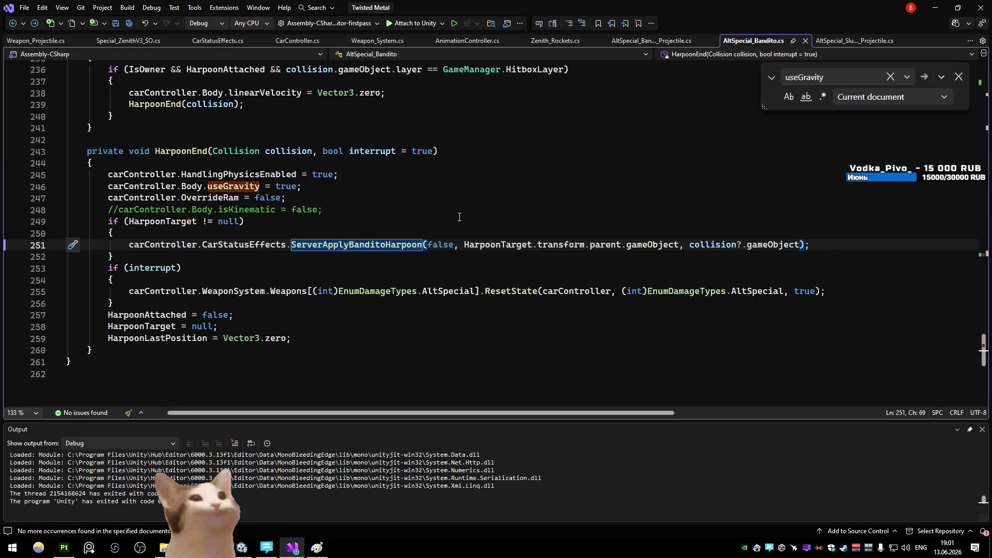
- Find carController.Body.useGravity project-wide, landing on LocalHarpoonHit's false value on line 114
{"action": "left_click_drag", "start_coordinate": [261, 187], "coordinate": [108, 186]}
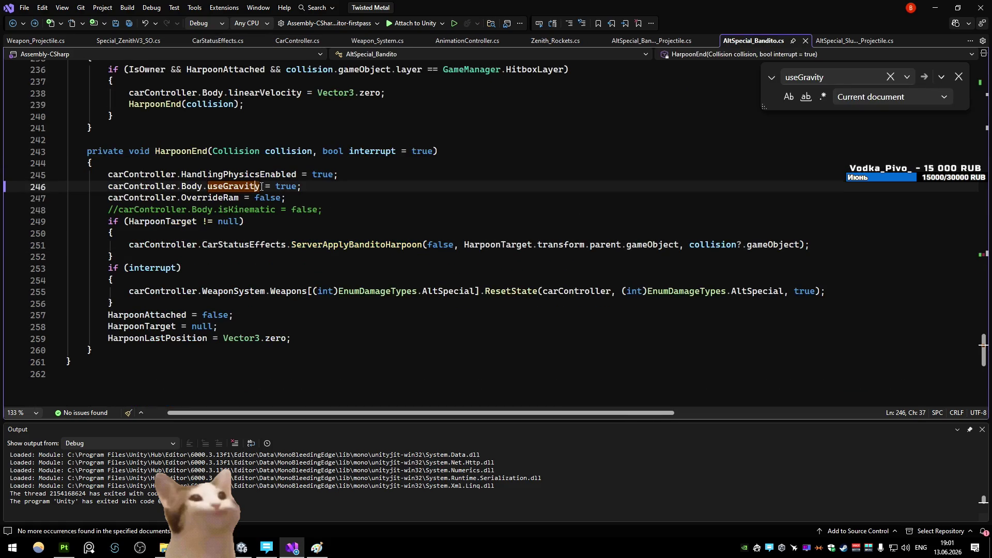
{"action": "key", "text": "ctrl+f"}
{"action": "key", "text": "Return"}
{"action": "left_click", "coordinate": [565, 303]}
{"action": "left_click", "coordinate": [892, 96]}
{"action": "left_click", "coordinate": [637, 189]}
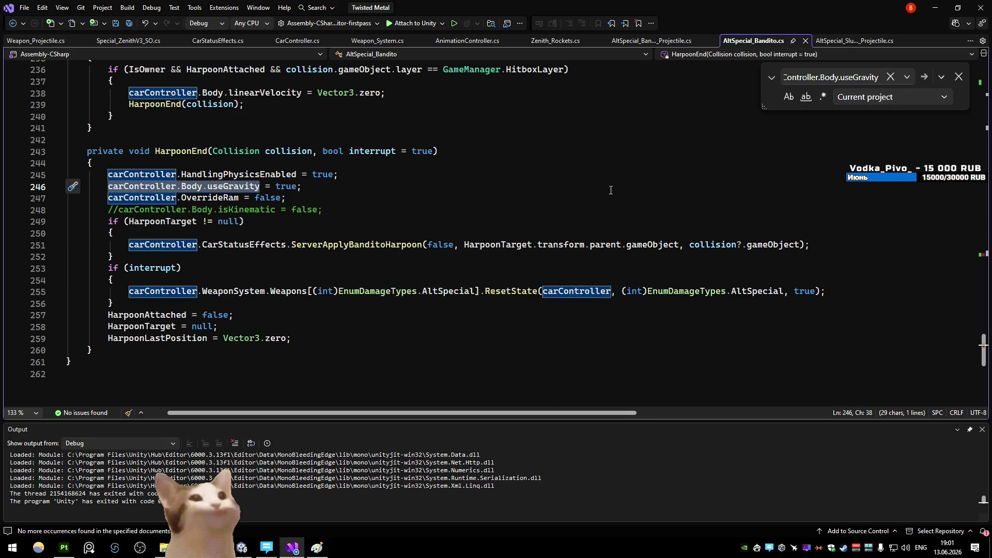
{"action": "key", "text": "Return"}
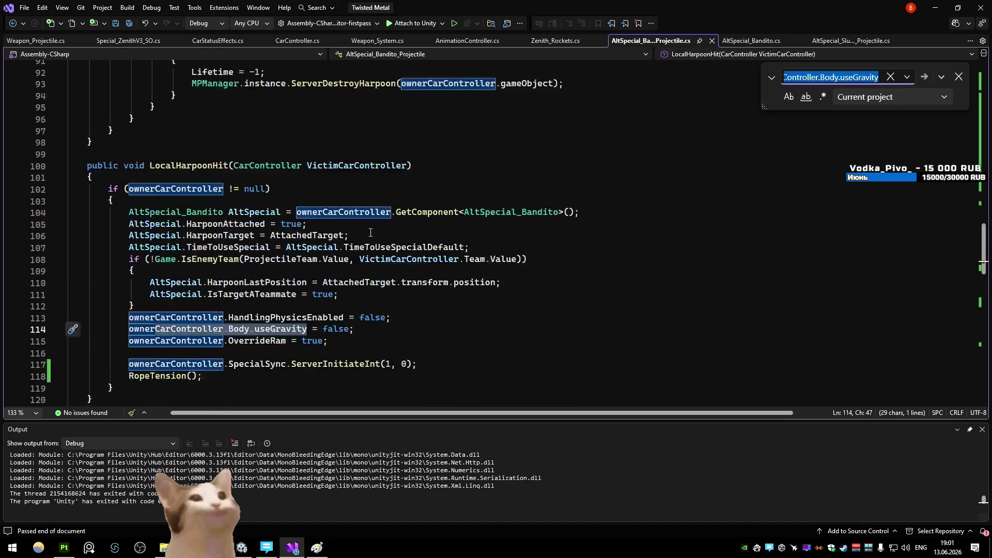
{"action": "double_click", "coordinate": [336, 294]}
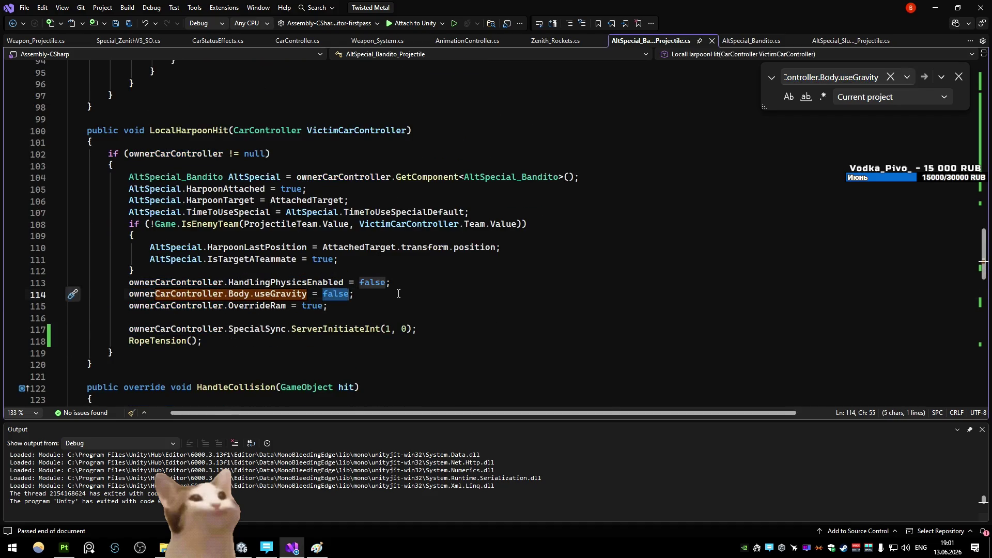
{"action": "type", "text": "true"}
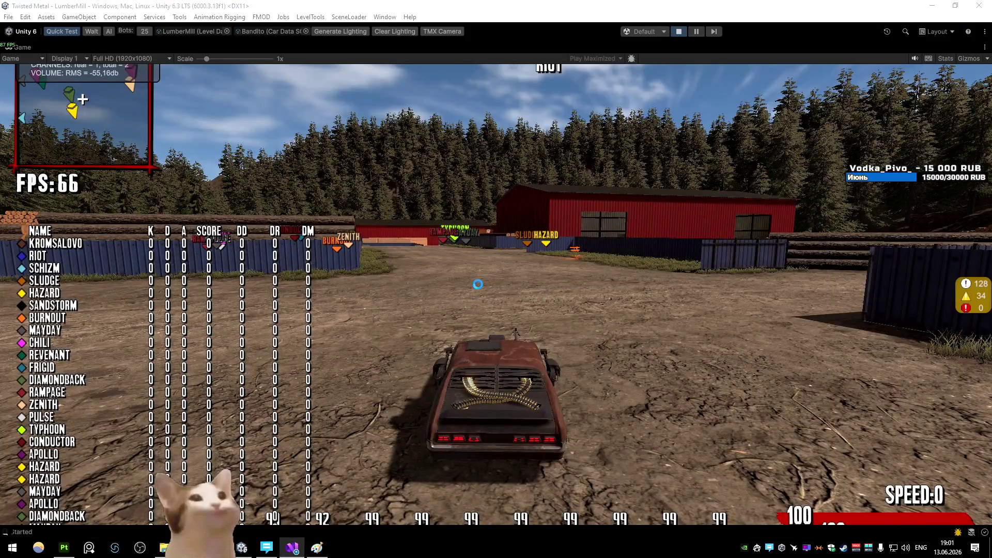
- Start a fresh LumberMill play test and drive a leftward arc past the barn, train and monster truck
{"action": "key", "text": "ctrl+p"}
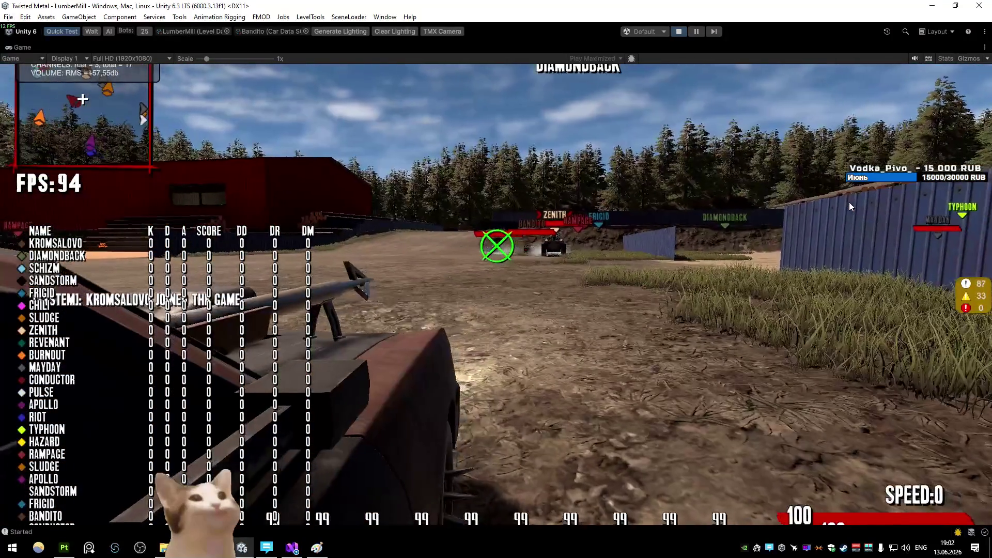
{"action": "key", "text": "w"}
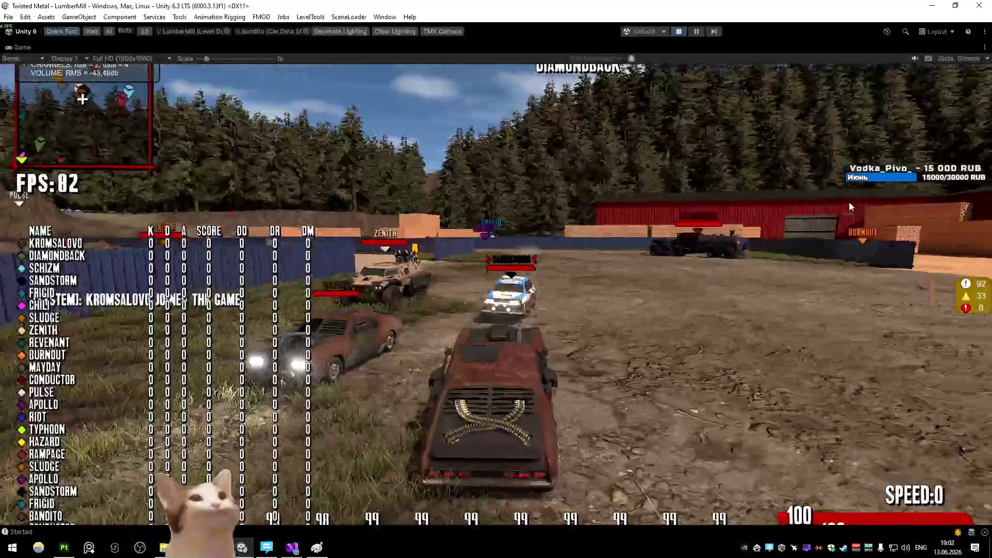
{"action": "key", "text": "w"}
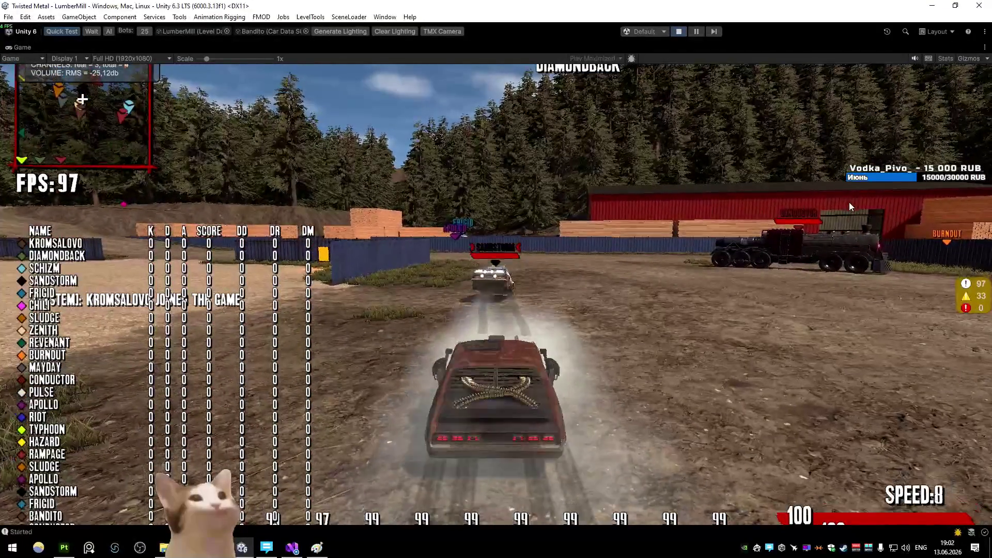
{"action": "key", "text": "w"}
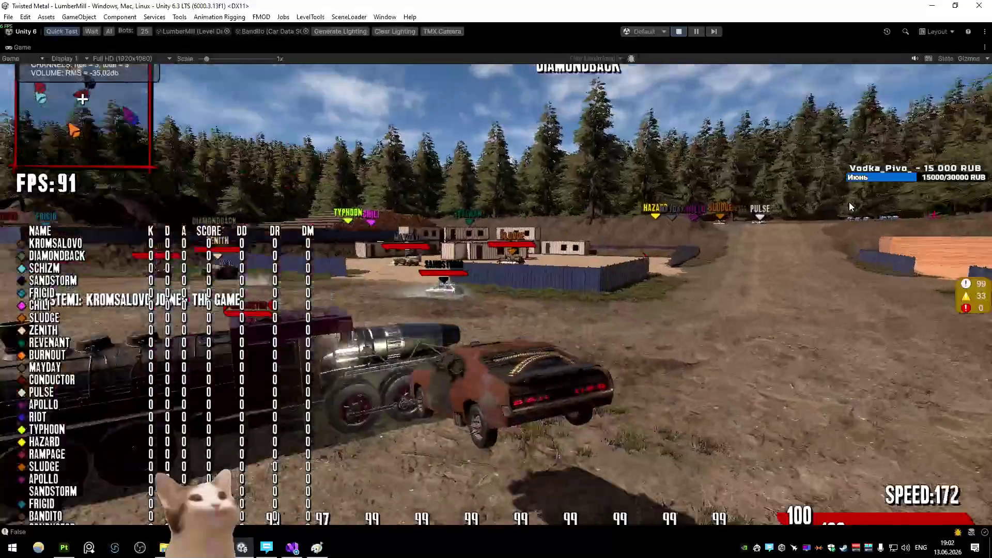
{"action": "key", "text": "w"}
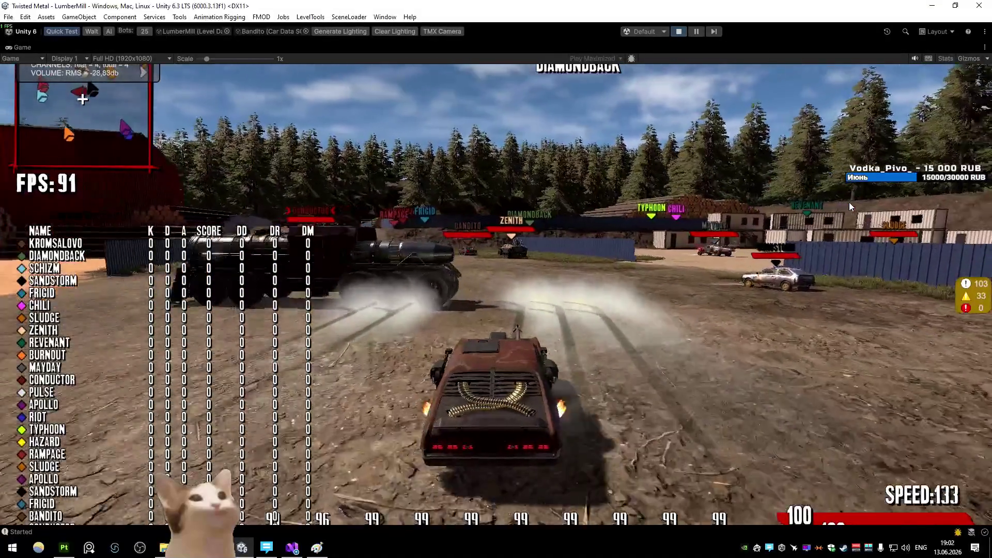
{"action": "key", "text": "w"}
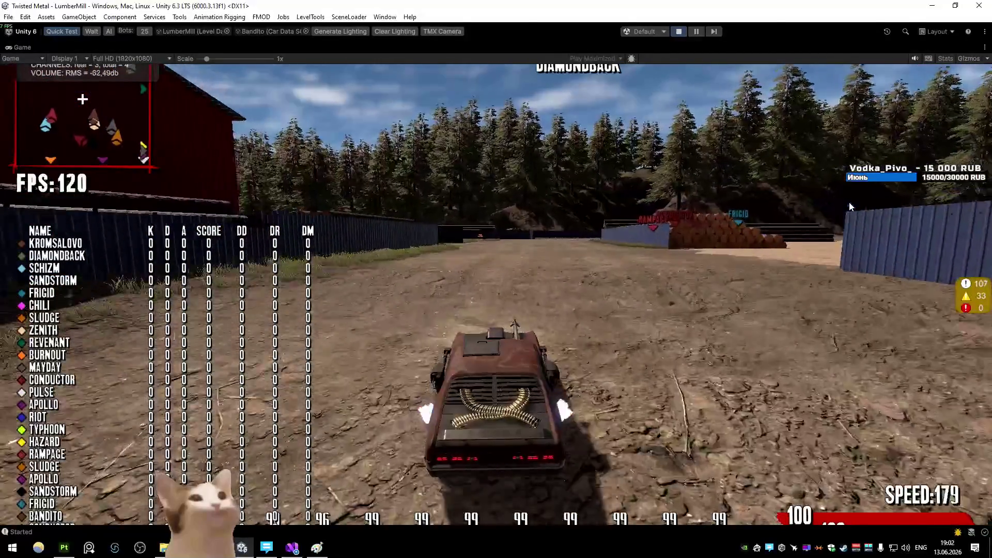
{"action": "key", "text": "w"}
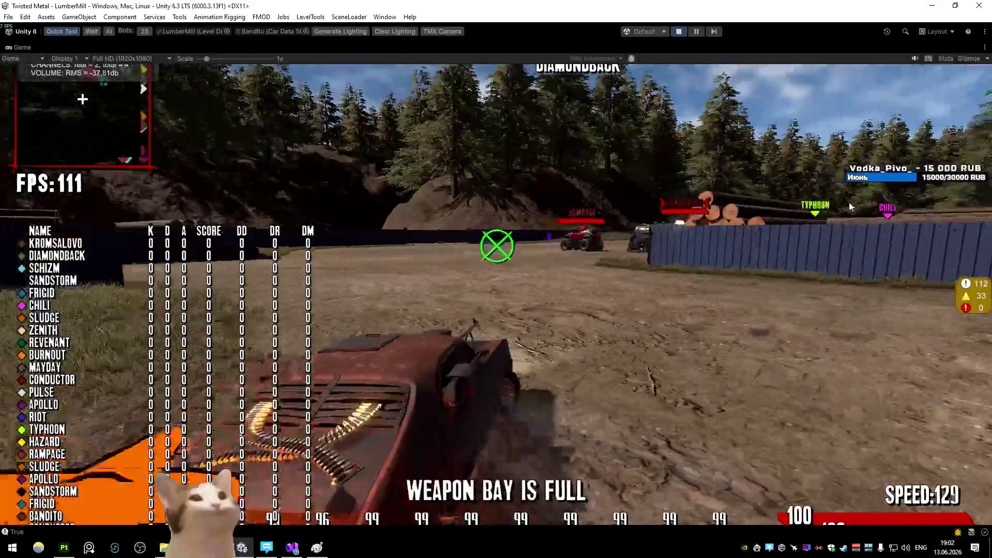
{"action": "key", "text": "w"}
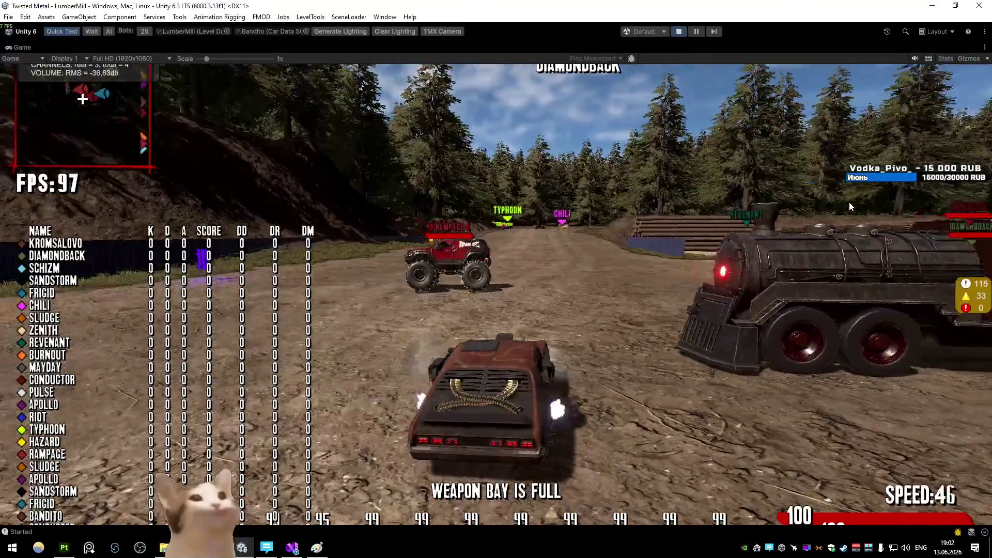
- Swing onto the road and charge the trucks at full speed, turning left after the crash
{"action": "key", "text": "s"}
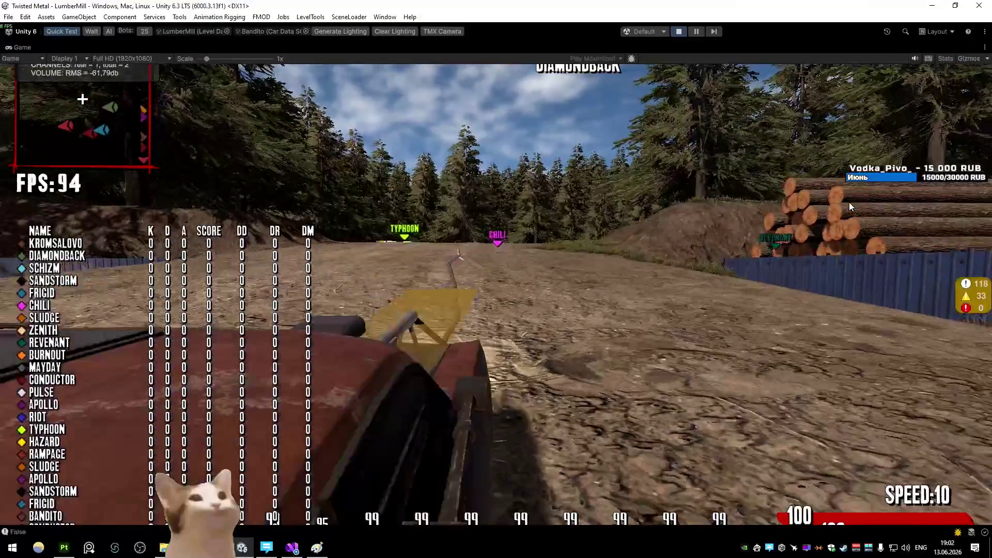
{"action": "key", "text": "w"}
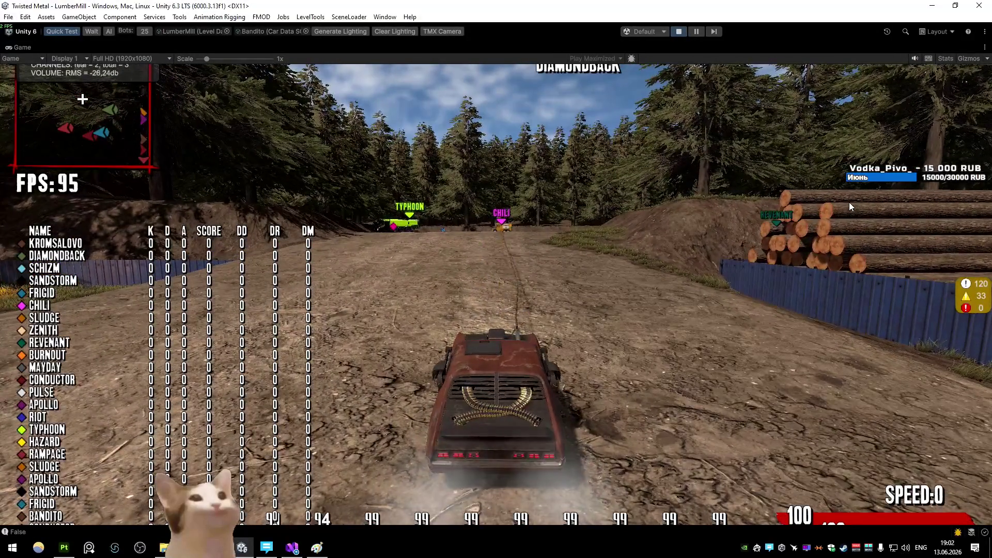
{"action": "key", "text": "d"}
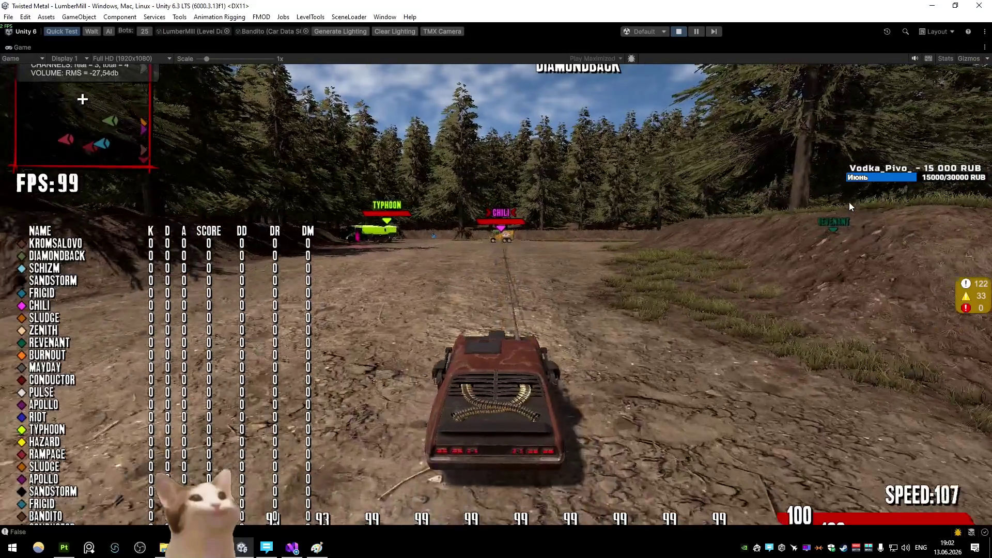
{"action": "key", "text": "w"}
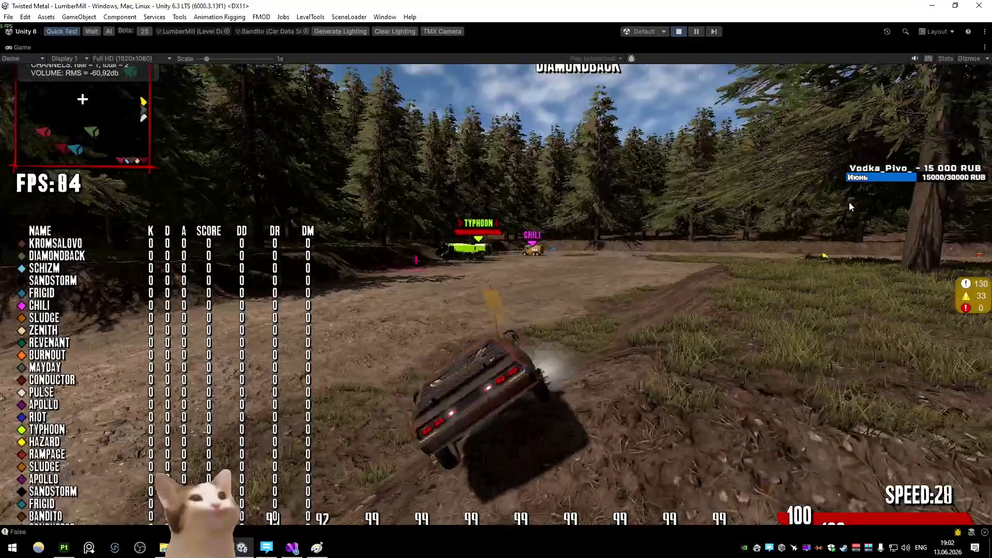
{"action": "key", "text": "w"}
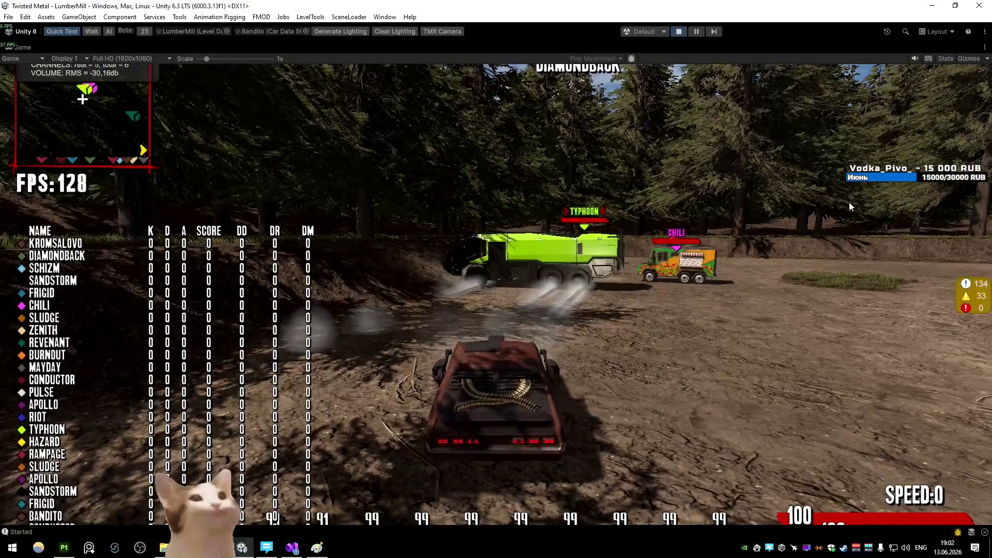
{"action": "key", "text": "a"}
- Weave past the trucks with a boost, then brake hard and head for the lumber yard
{"action": "key", "text": "w"}
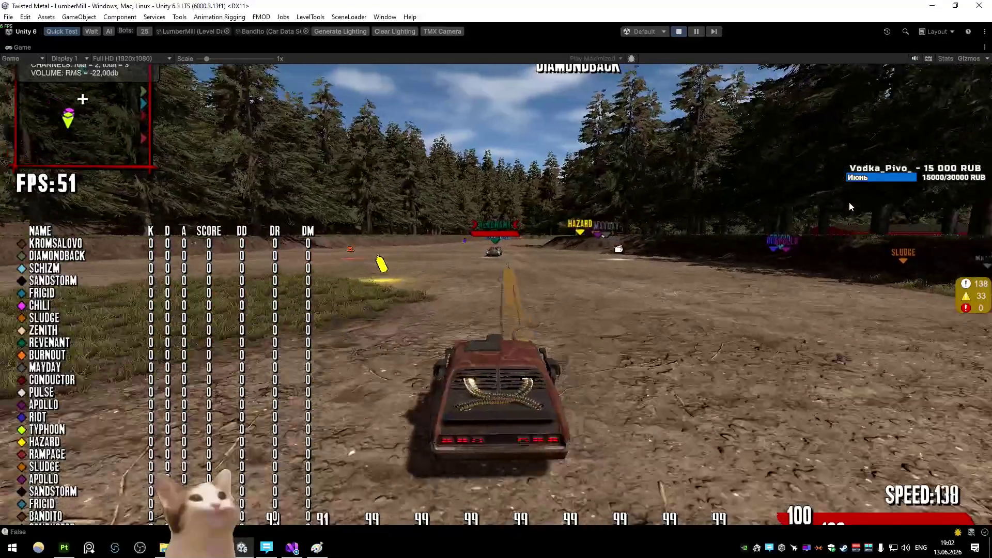
{"action": "key", "text": "w"}
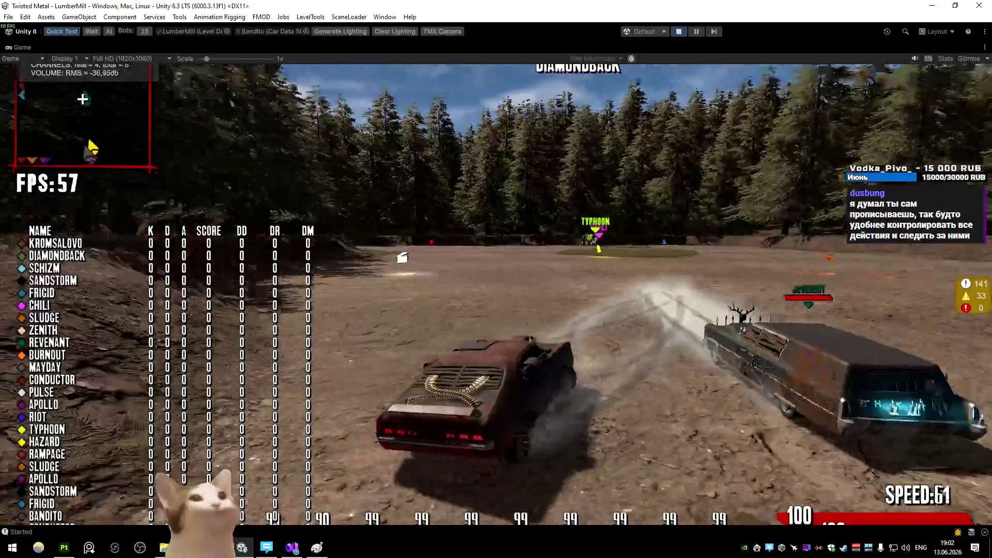
{"action": "key", "text": "d"}
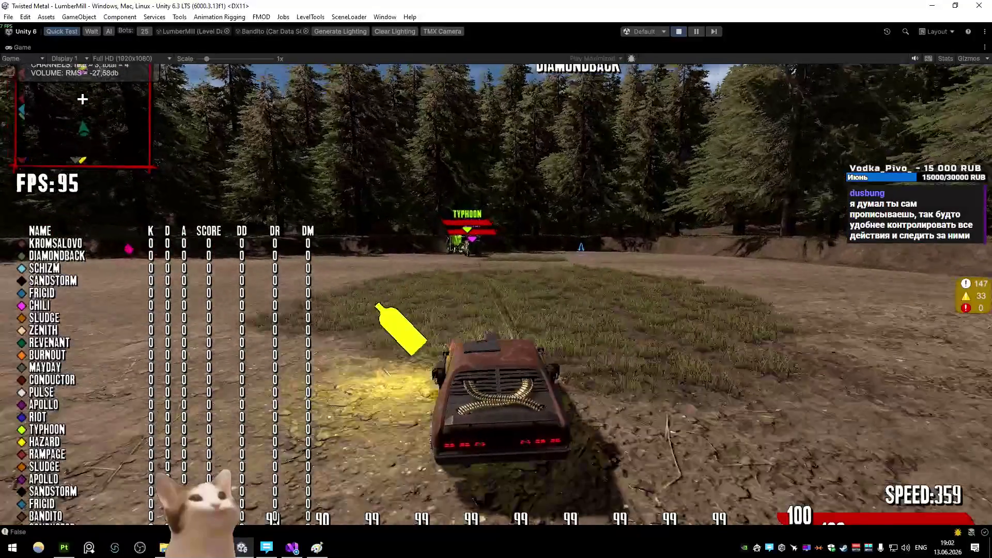
{"action": "key", "text": "a"}
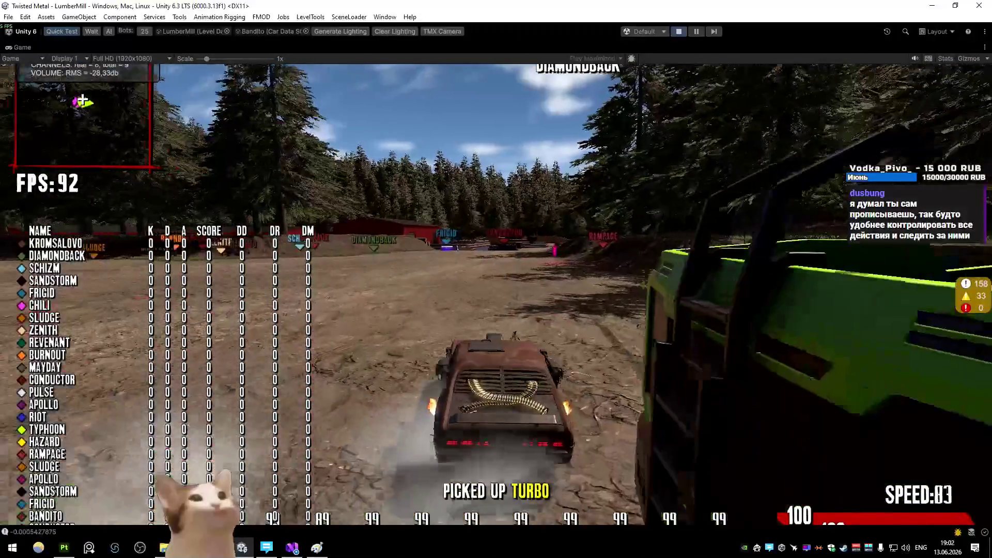
{"action": "key", "text": "s"}
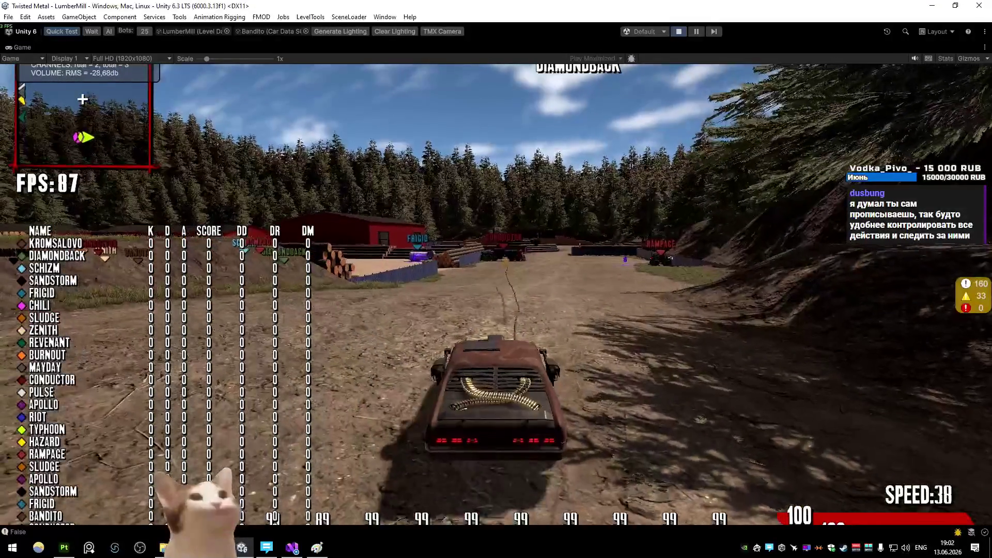
{"action": "key", "text": "w"}
- Race along the fence and dirt road toward Typhoon and Chili to harpoon and tow one
{"action": "key", "text": "shift"}
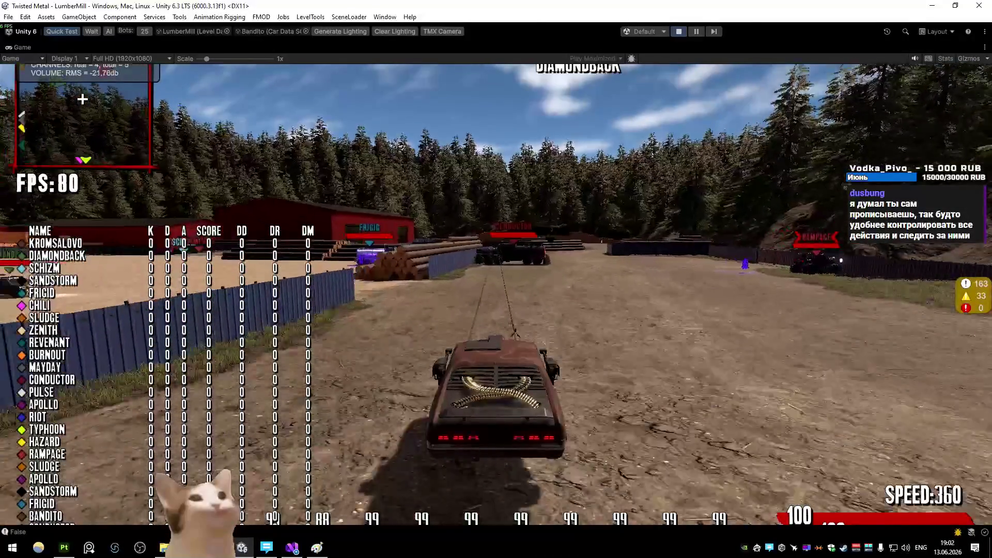
{"action": "key", "text": "d"}
{"action": "key", "text": "w"}
{"action": "key", "text": "a"}
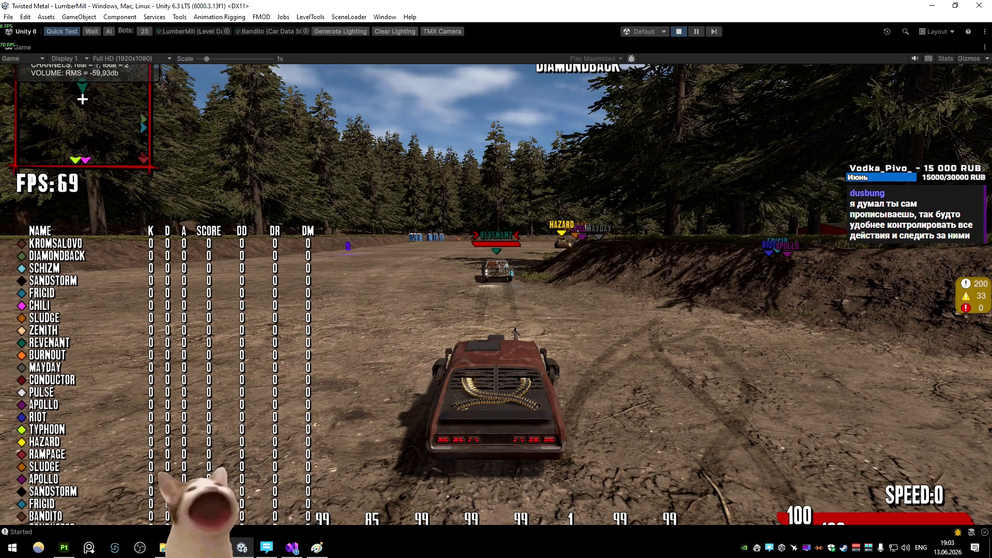
{"action": "key", "text": "w"}
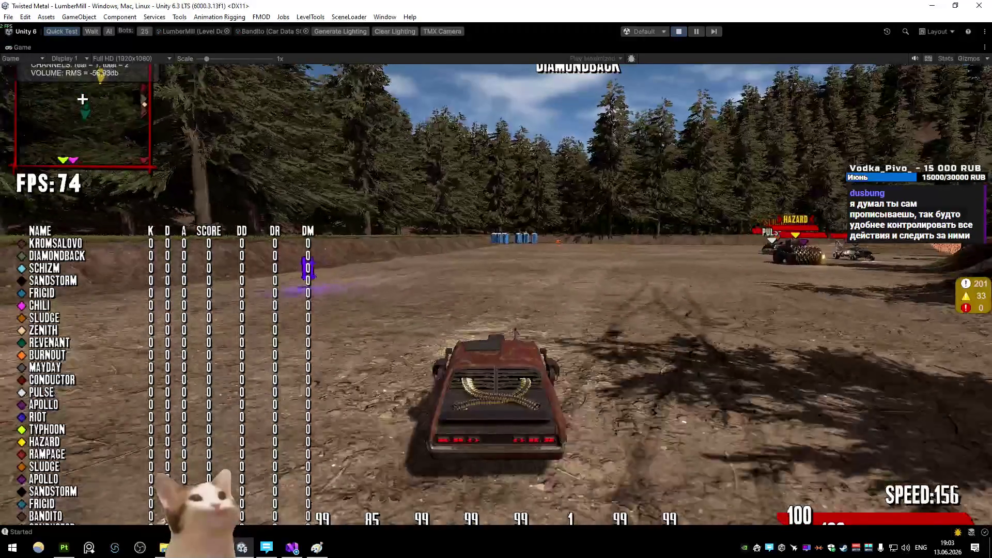
- Drive past the portable toilets toward the red barns and enemies, recovering after hitting the barrier
{"action": "key", "text": "w"}
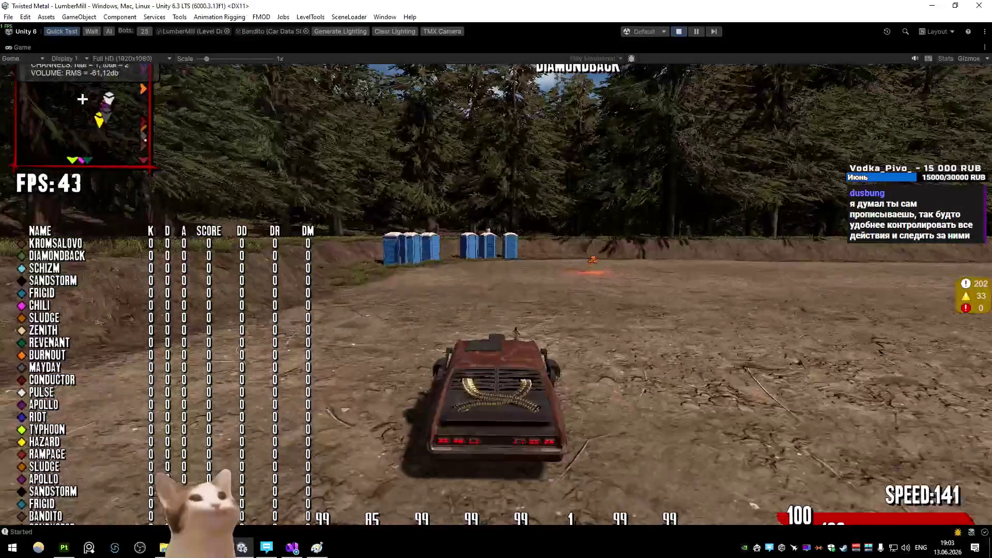
{"action": "key", "text": "d"}
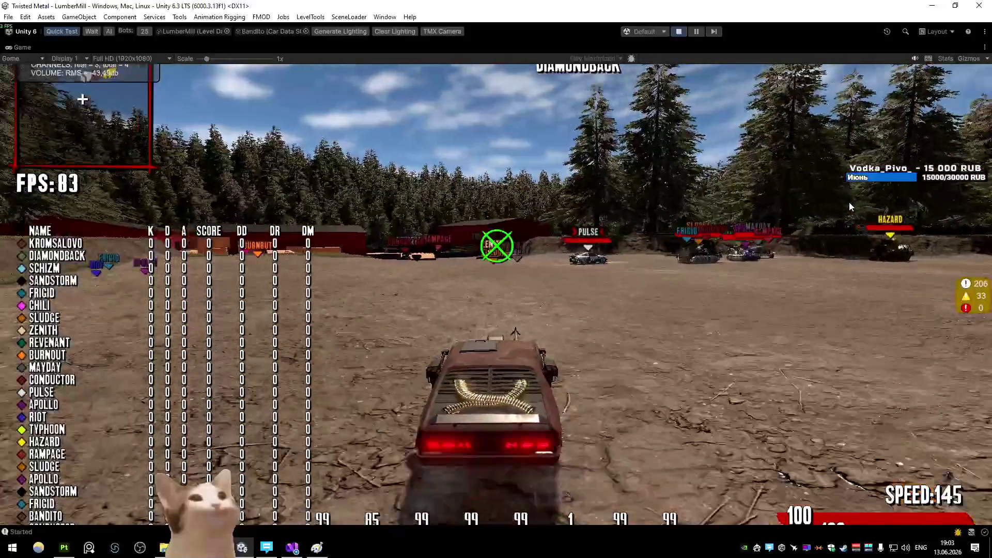
{"action": "key", "text": "w"}
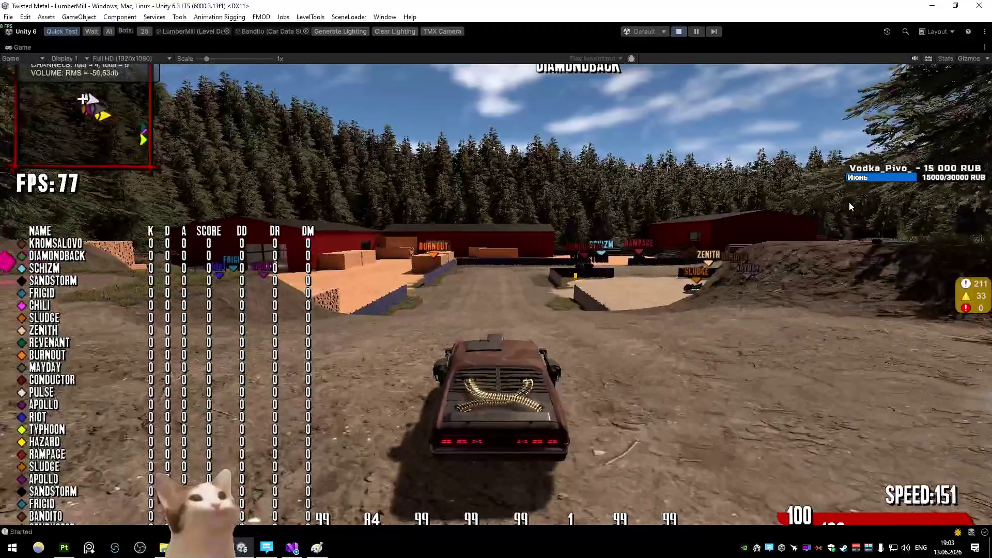
{"action": "key", "text": "a"}
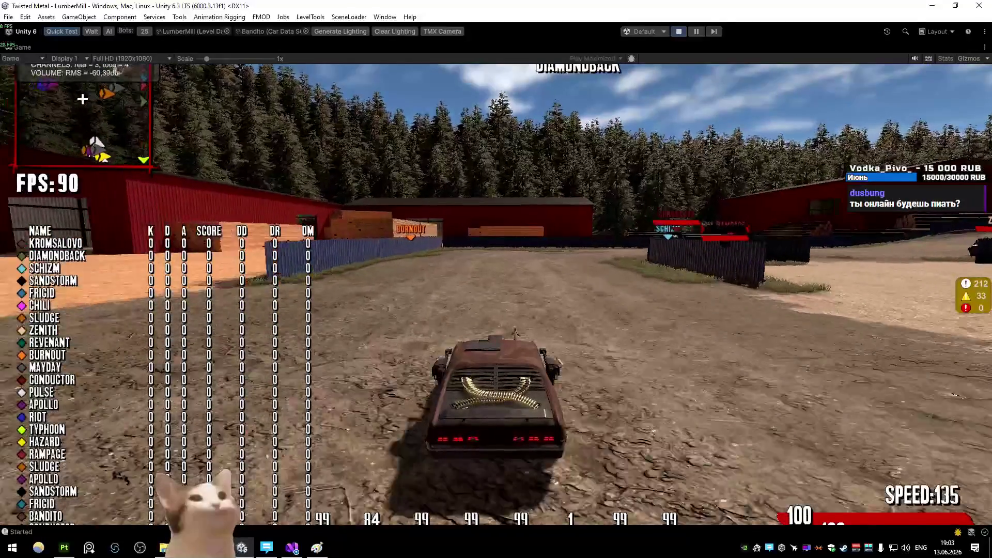
{"action": "key", "text": "d"}
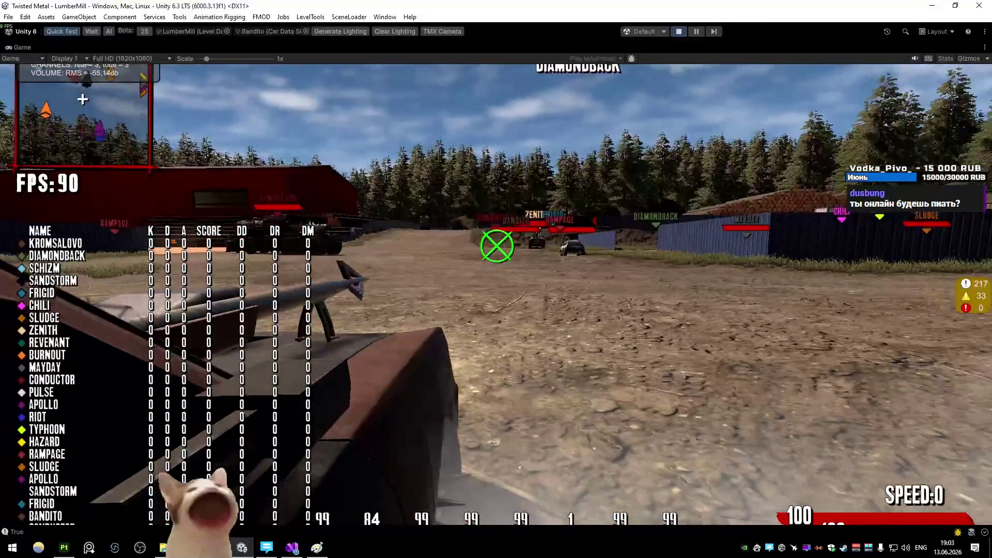
{"action": "key", "text": "w"}
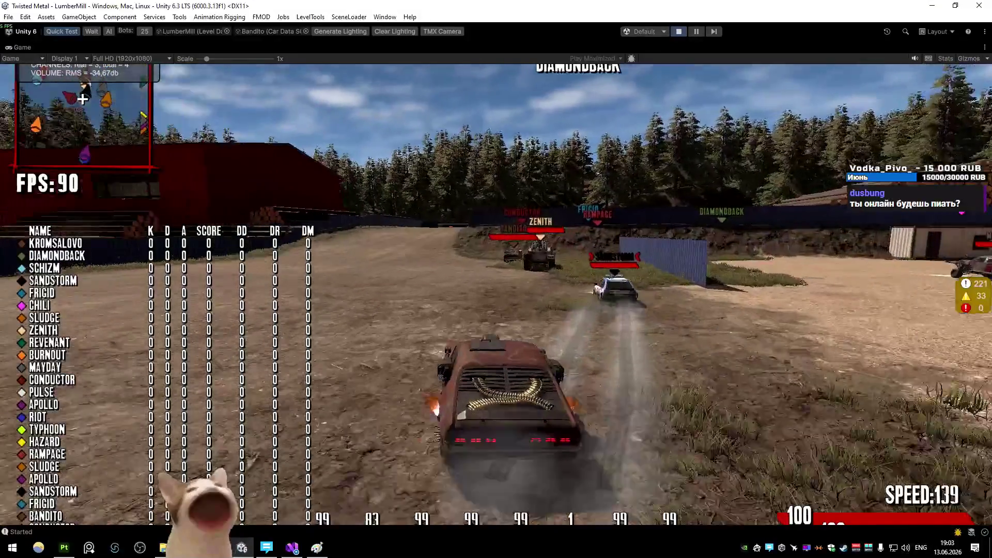
- Turn left along the fence past the red barn and drive on past the log piles
{"action": "key", "text": "a"}
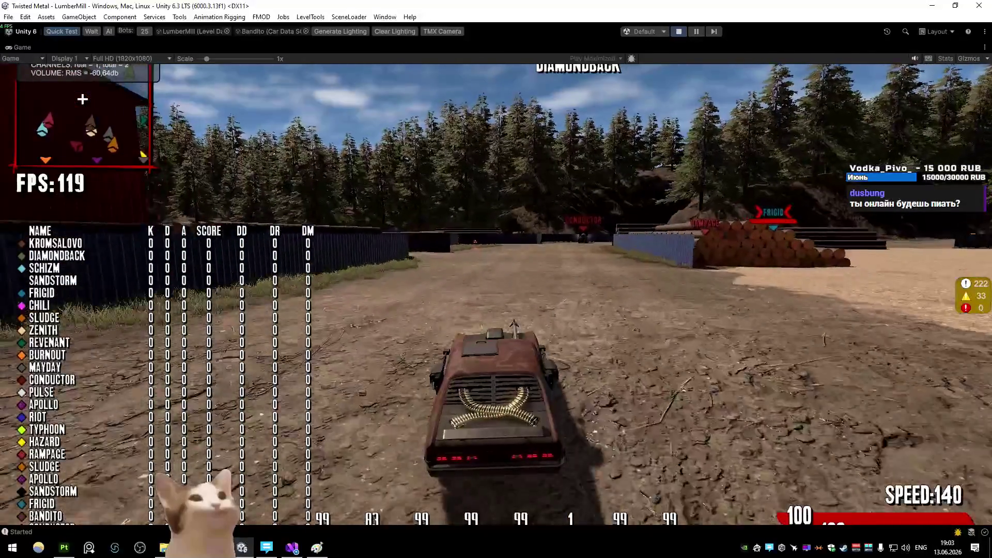
{"action": "key", "text": "a"}
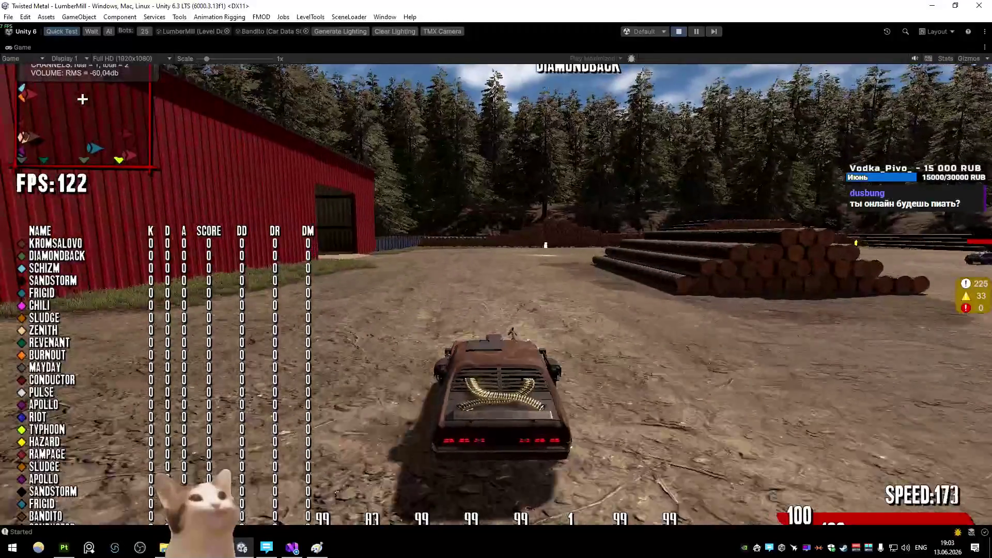
{"action": "key", "text": "a"}
{"action": "key", "text": "w"}
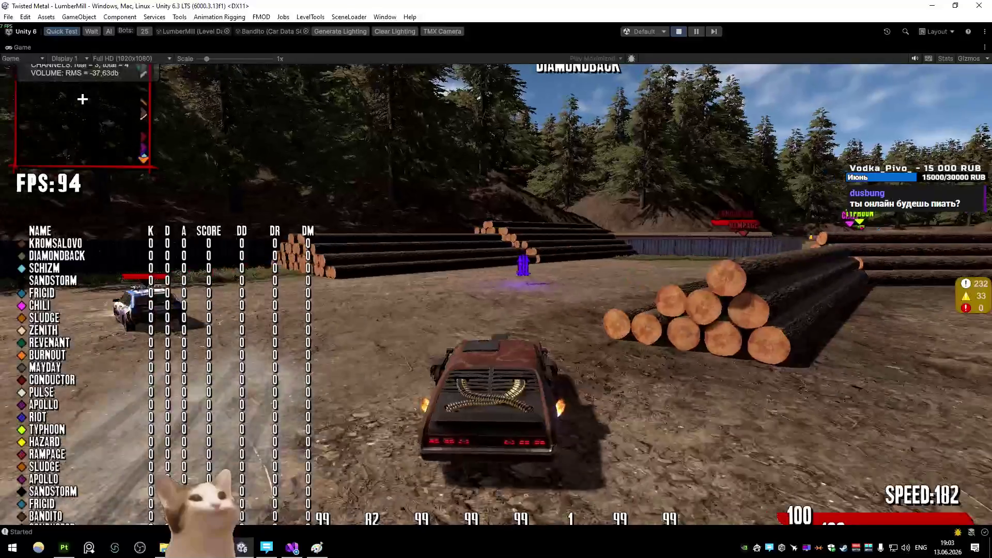
{"action": "key", "text": "w"}
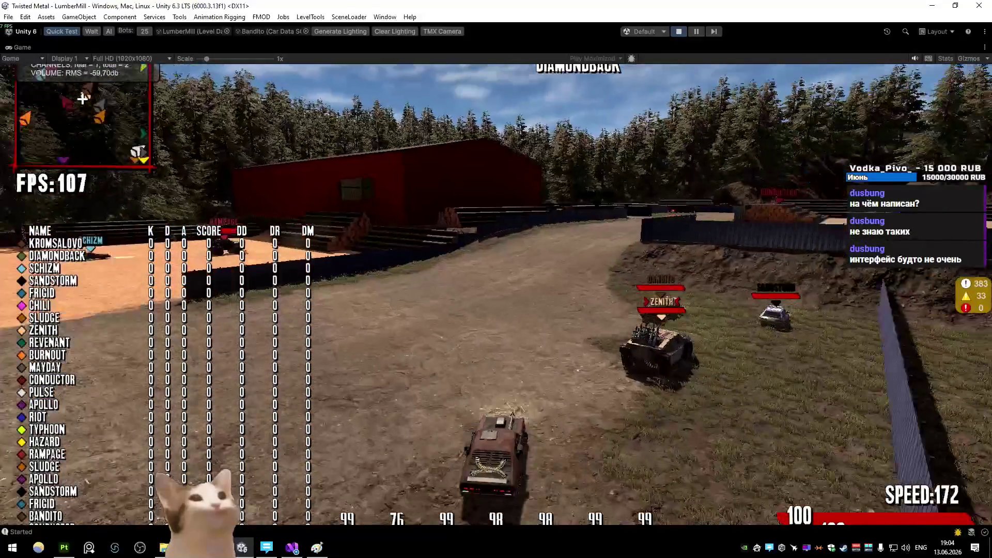
- Drive the Bandito along the fence past the log piles and around the red barn
{"action": "key", "text": "a"}
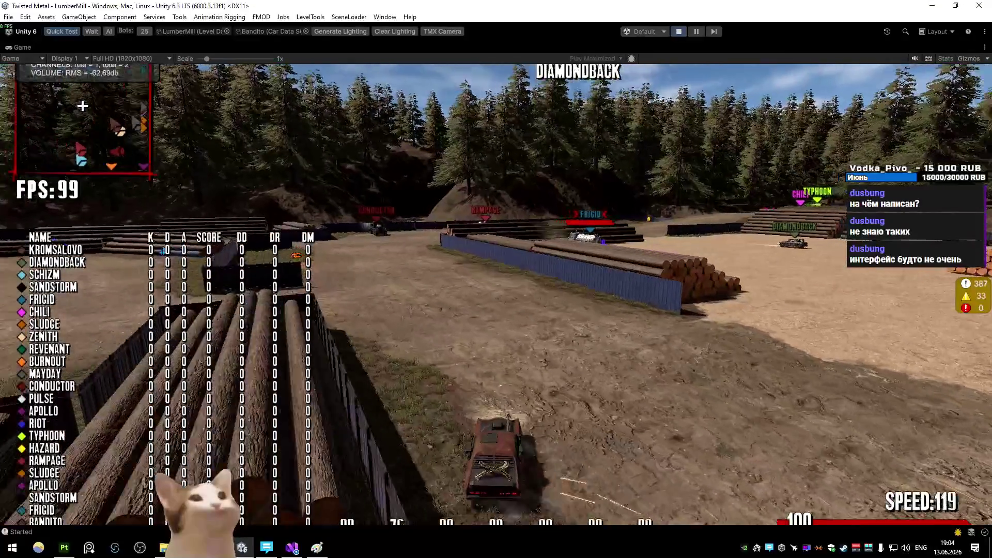
{"action": "key", "text": "d"}
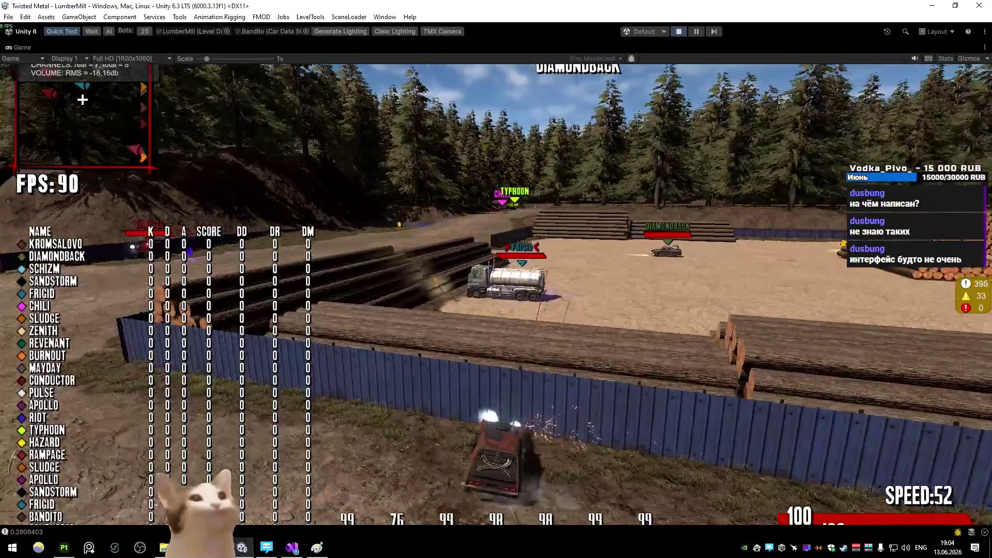
{"action": "key", "text": "a"}
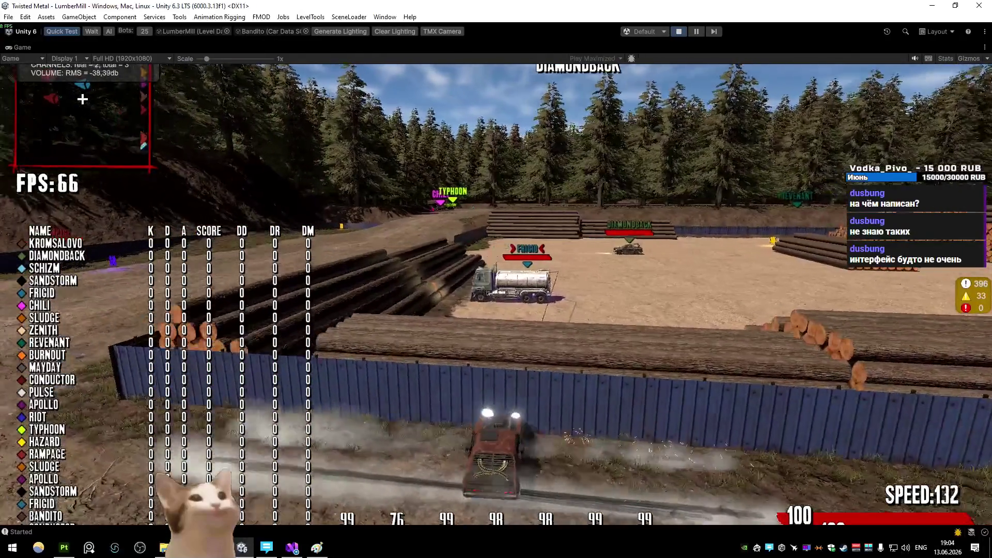
{"action": "key", "text": "d"}
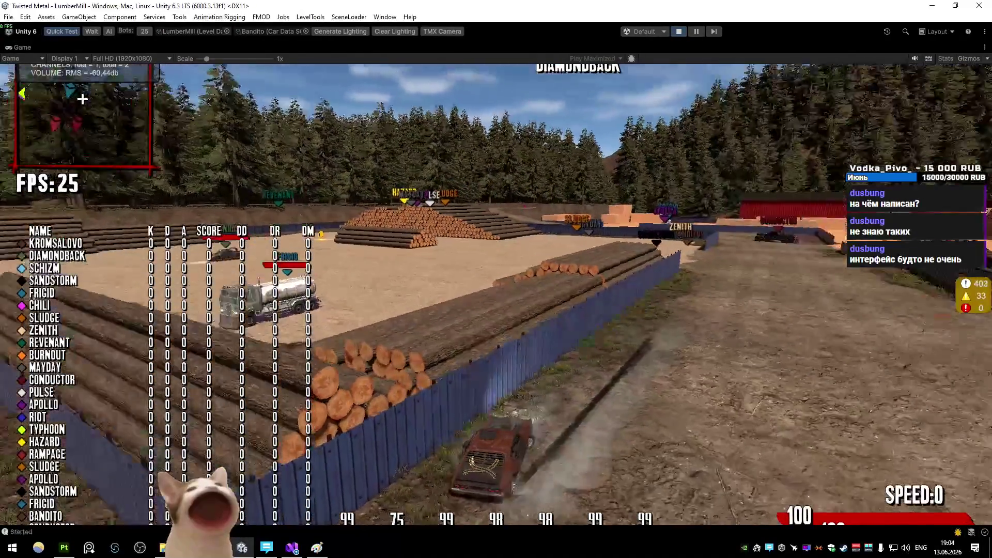
{"action": "key", "text": "w"}
{"action": "key", "text": "a"}
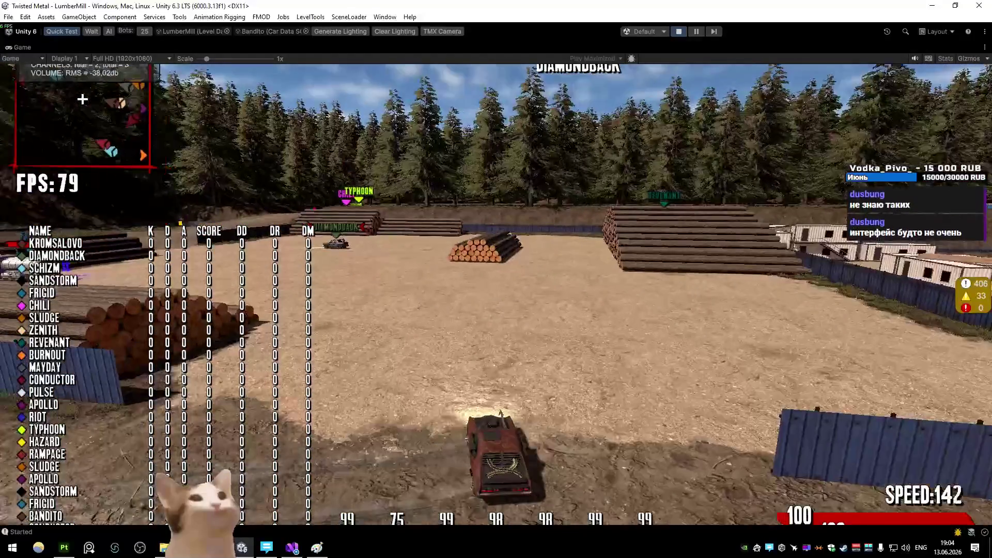
{"action": "key", "text": "a"}
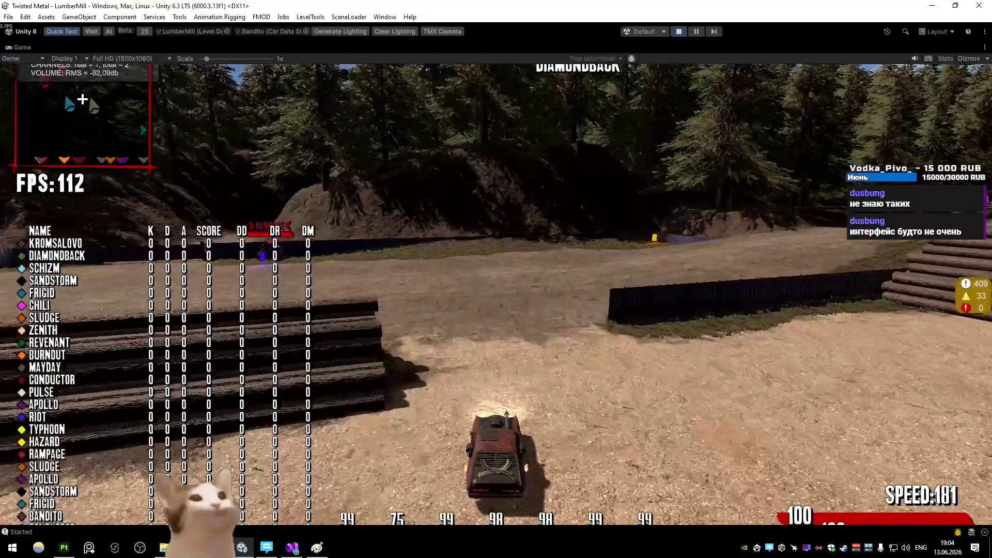
{"action": "key", "text": "d"}
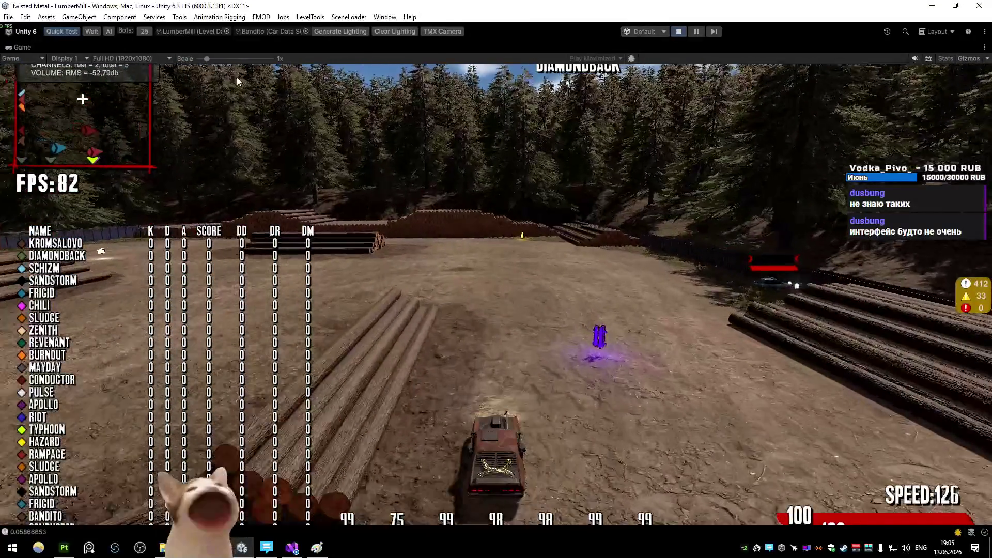
{"action": "key", "text": "a"}
{"action": "scroll", "coordinate": [237, 75], "scroll_direction": "down", "scroll_amount": 1}
{"action": "key", "text": "a"}
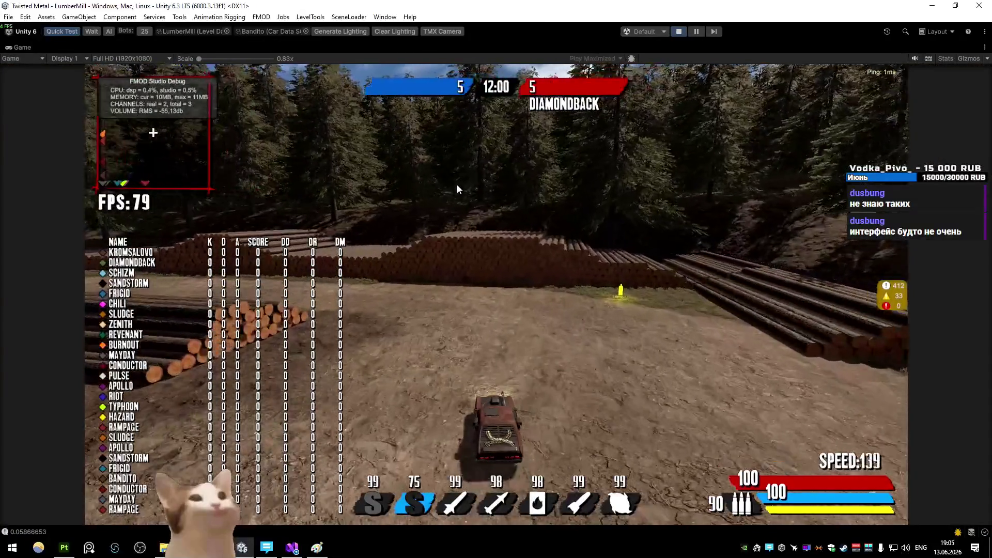
{"action": "key", "text": "a"}
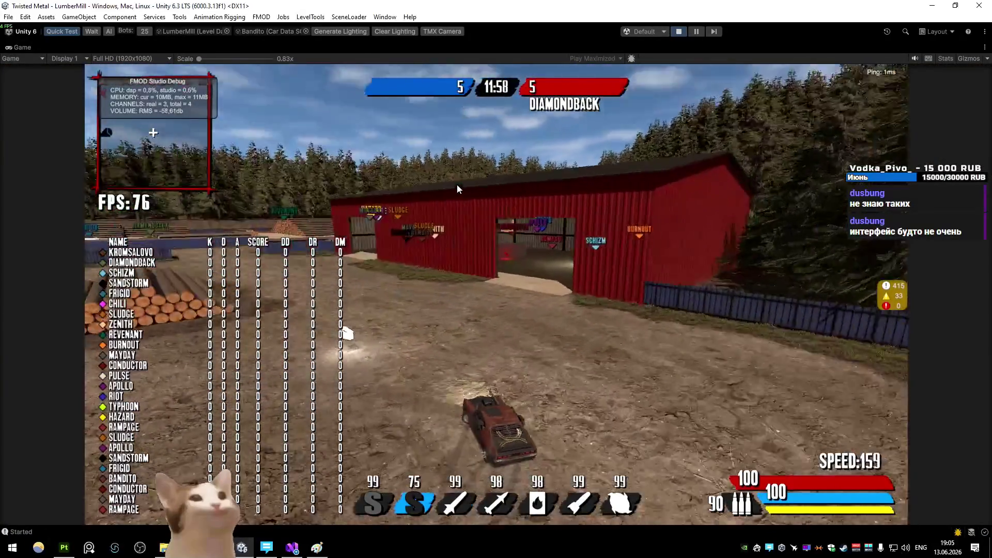
{"action": "key", "text": "a"}
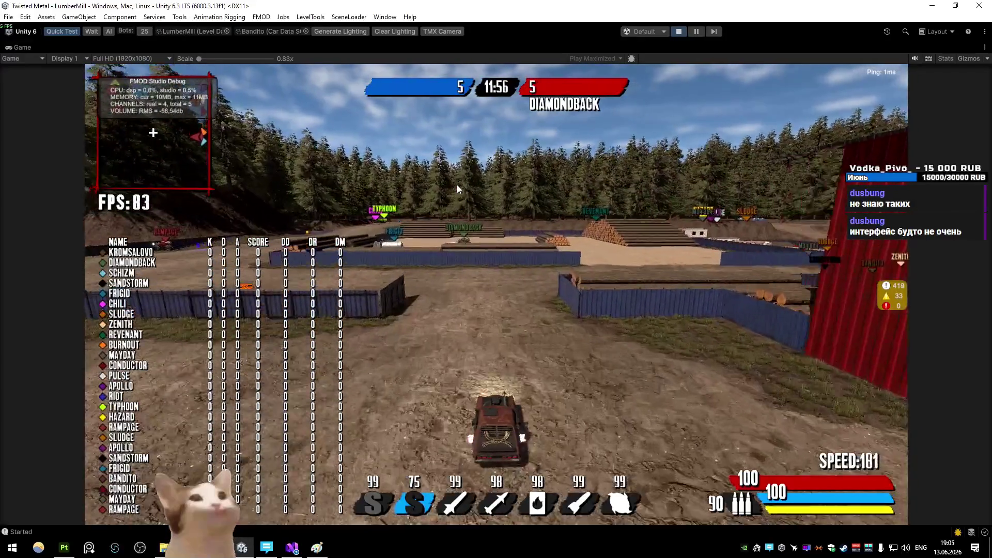
- Boost past an enemy car, weave the forest road toward Hazard, then boost into the Chili and Typhoon cars
{"action": "key", "text": "a"}
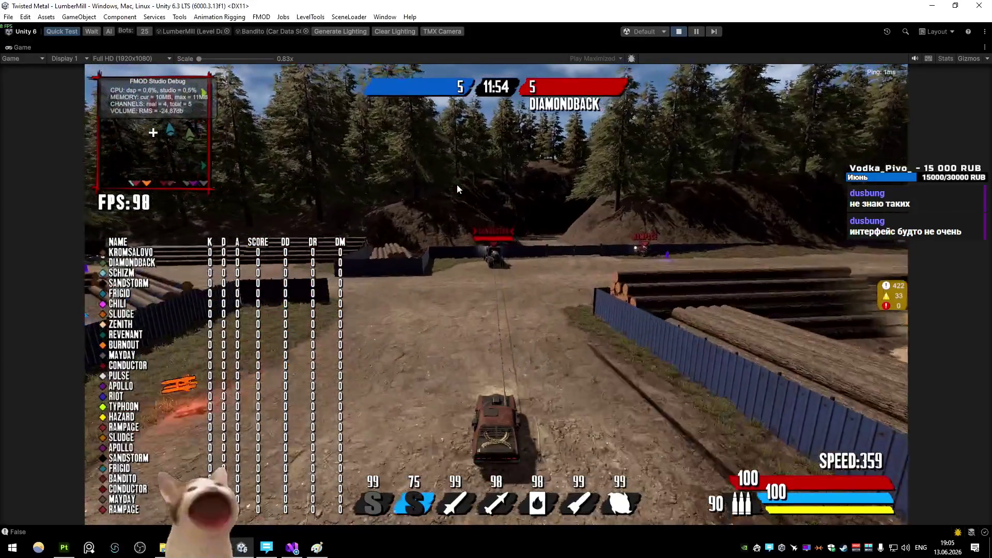
{"action": "key", "text": "d"}
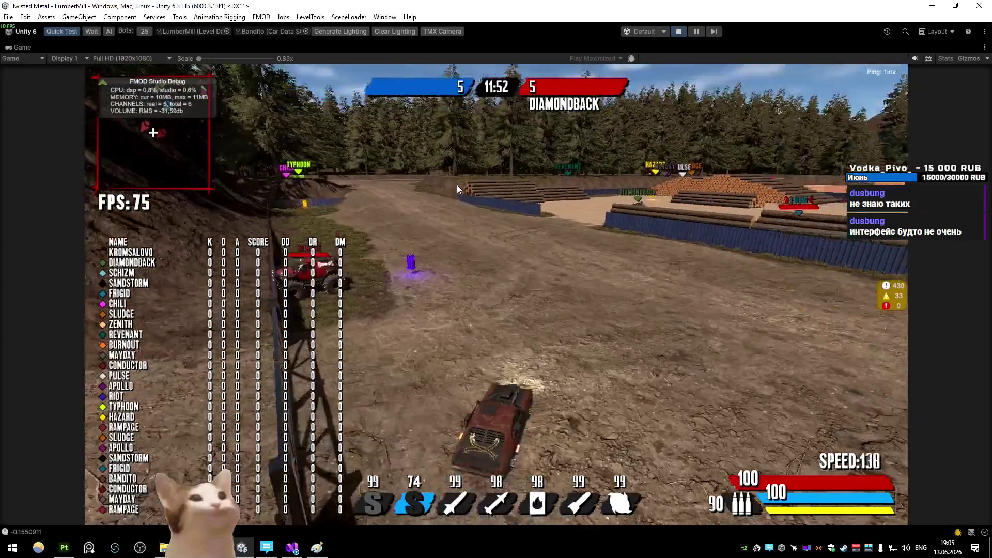
{"action": "key", "text": "a"}
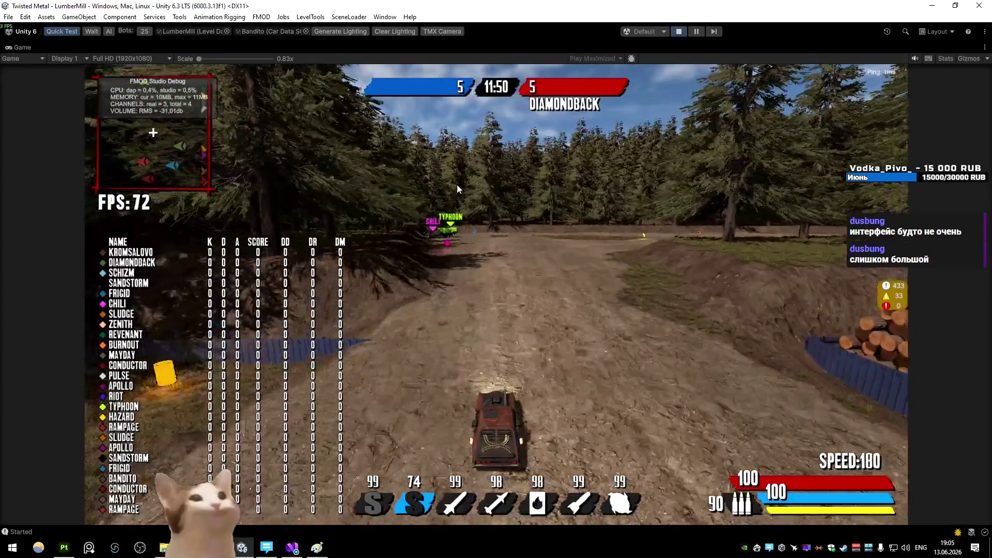
{"action": "key", "text": "d"}
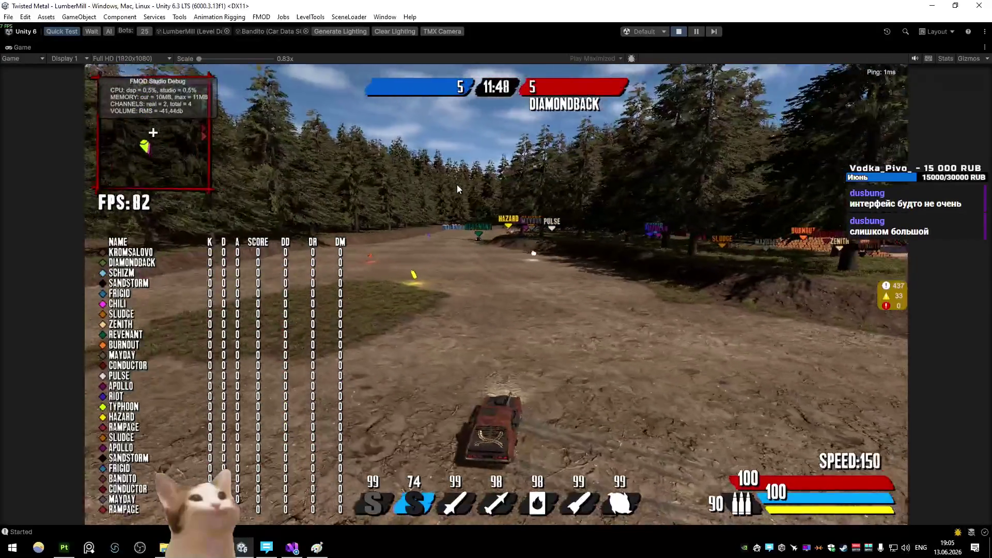
{"action": "key", "text": "a"}
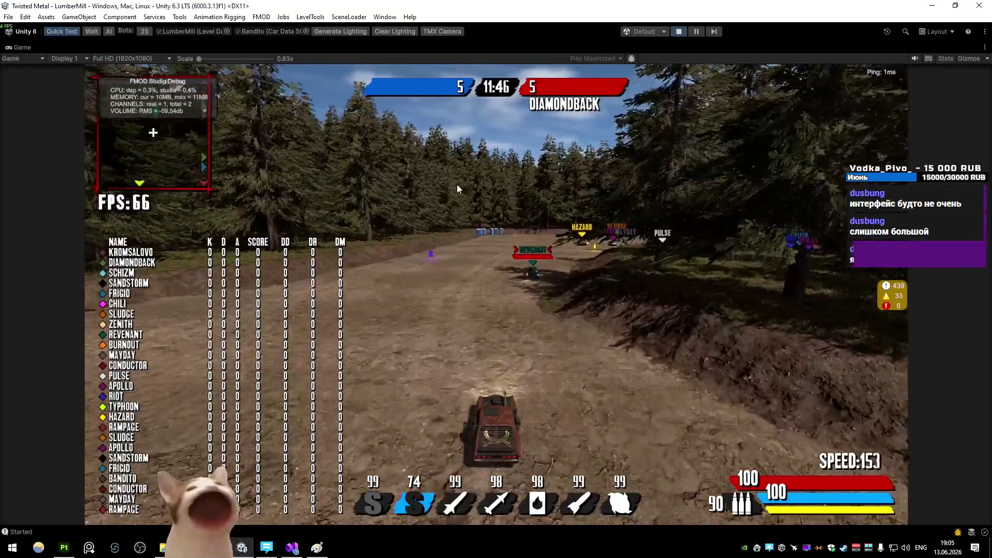
{"action": "key", "text": "d"}
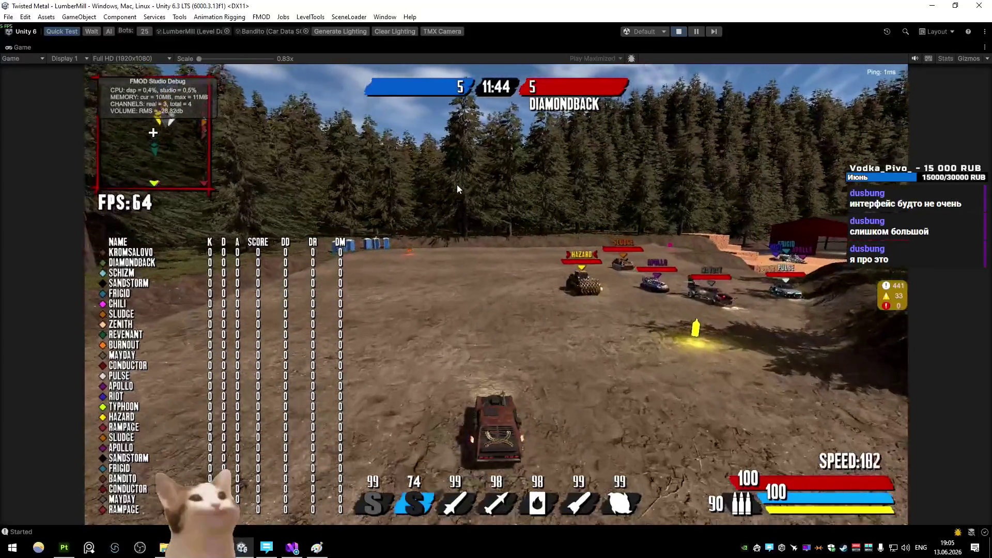
{"action": "key", "text": "d"}
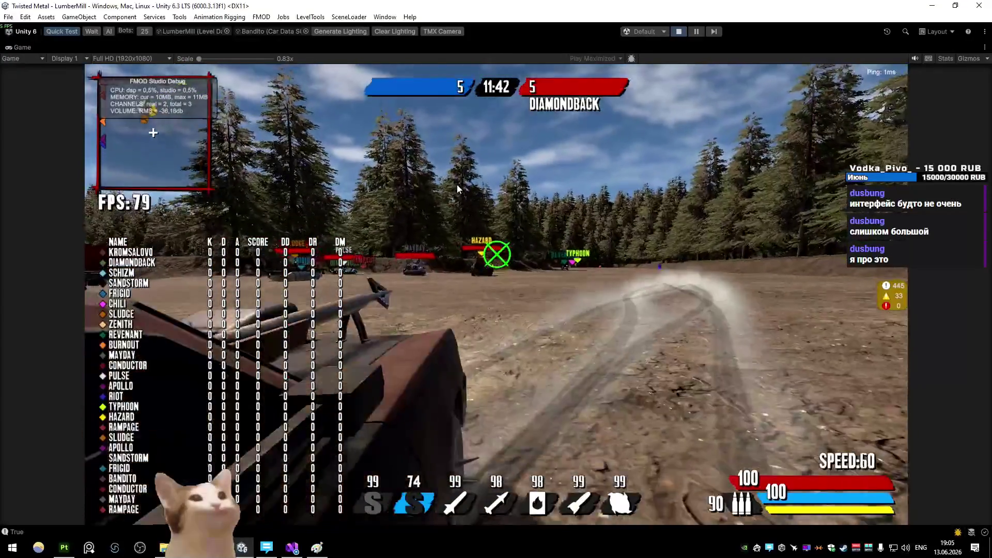
{"action": "key", "text": "w"}
{"action": "key", "text": "a"}
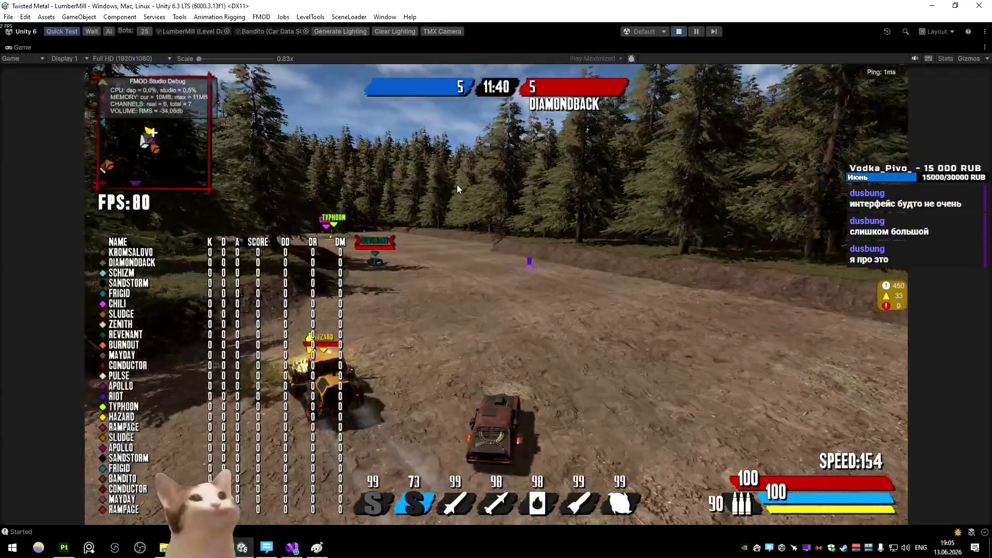
{"action": "key", "text": "a"}
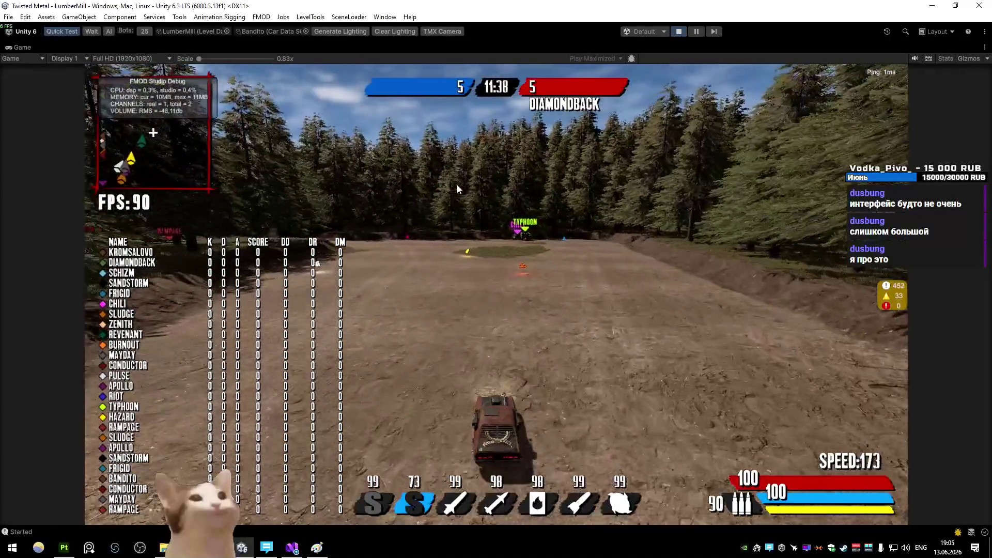
{"action": "key", "text": "shift"}
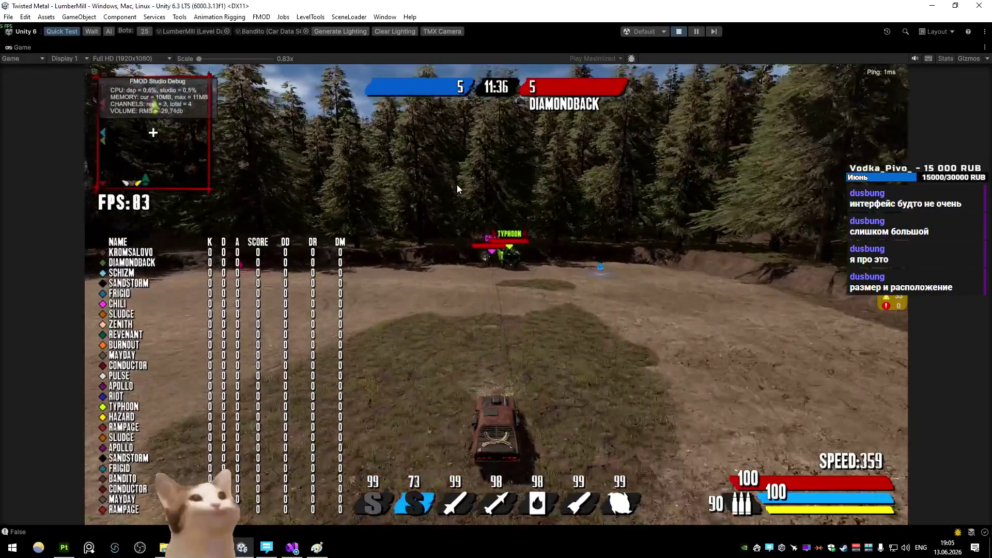
{"action": "key", "text": "w"}
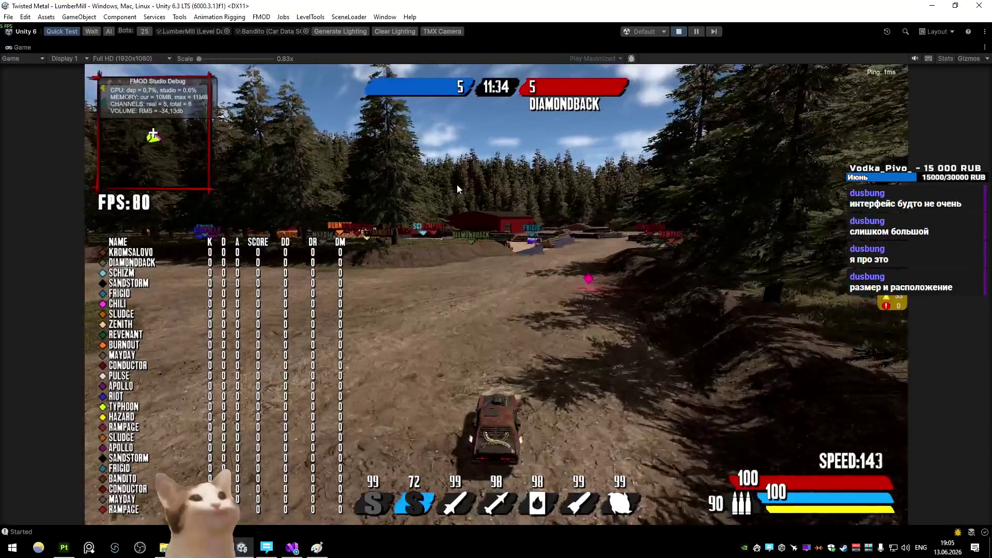
- Recover and follow the dirt road past the barn toward the TYPHOON car
{"action": "key", "text": "d"}
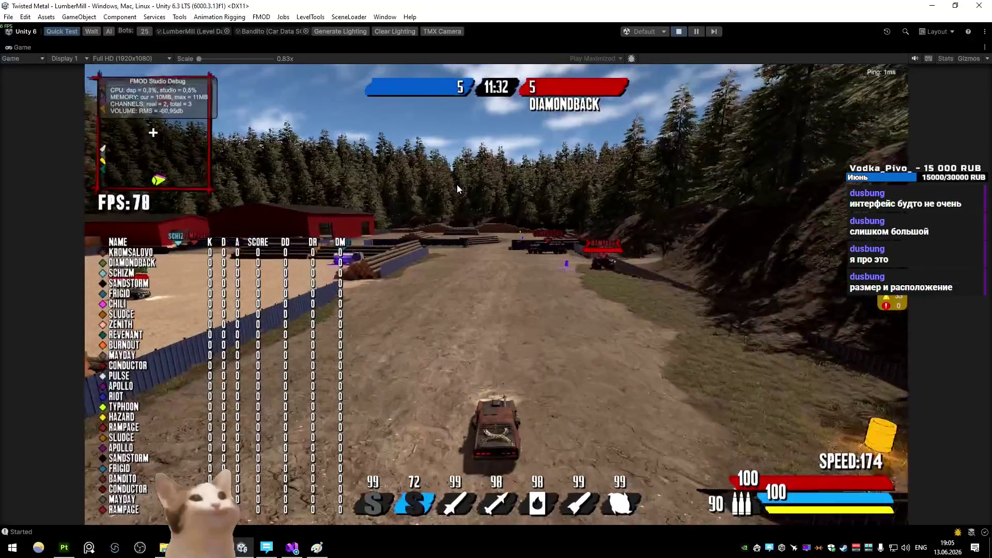
{"action": "key", "text": "a"}
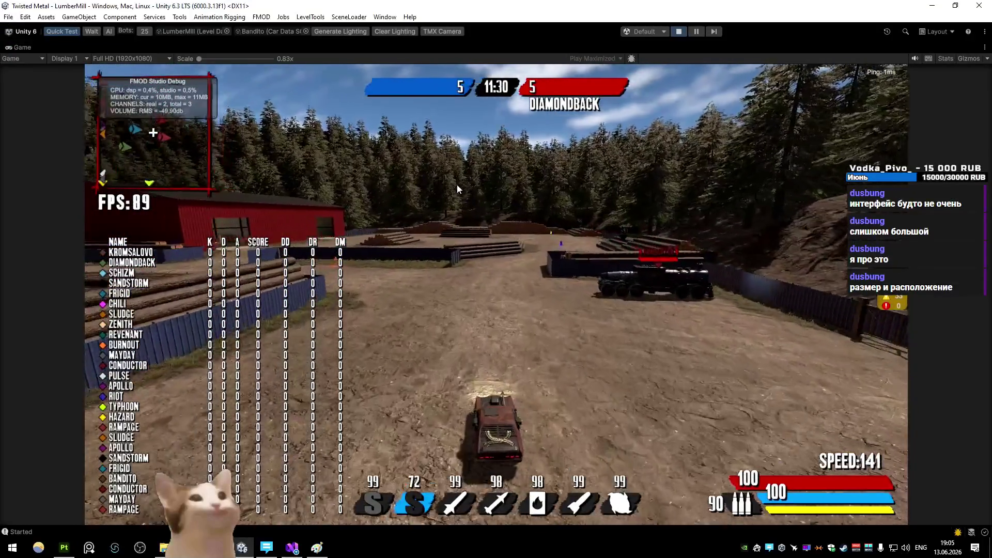
{"action": "key", "text": "a"}
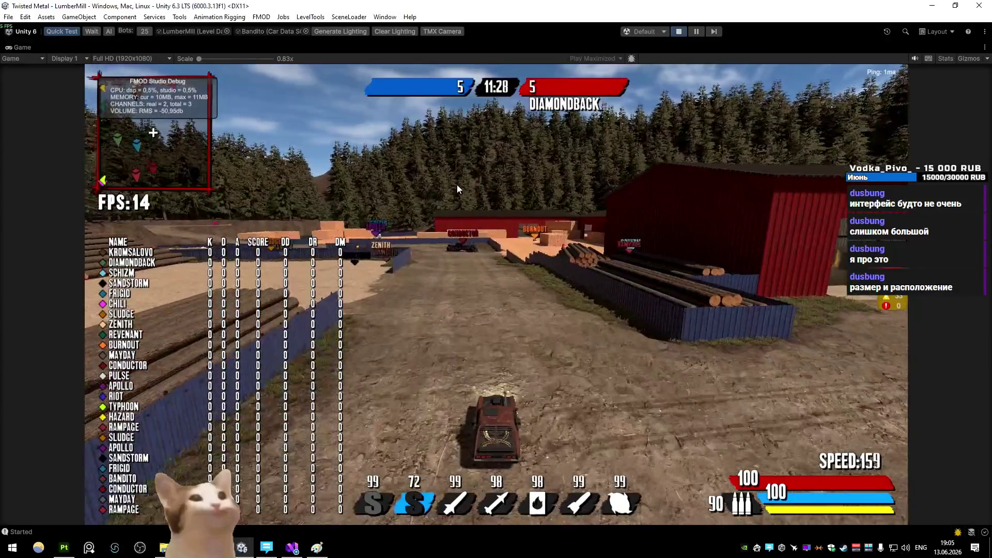
{"action": "key", "text": "a"}
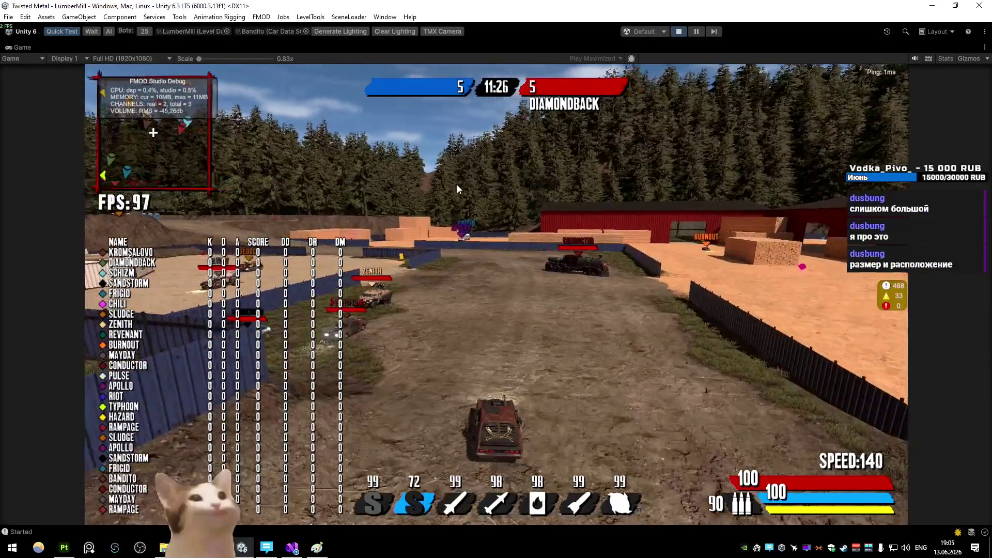
{"action": "key", "text": "a"}
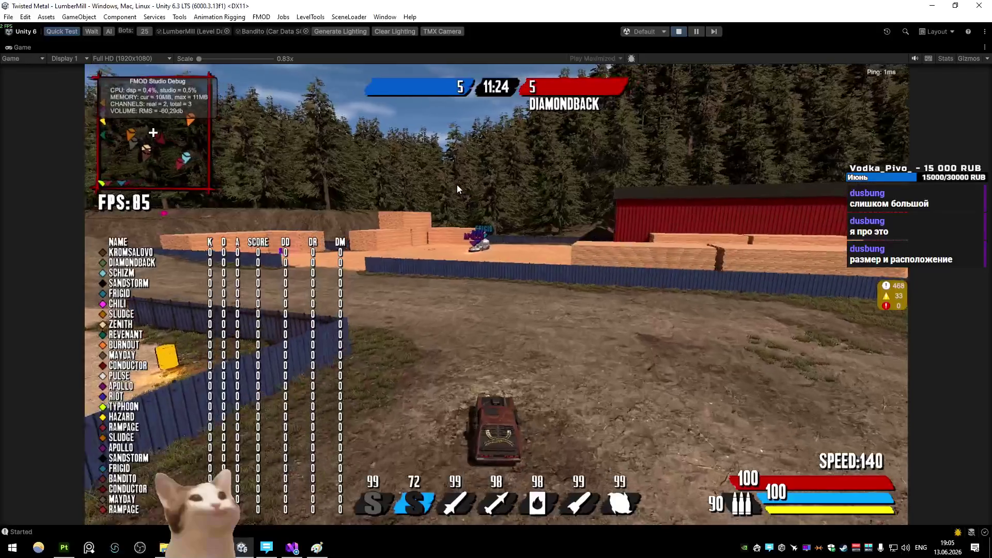
{"action": "key", "text": "a"}
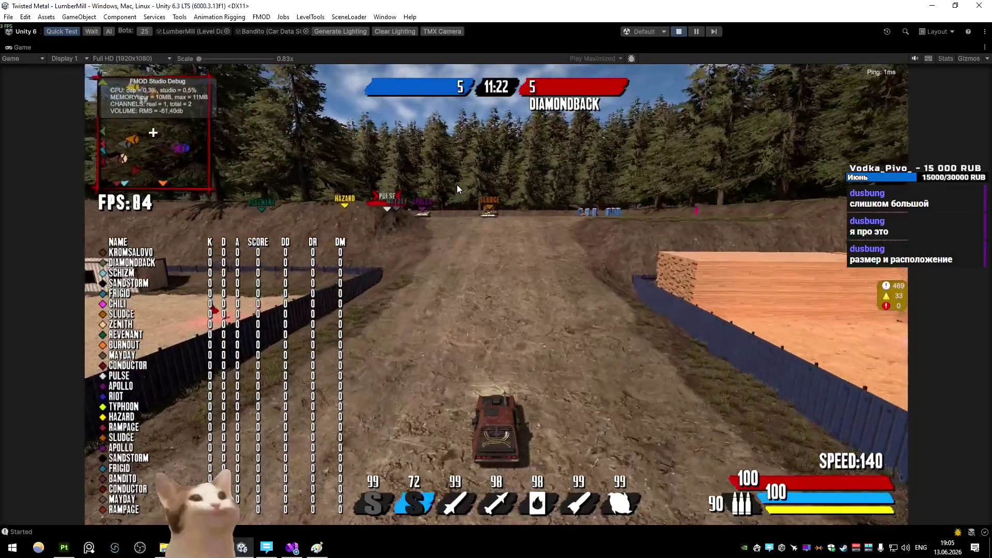
{"action": "key", "text": "d"}
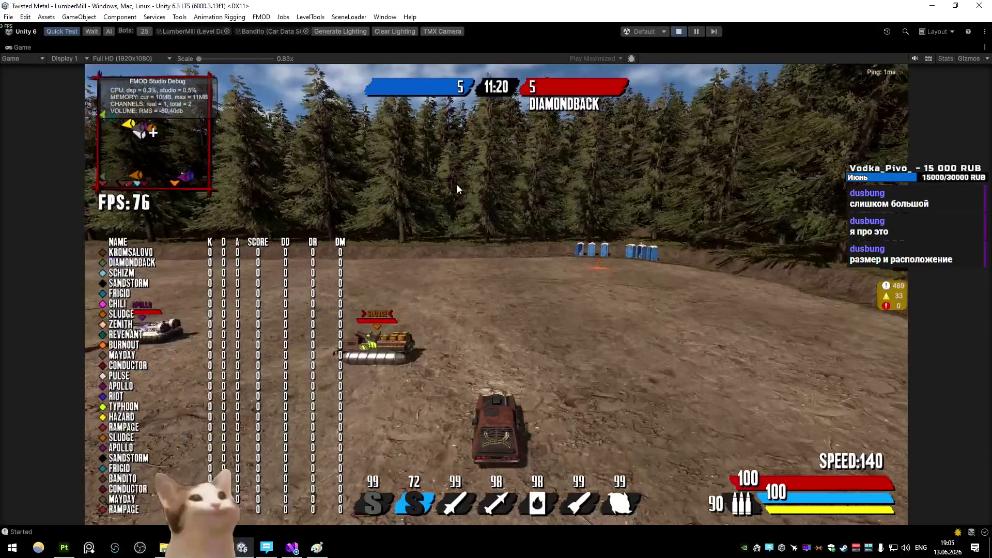
{"action": "key", "text": "a"}
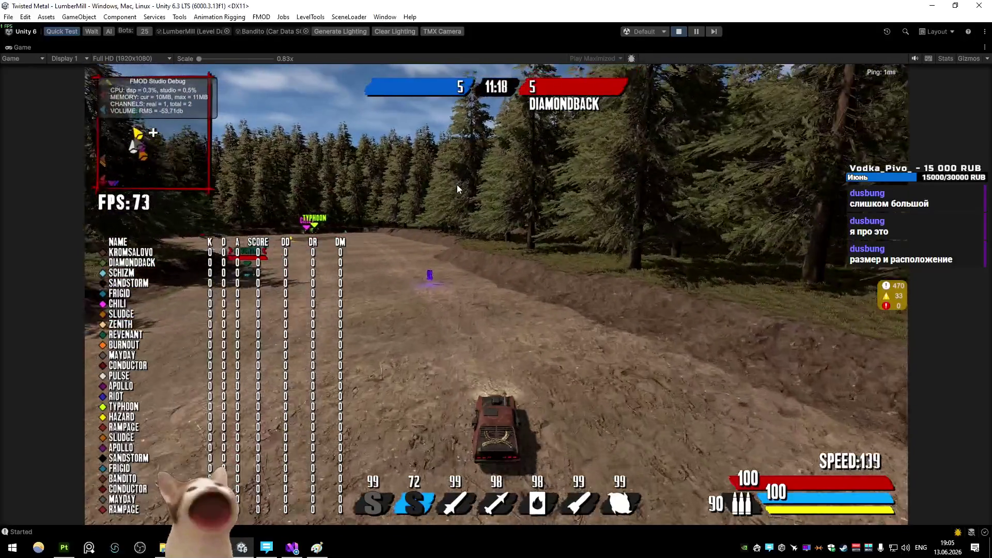
{"action": "key", "text": "a"}
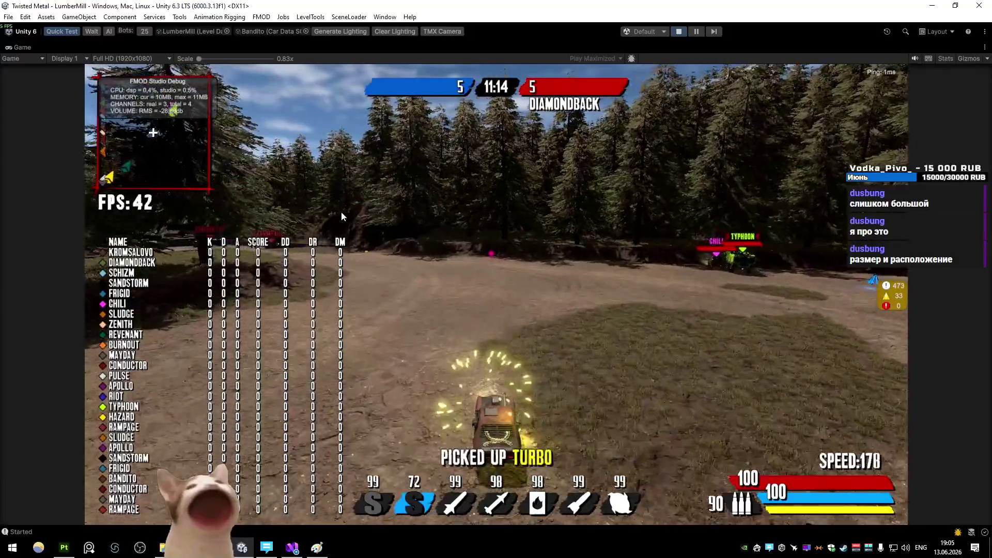
- Drive past the lumber-mill buildings and red barn, then along the dirt road across the field toward Typhoon
{"action": "key", "text": "a"}
{"action": "key", "text": "d"}
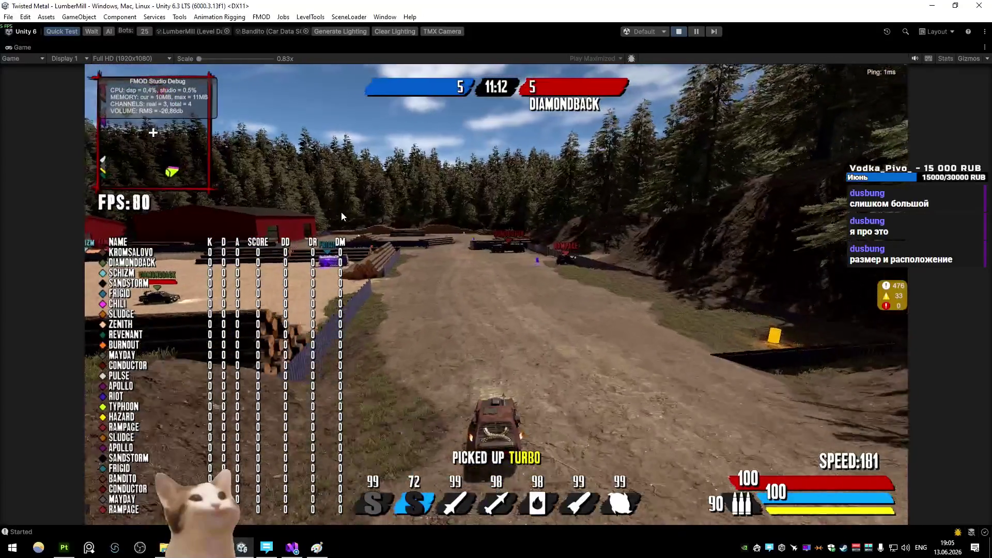
{"action": "key", "text": "d"}
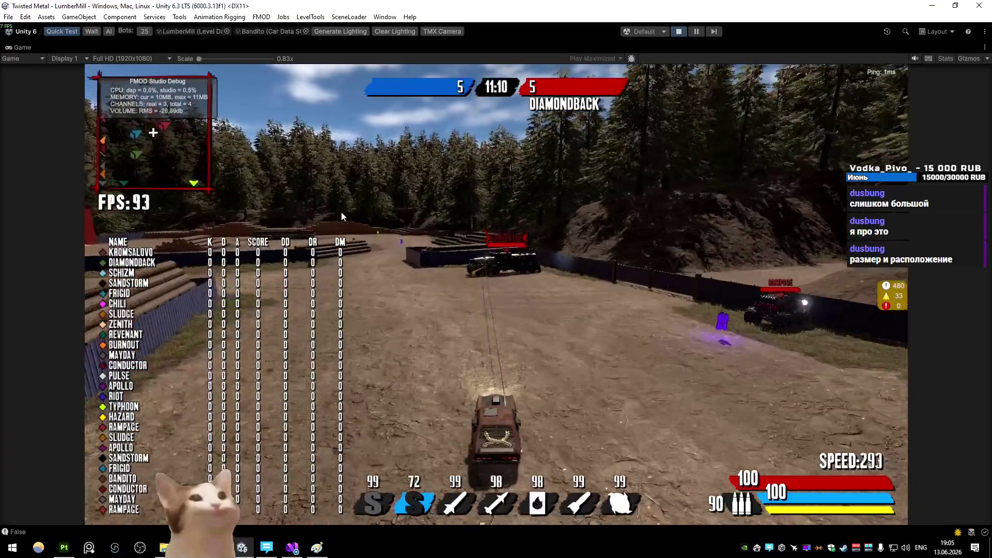
{"action": "key", "text": "w"}
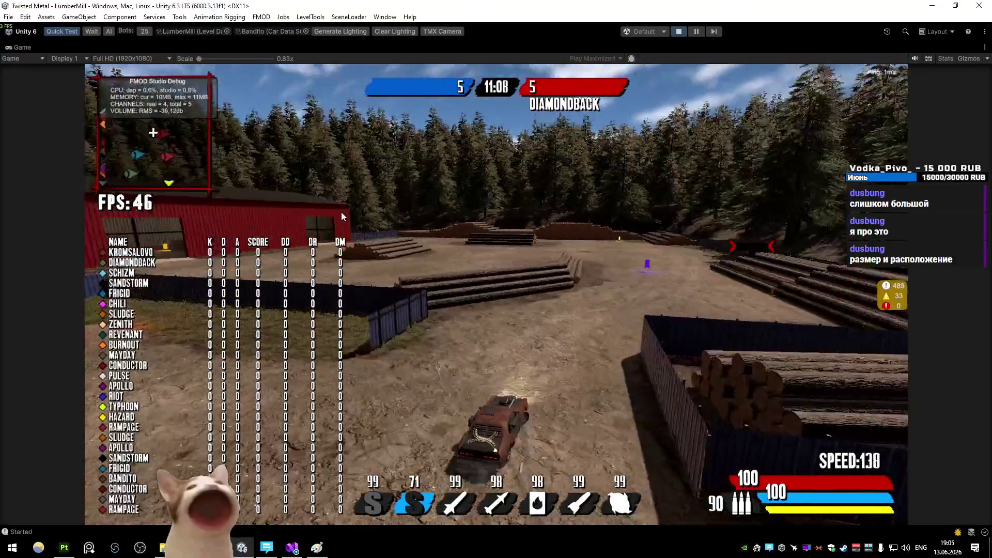
{"action": "key", "text": "a"}
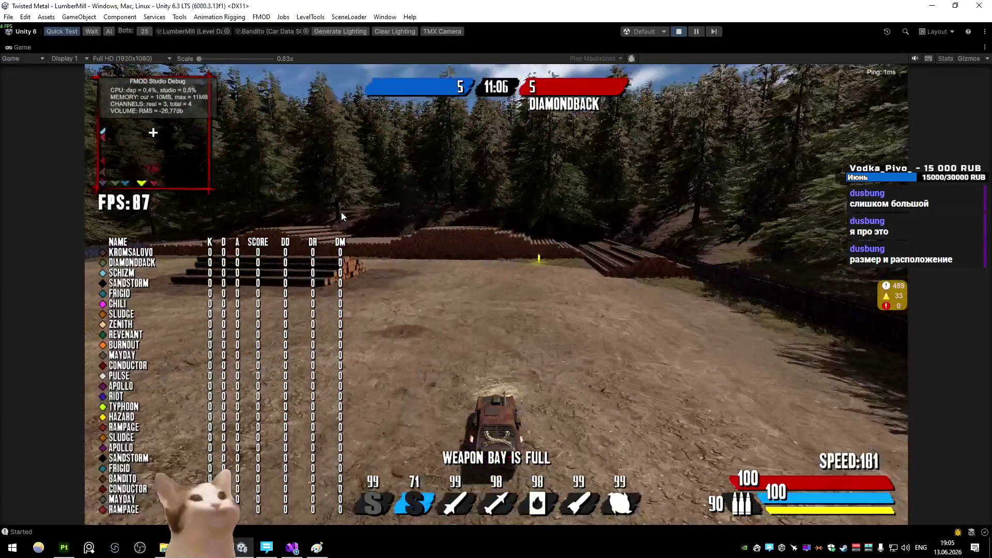
{"action": "key", "text": "a"}
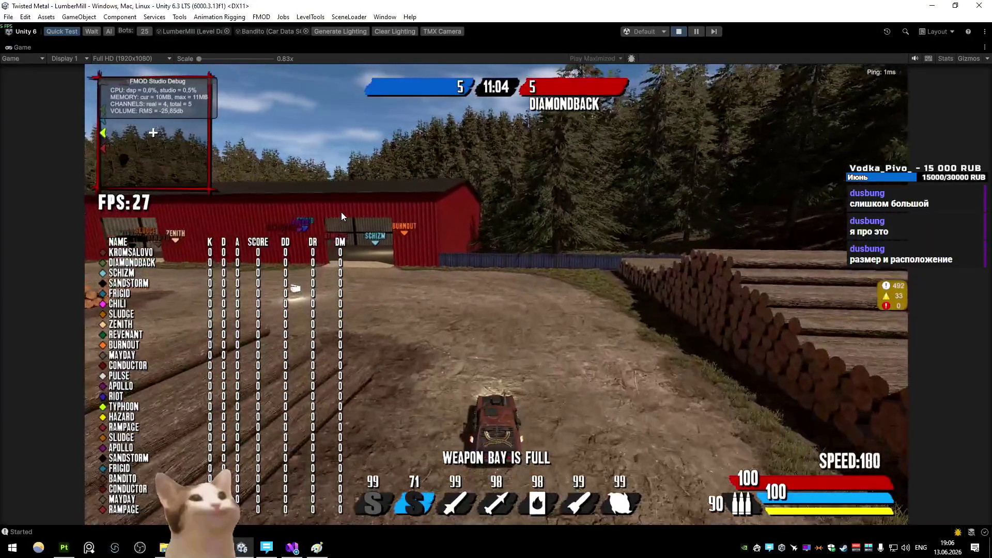
{"action": "key", "text": "a"}
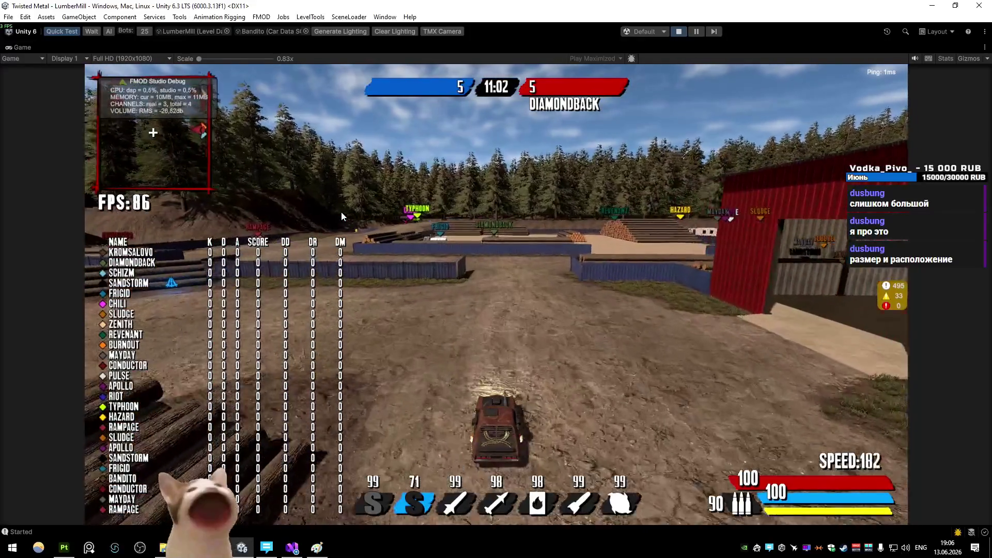
{"action": "key", "text": "d"}
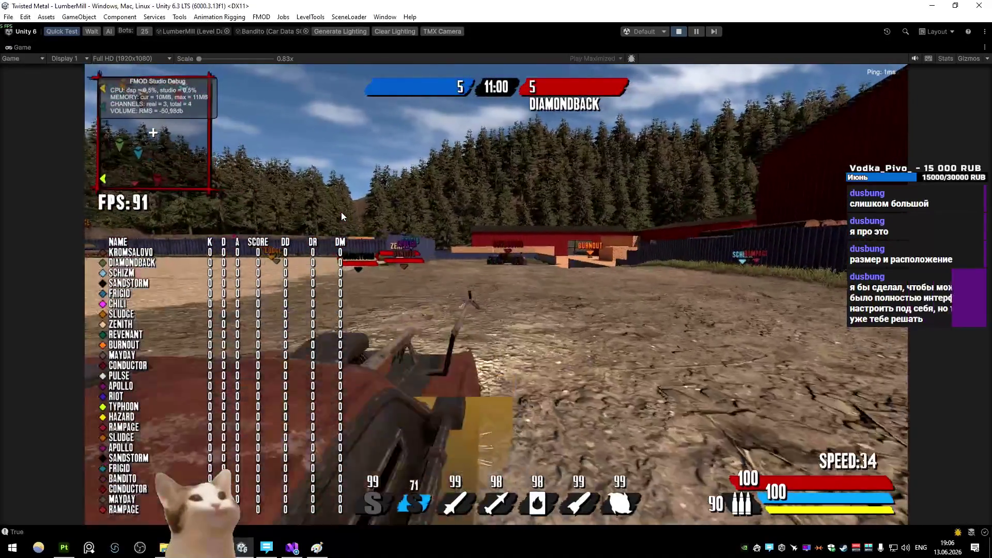
{"action": "key", "text": "w"}
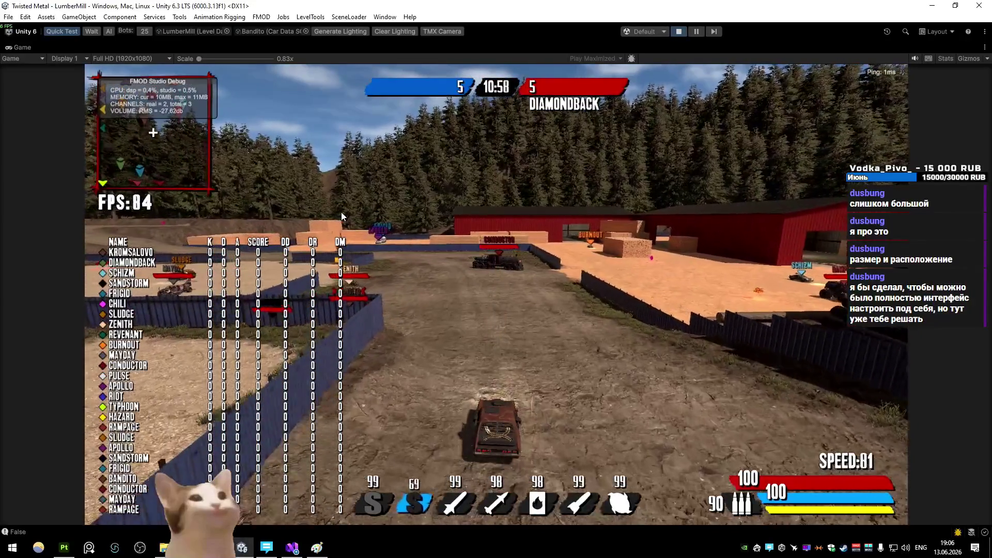
{"action": "key", "text": "a"}
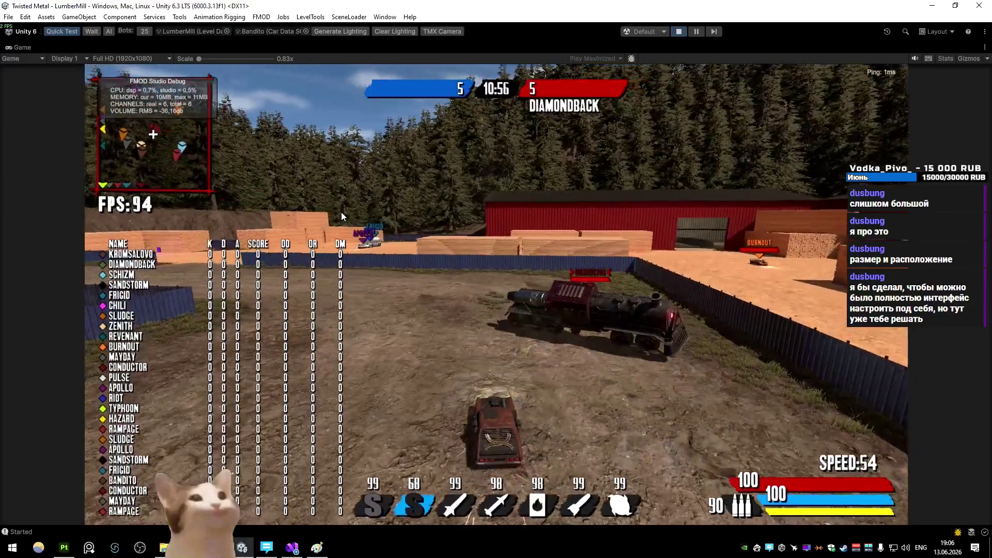
{"action": "key", "text": "a"}
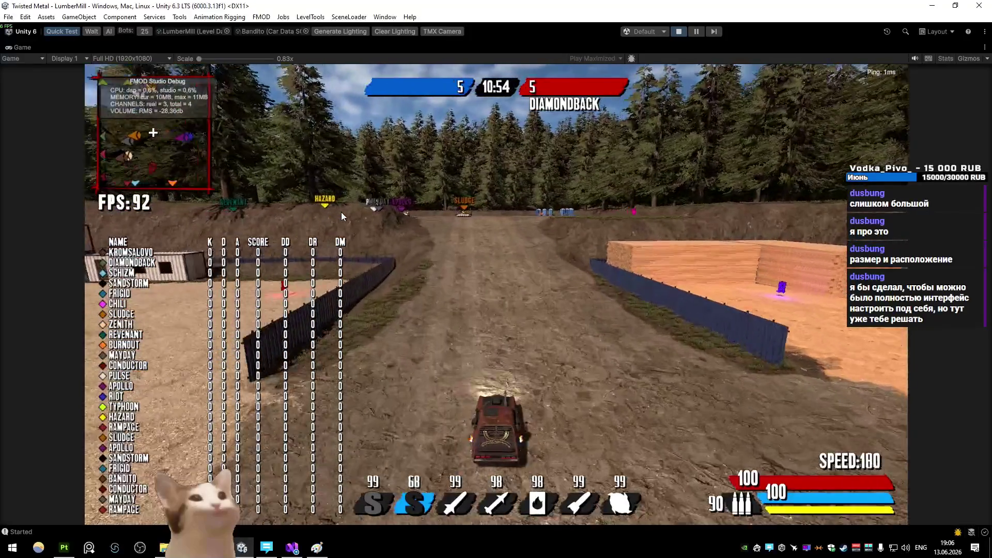
{"action": "key", "text": "a"}
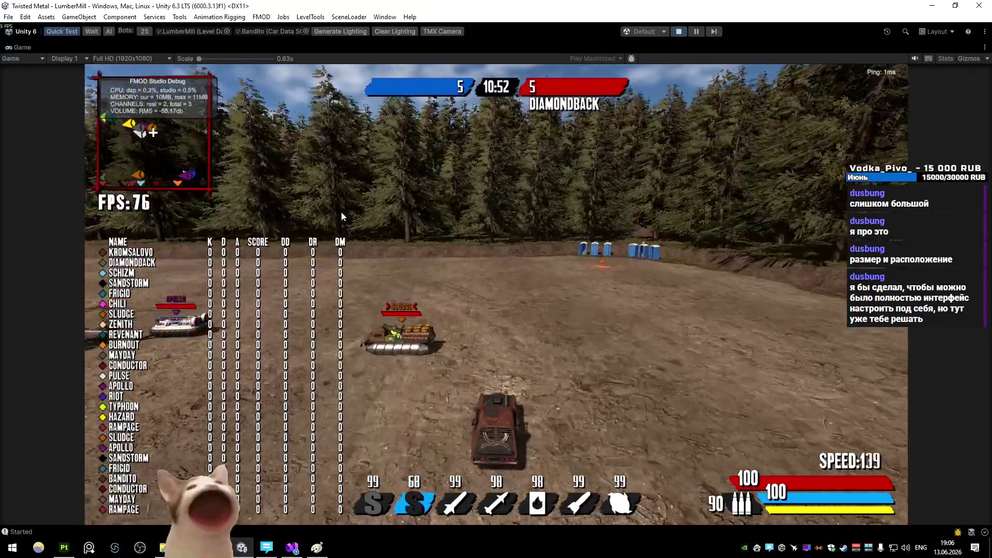
{"action": "key", "text": "a"}
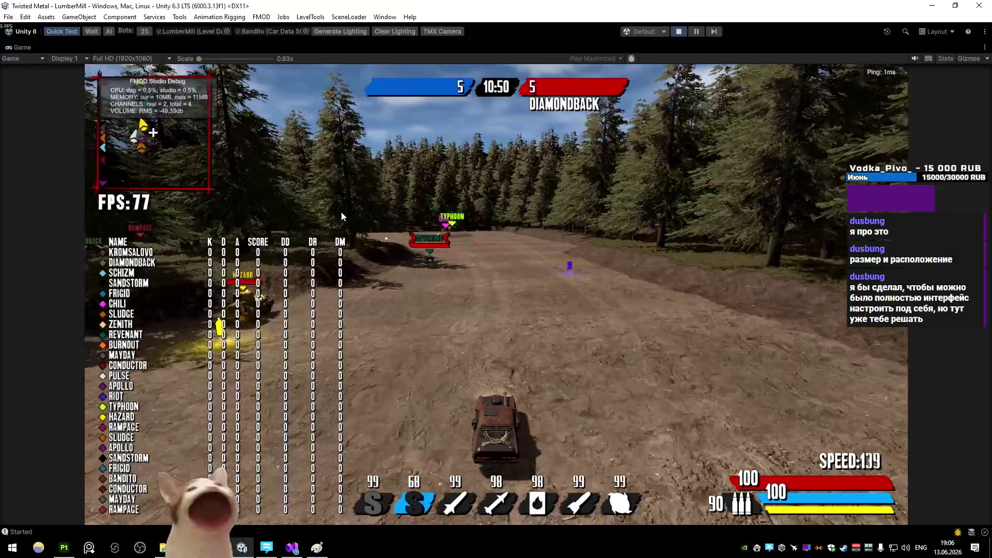
{"action": "key", "text": "a"}
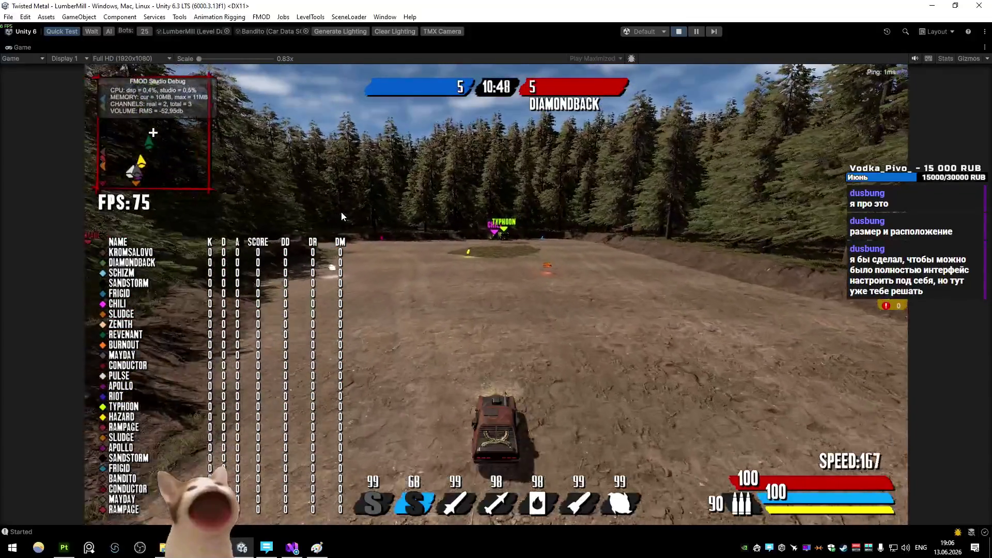
- Fire at Typhoon, reverse out of the trees and boost back past the arena buildings into the red structure
{"action": "key", "text": "w"}
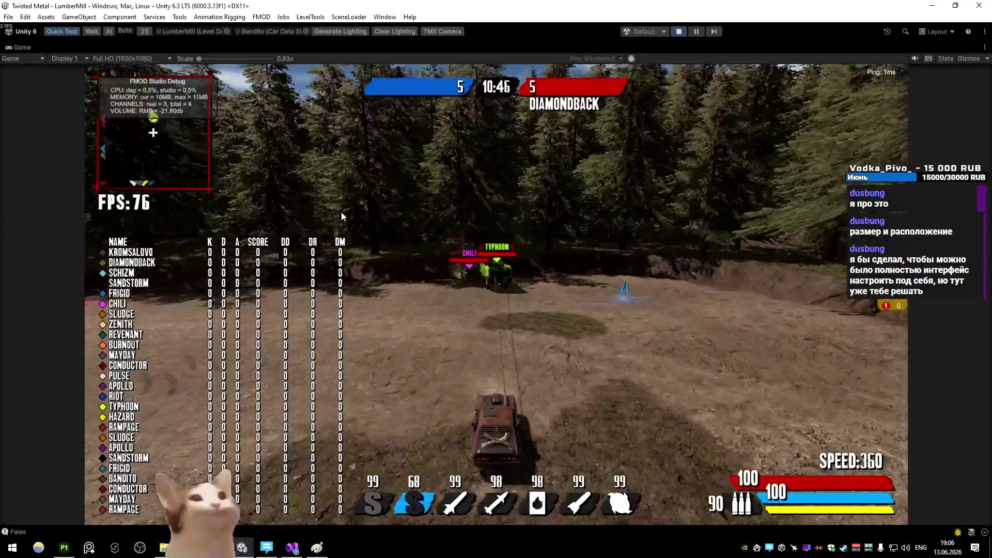
{"action": "key", "text": "s"}
{"action": "key", "text": "w"}
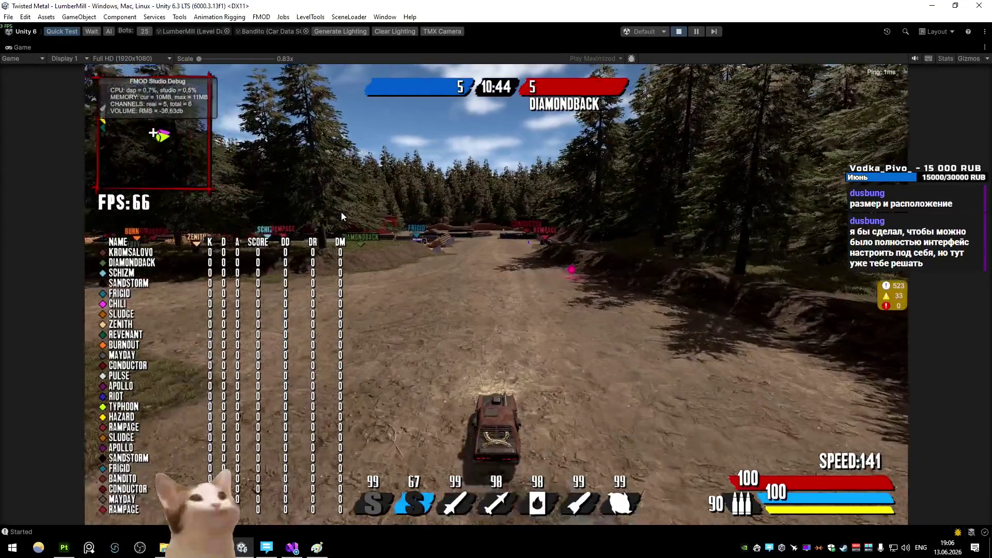
{"action": "key", "text": "d"}
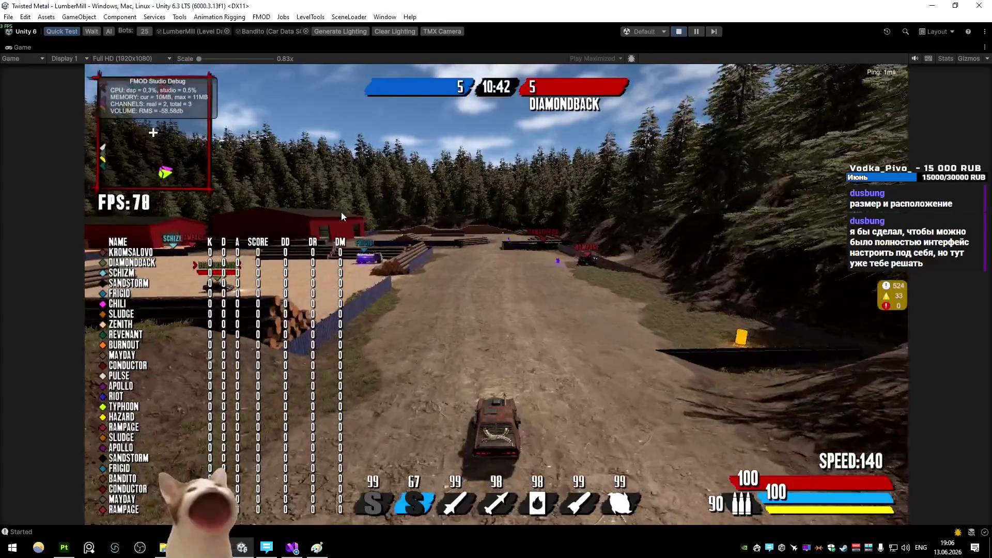
{"action": "key", "text": "w"}
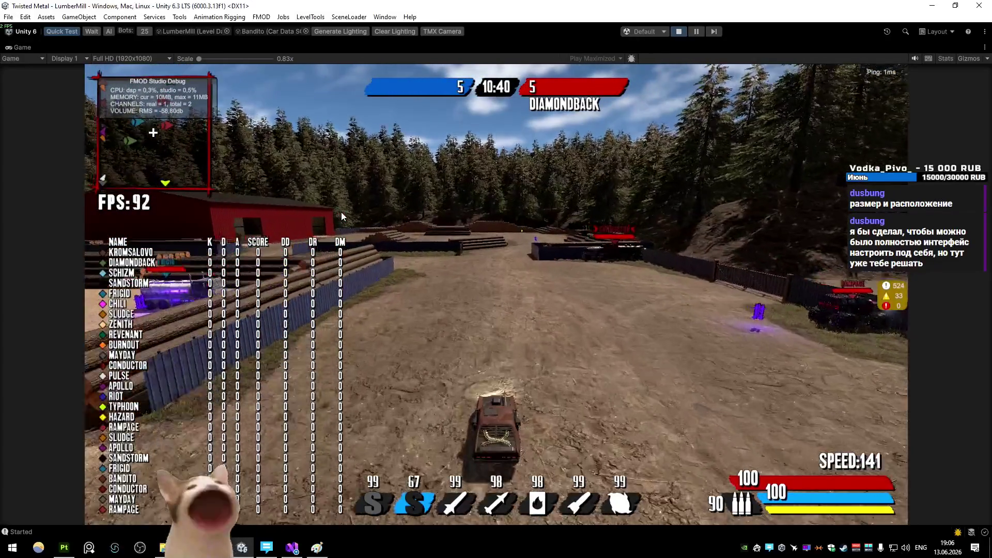
{"action": "key", "text": "s"}
{"action": "key", "text": "a"}
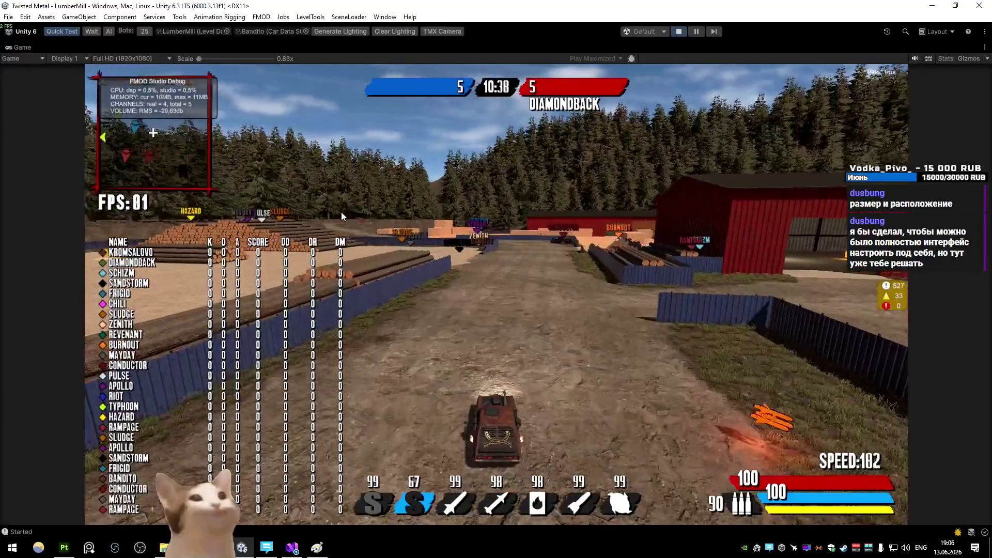
{"action": "key", "text": "d"}
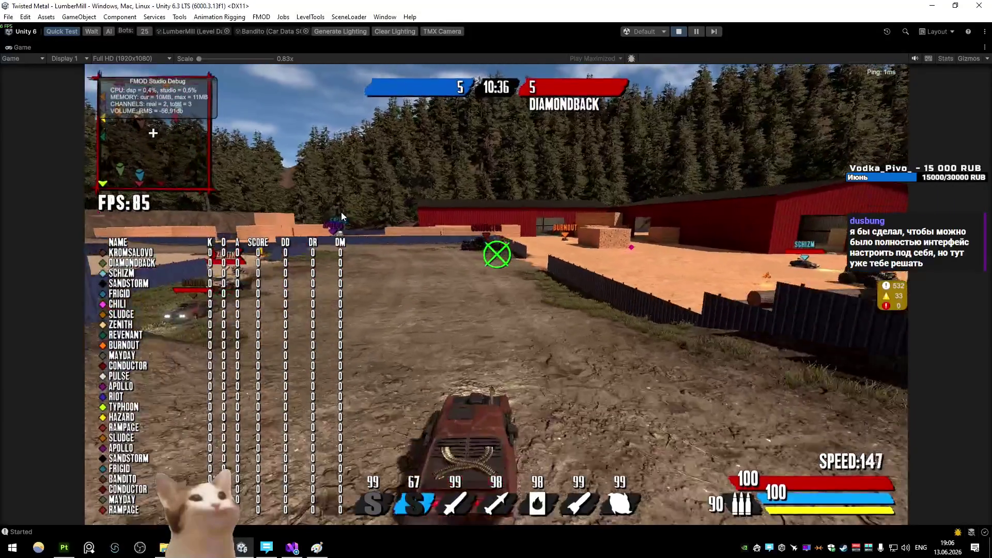
{"action": "key", "text": "a"}
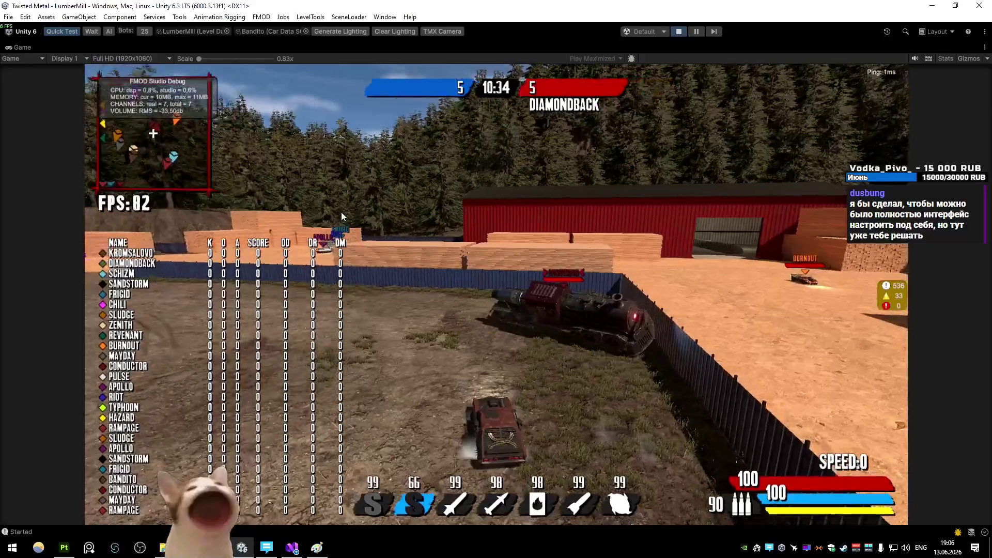
{"action": "key", "text": "w"}
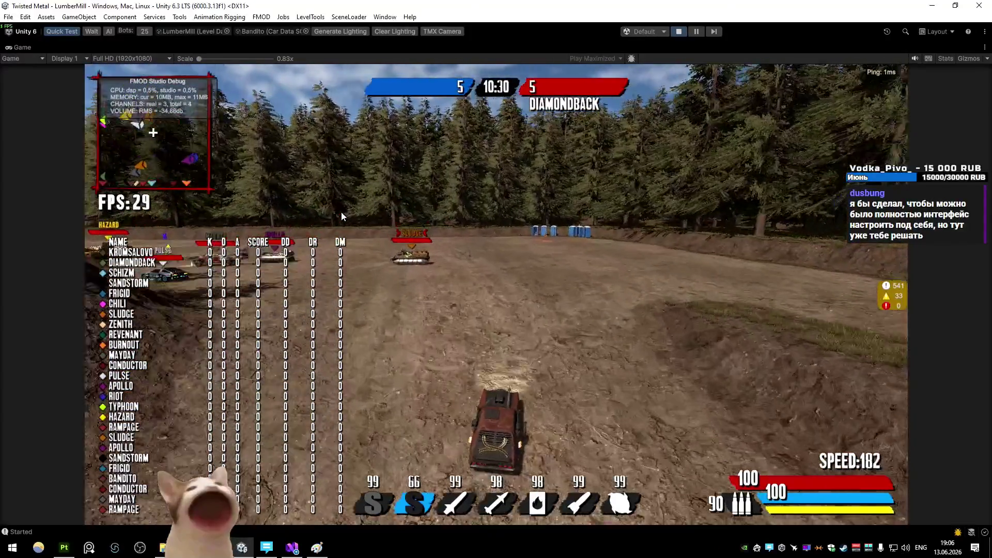
{"action": "key", "text": "d"}
{"action": "key", "text": "a"}
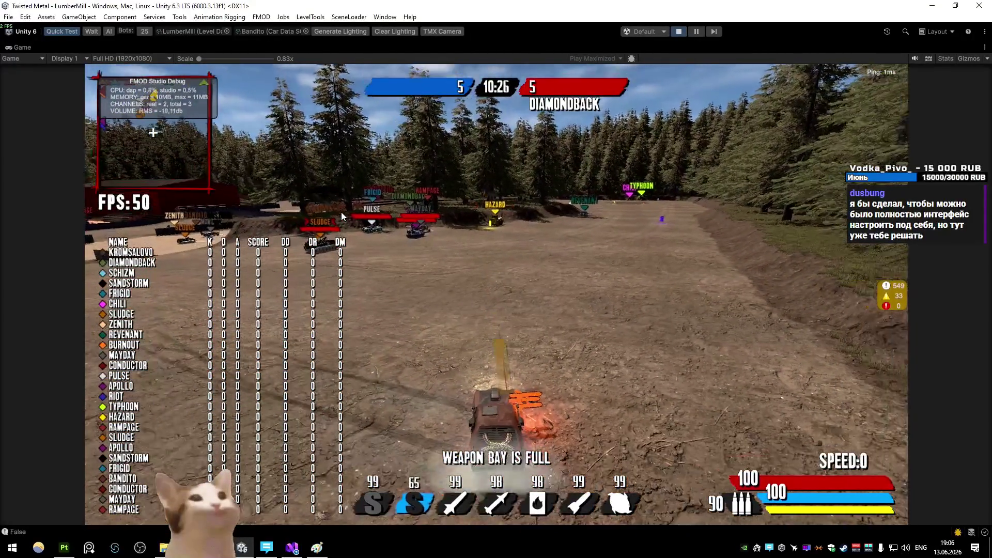
- Collect the turbo, circle the CHILI and TYPHOON cars, then load the TestPlayground level
{"action": "key", "text": "w"}
{"action": "key", "text": "a"}
{"action": "key", "text": "d"}
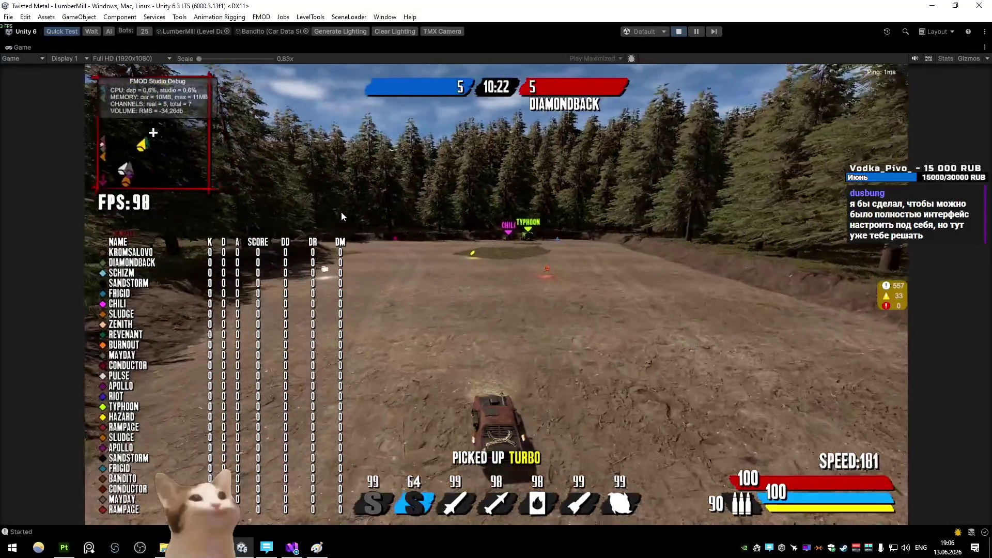
{"action": "key", "text": "a"}
{"action": "key", "text": "d"}
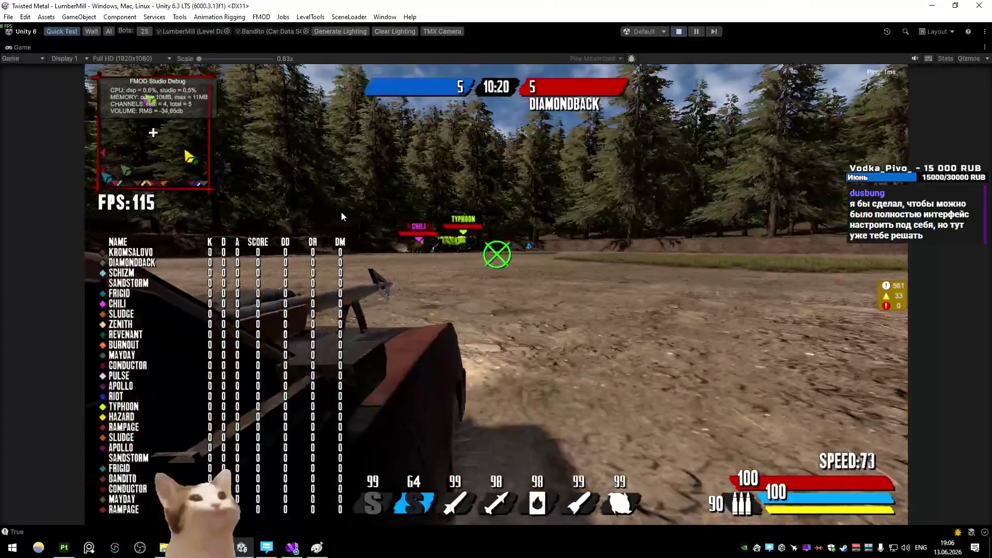
{"action": "key", "text": "d"}
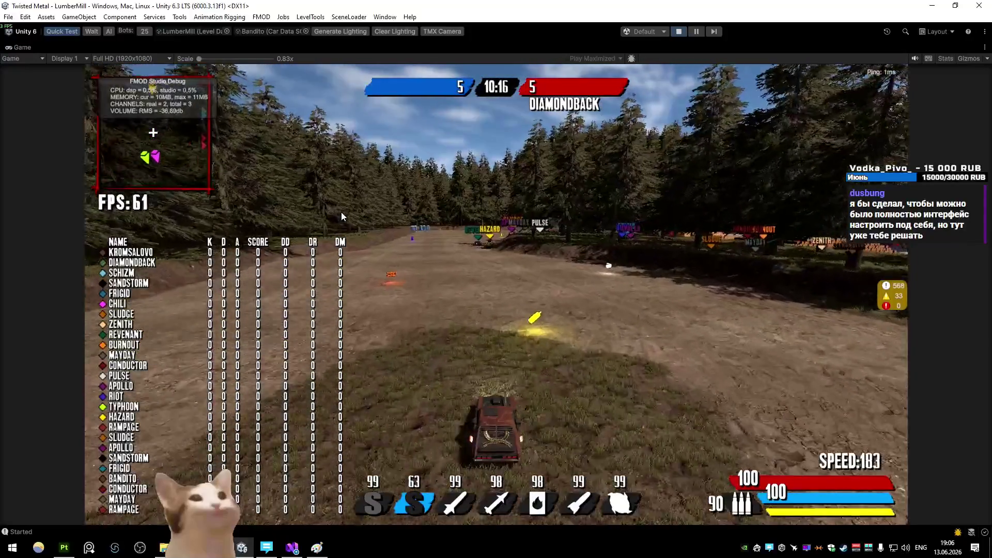
{"action": "key", "text": "s"}
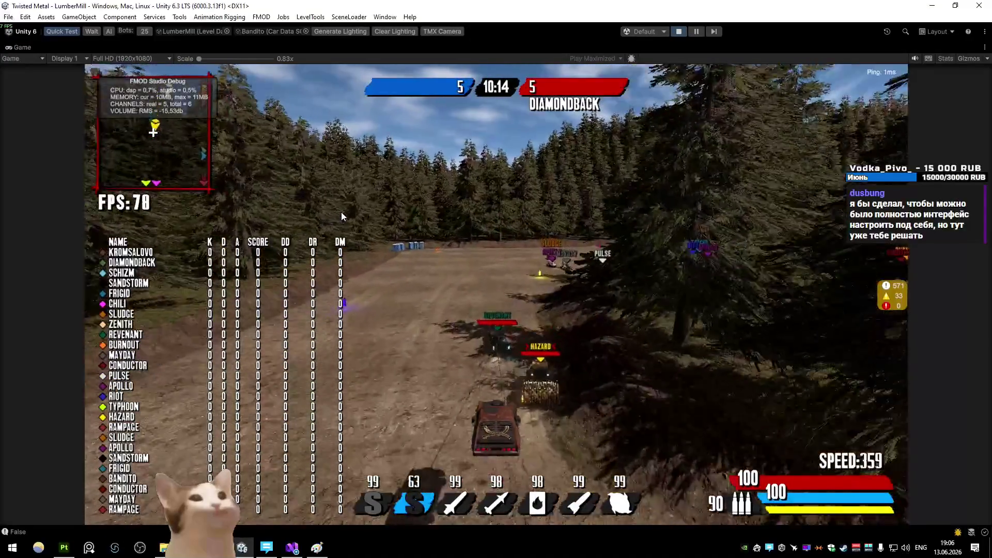
{"action": "key", "text": "a"}
{"action": "key", "text": "s"}
{"action": "key", "text": "w"}
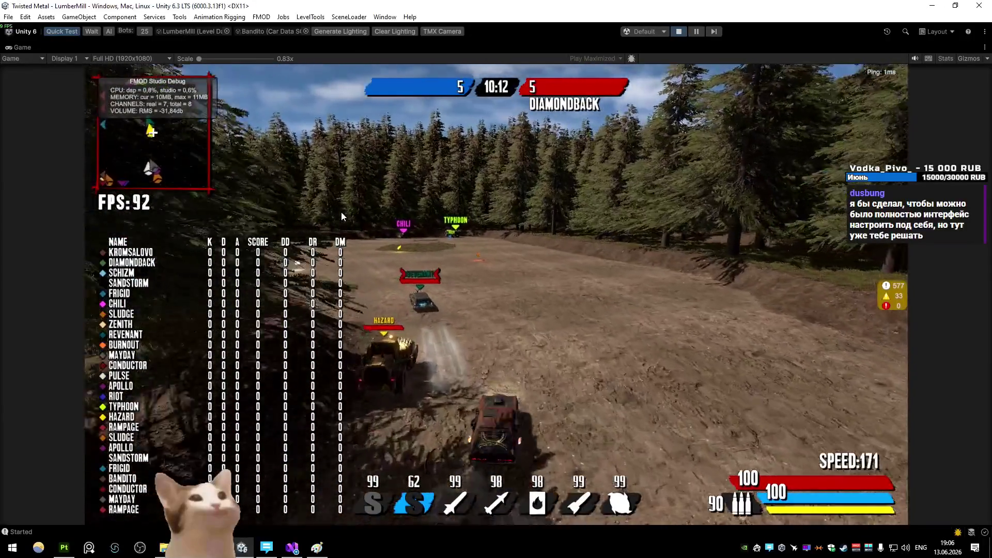
{"action": "key", "text": "d"}
{"action": "key", "text": "a"}
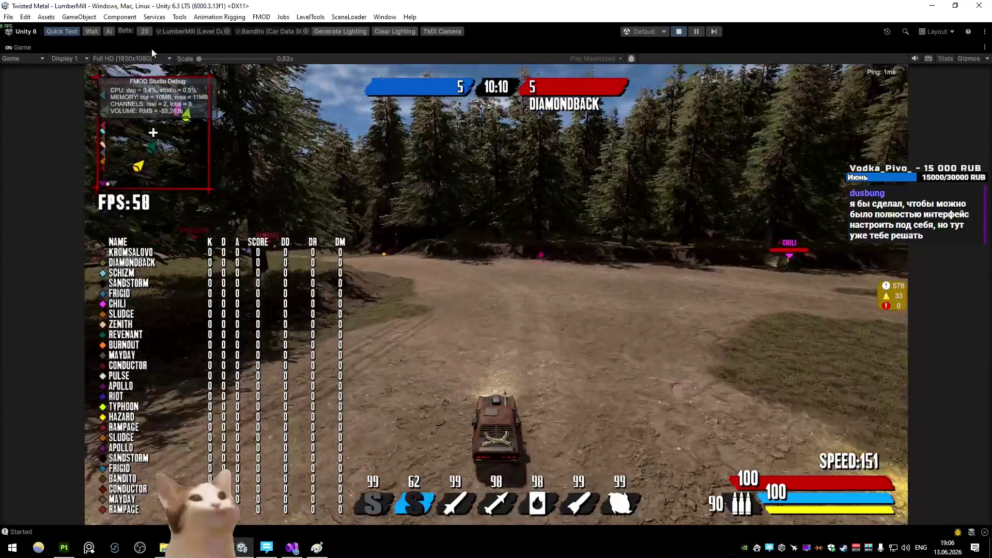
{"action": "key", "text": "F5"}
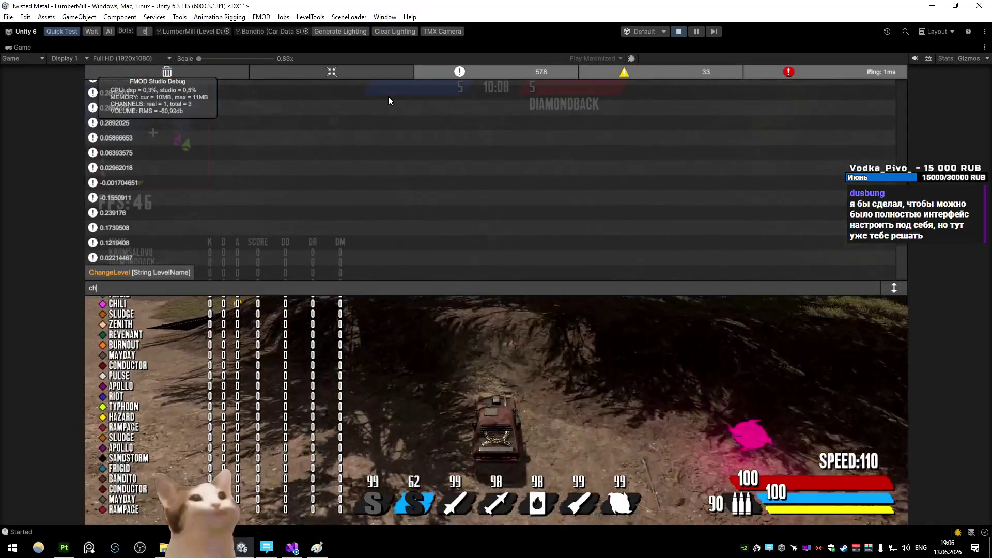
- Drive the new test playground, spin off the orange walls and pull up beside the Chili van
{"action": "key", "text": "w"}
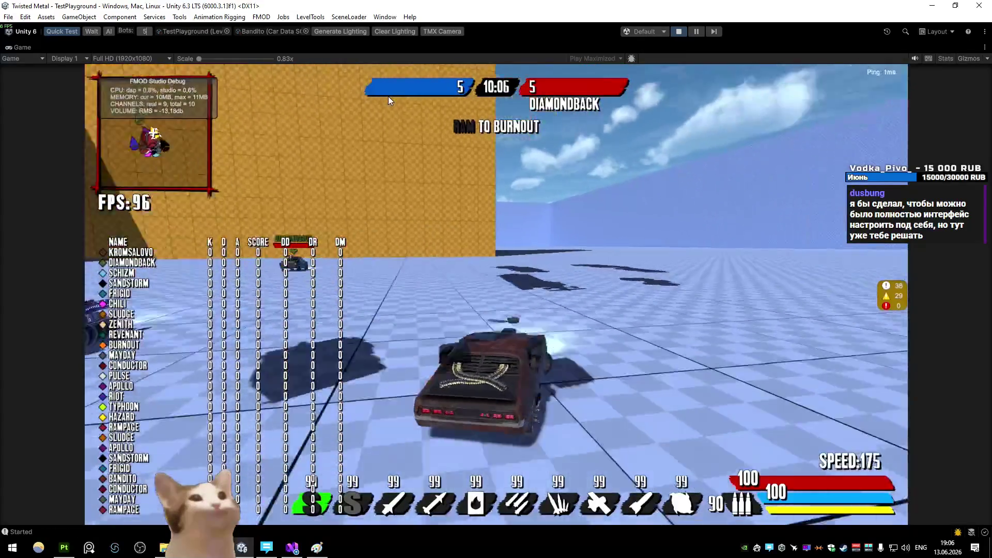
{"action": "key", "text": "d"}
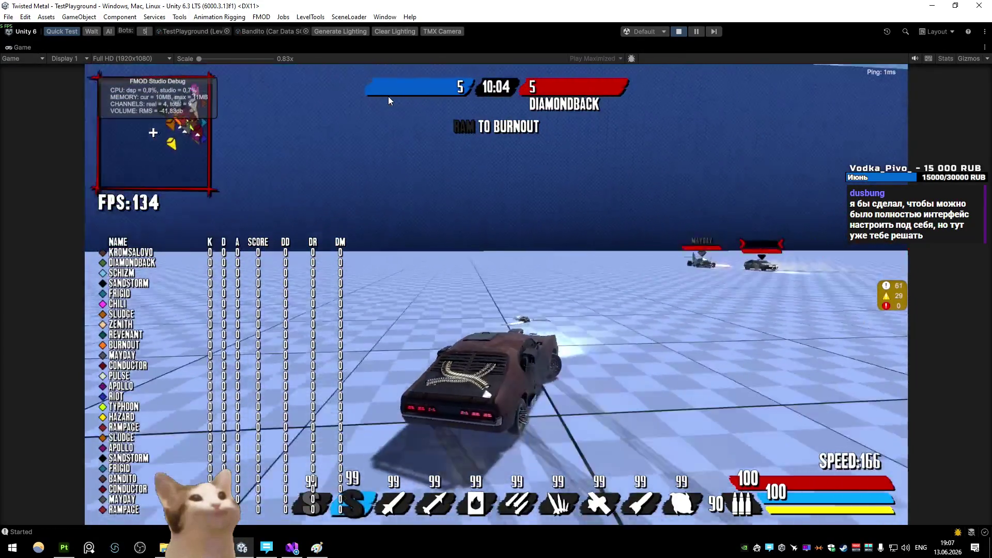
{"action": "key", "text": "w"}
{"action": "key", "text": "a"}
{"action": "key", "text": "s"}
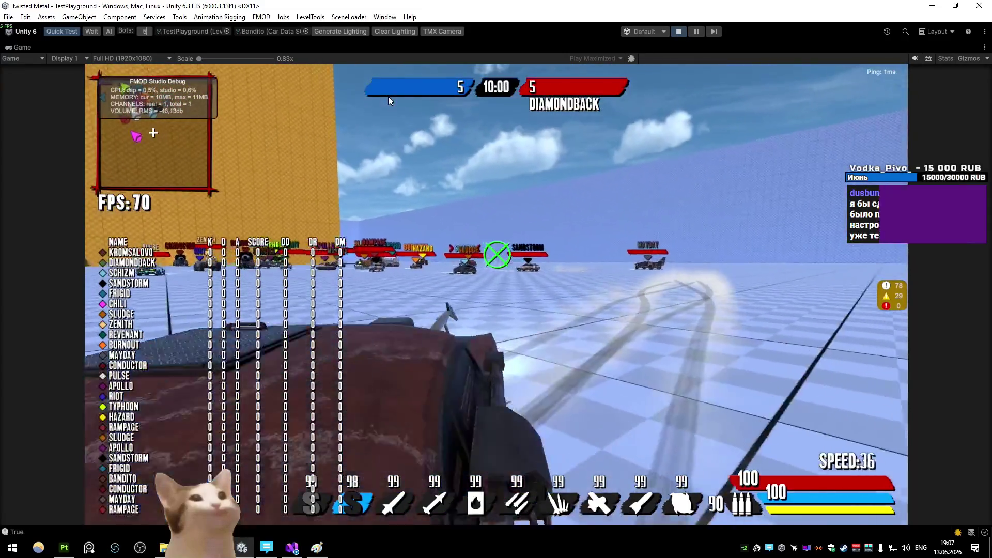
{"action": "key", "text": "w"}
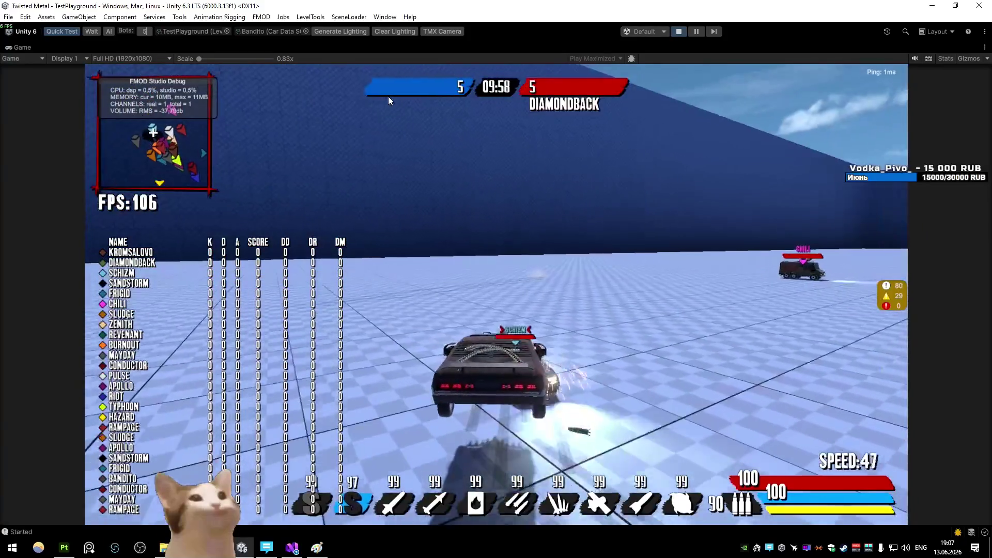
{"action": "key", "text": "w"}
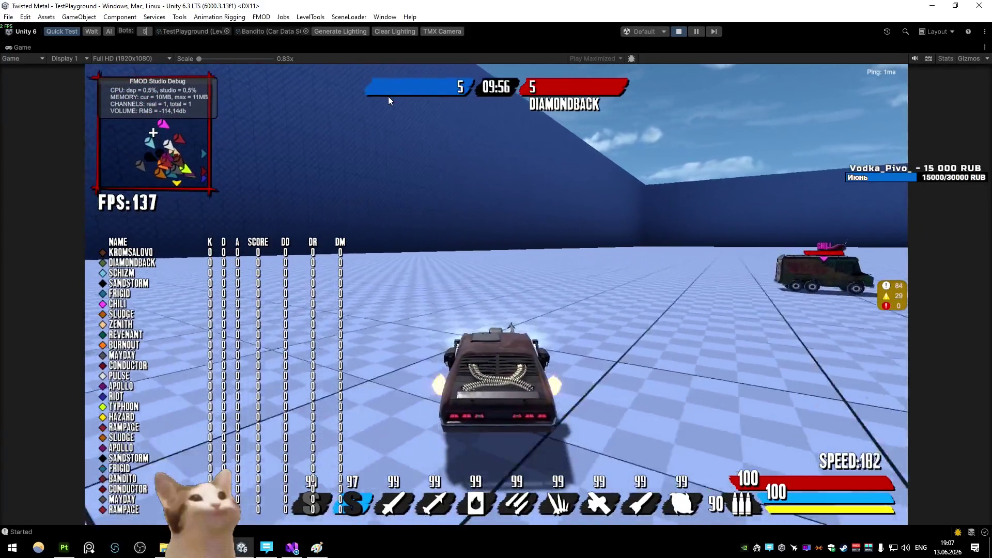
{"action": "key", "text": "a"}
{"action": "key", "text": "w"}
{"action": "key", "text": "w"}
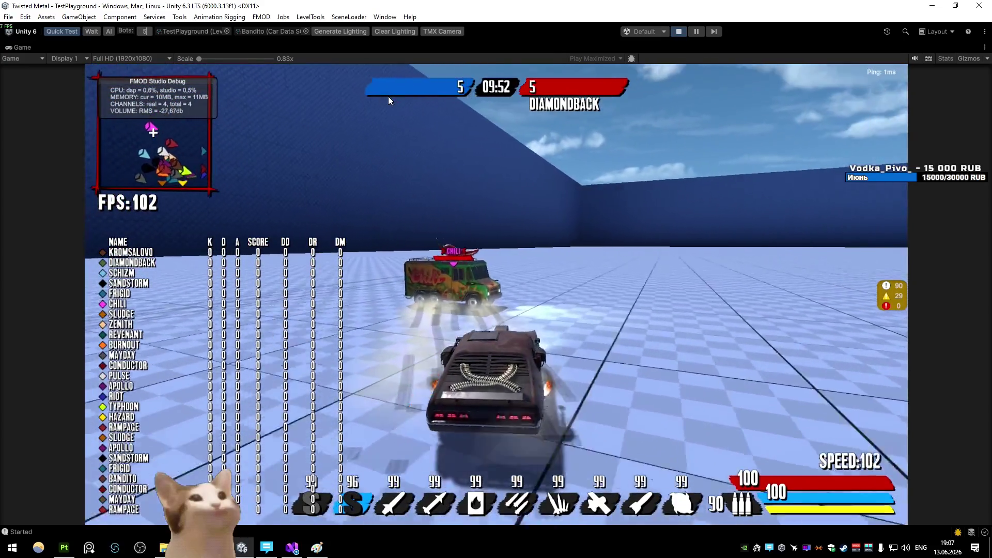
- Weave between the orange and blue walls, circling back to bring the enemy group into view
{"action": "key", "text": "d"}
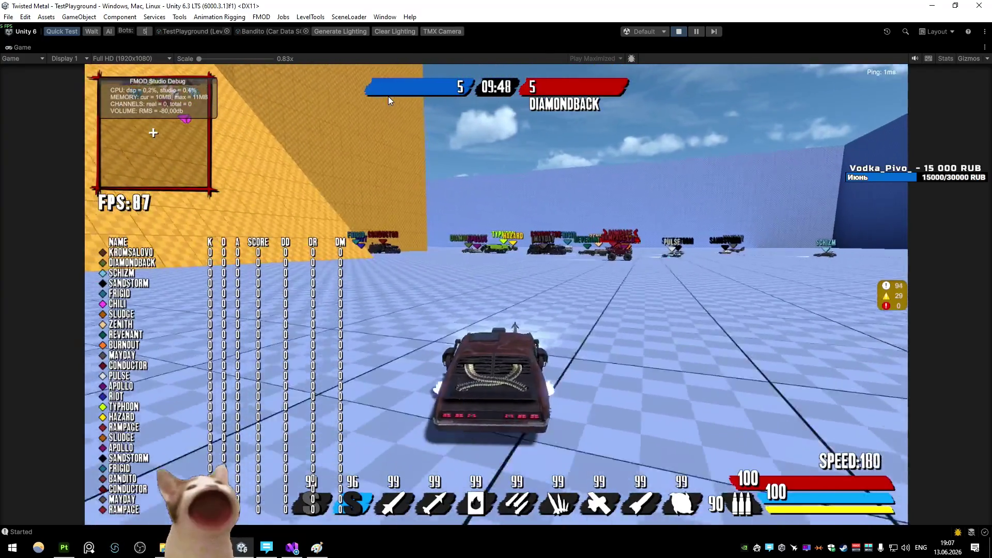
{"action": "key", "text": "d"}
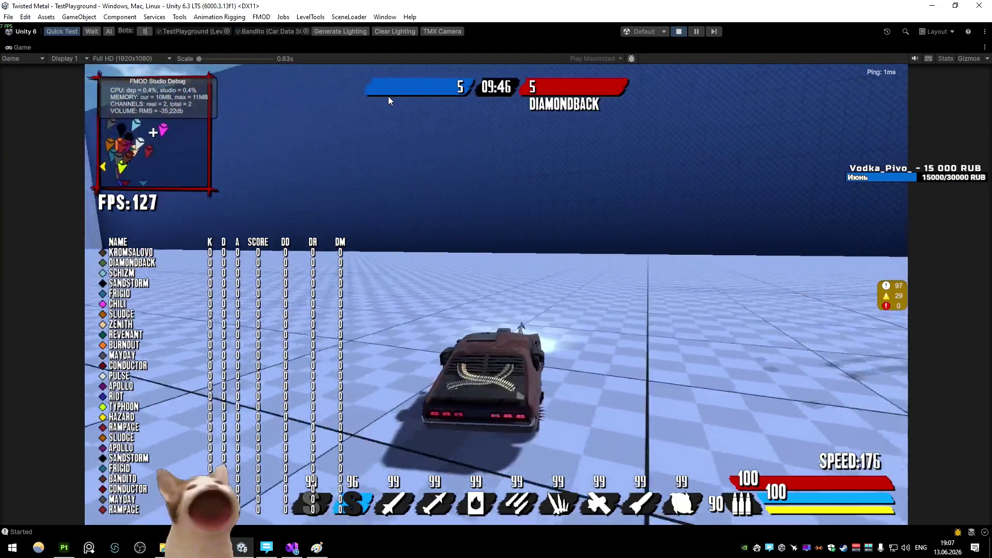
{"action": "key", "text": "a"}
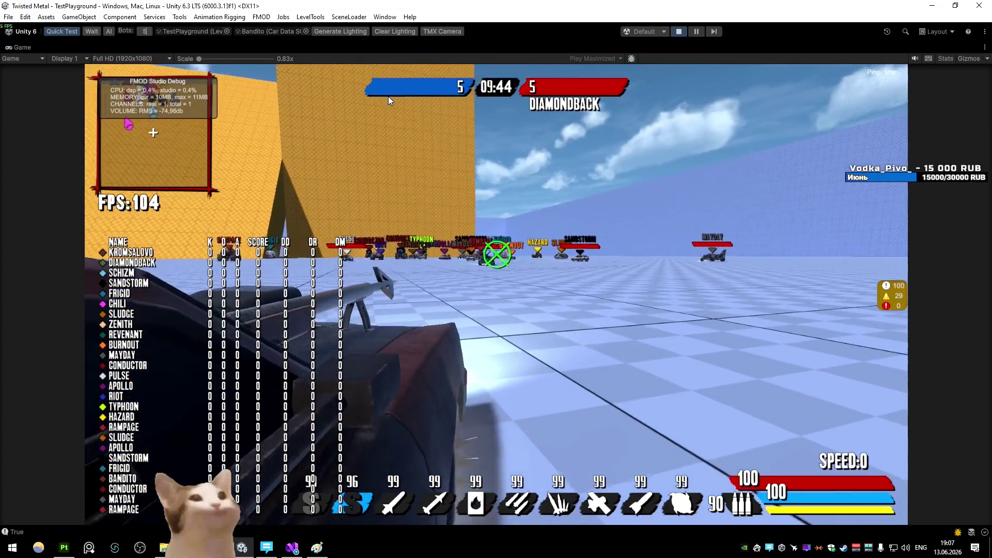
{"action": "key", "text": "w"}
{"action": "key", "text": "d"}
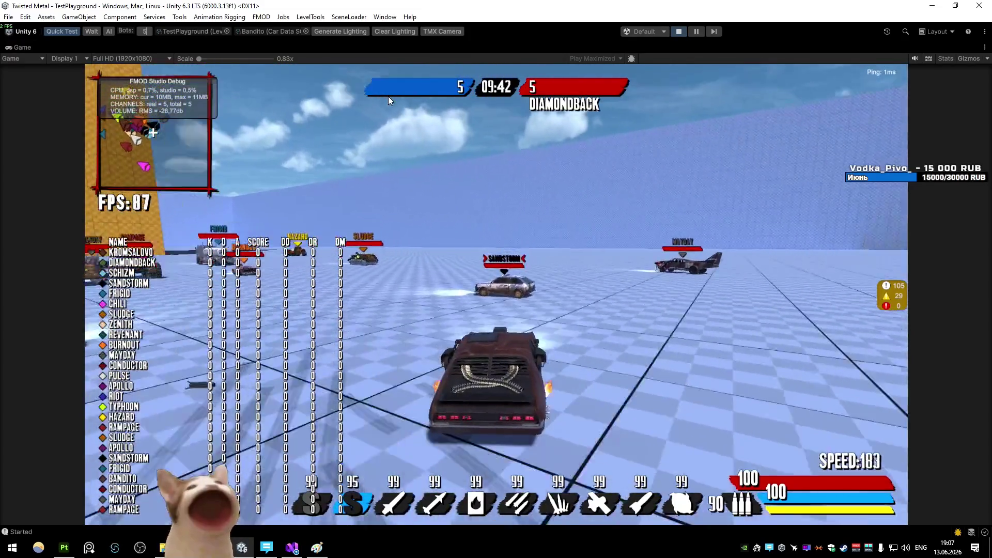
{"action": "key", "text": "a"}
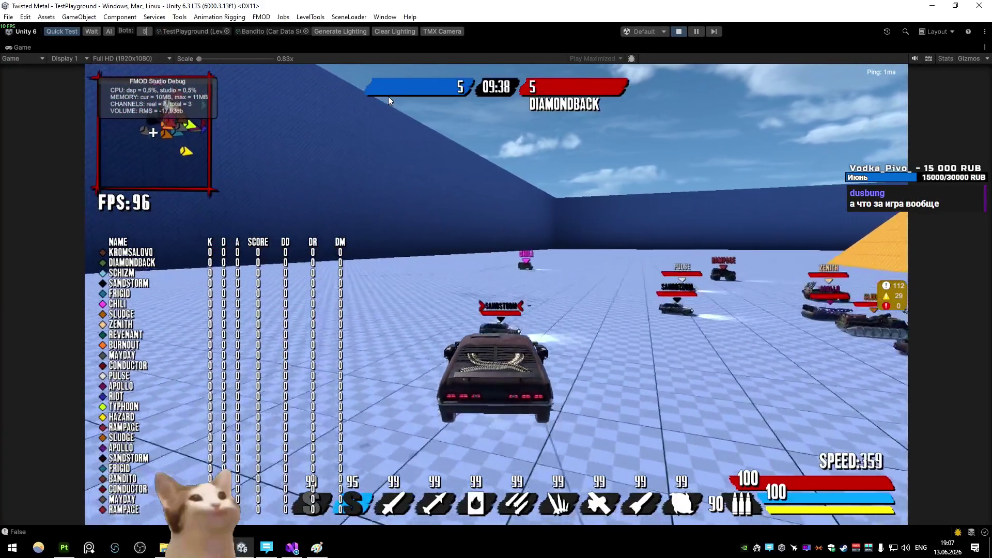
{"action": "key", "text": "d"}
{"action": "key", "text": "a"}
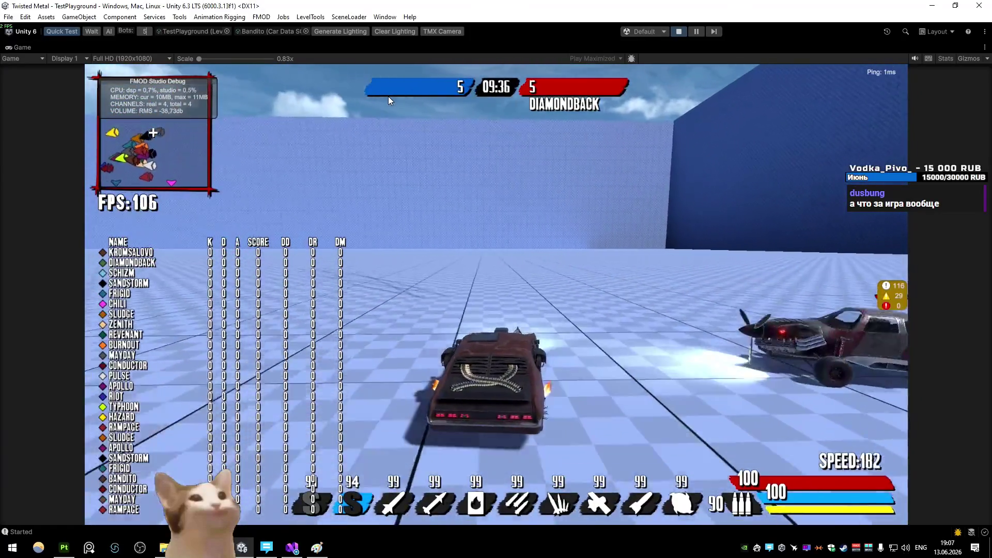
{"action": "key", "text": "a"}
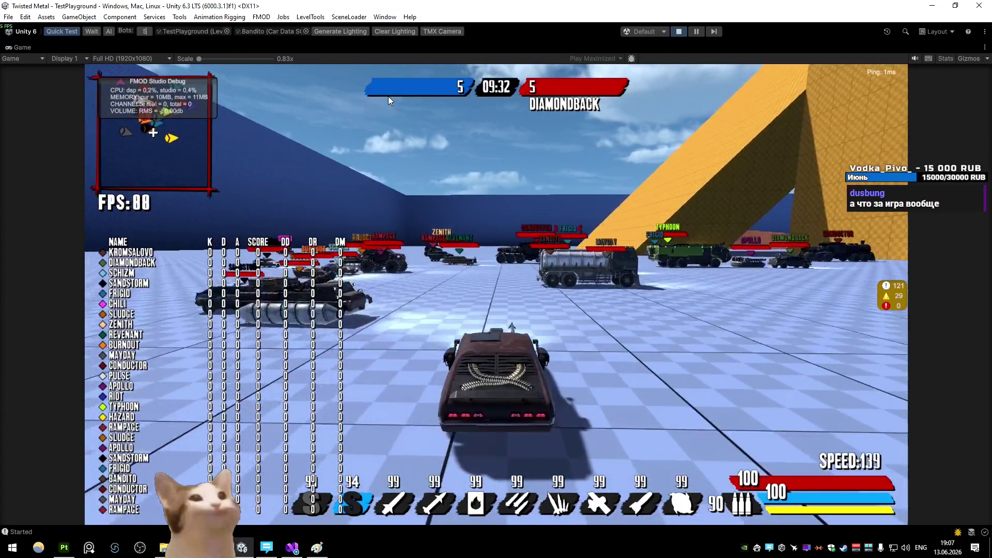
- Drive past the enemies, spin to face them and cycle the weapon selection to the flame weapon
{"action": "key", "text": "w"}
{"action": "key", "text": "d"}
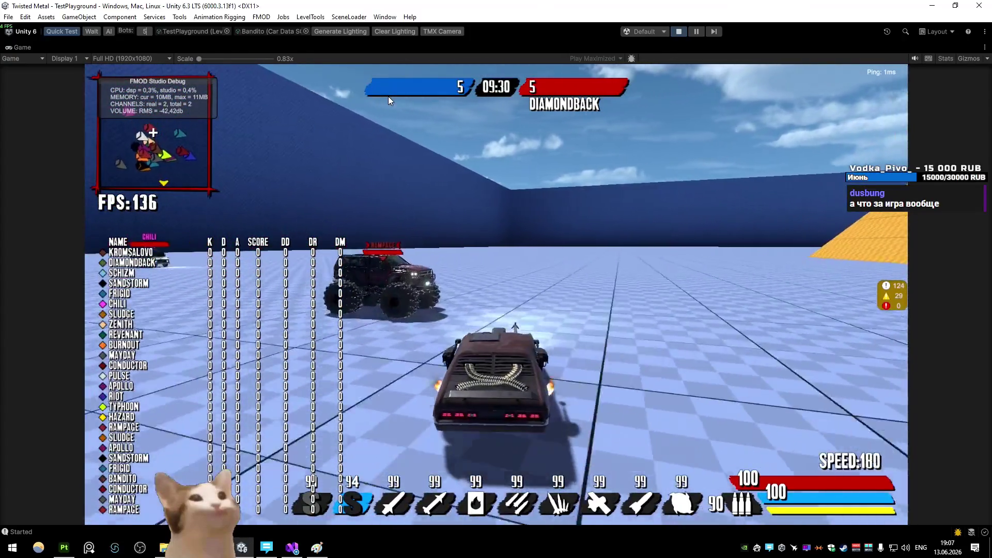
{"action": "key", "text": "e"}
{"action": "key", "text": "w"}
{"action": "key", "text": "e"}
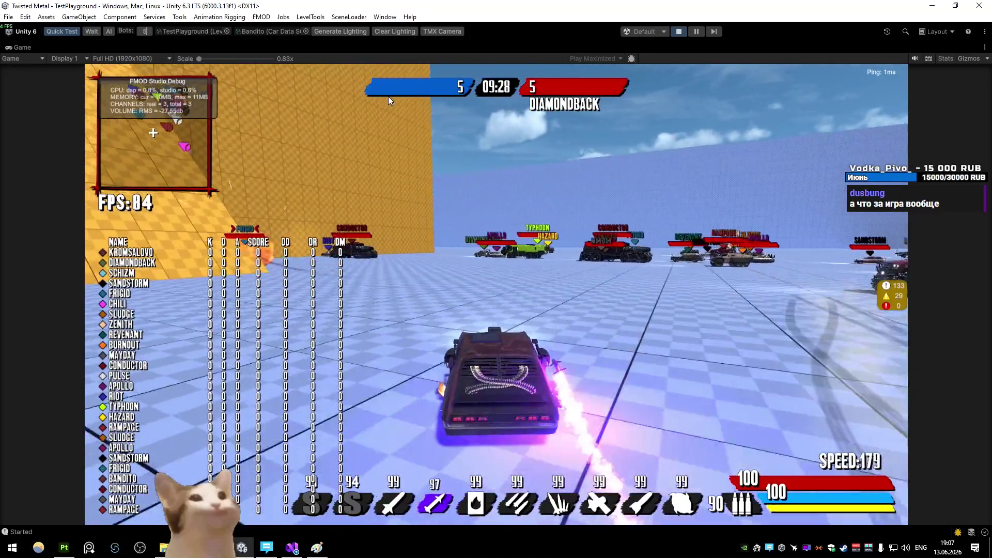
- Fire flames at Apollo, switch weapons and hit the enemy cars with the blue lightning
{"action": "key", "text": "w"}
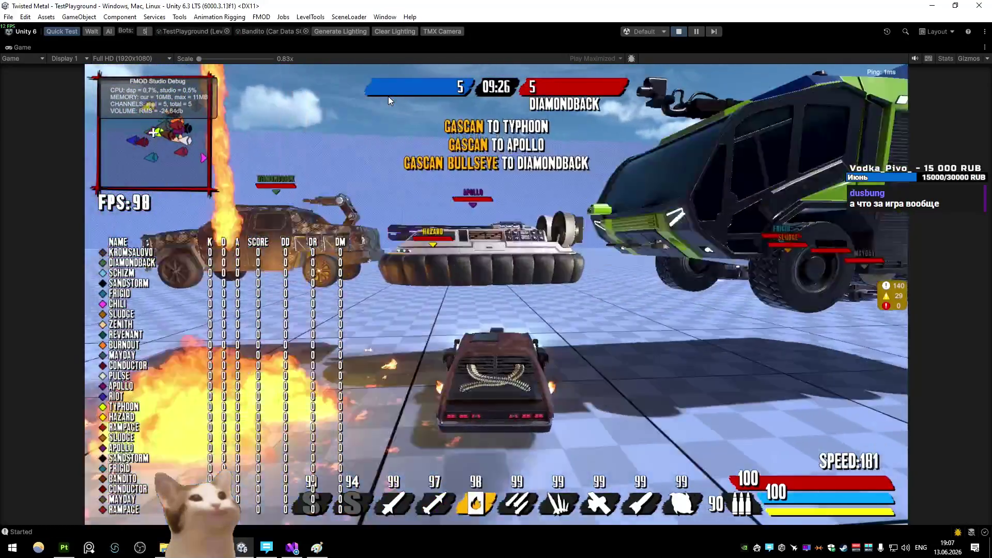
{"action": "key", "text": "space"}
{"action": "key", "text": "d"}
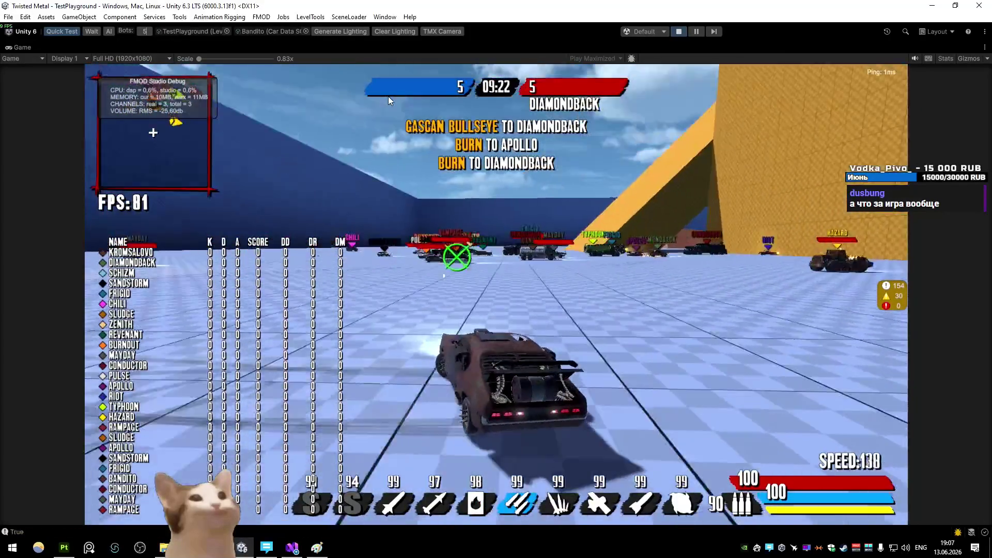
{"action": "key", "text": "e"}
{"action": "key", "text": "s"}
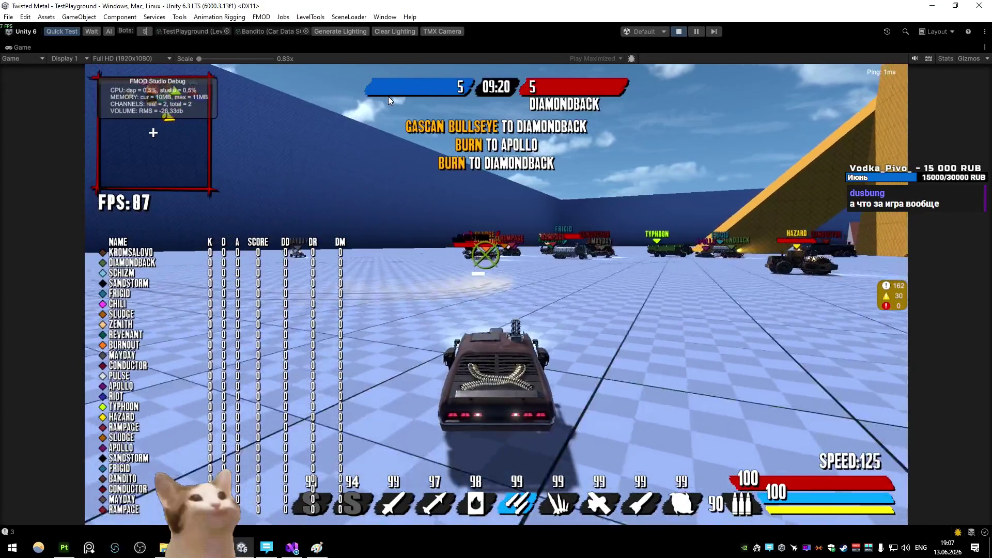
{"action": "key", "text": "w"}
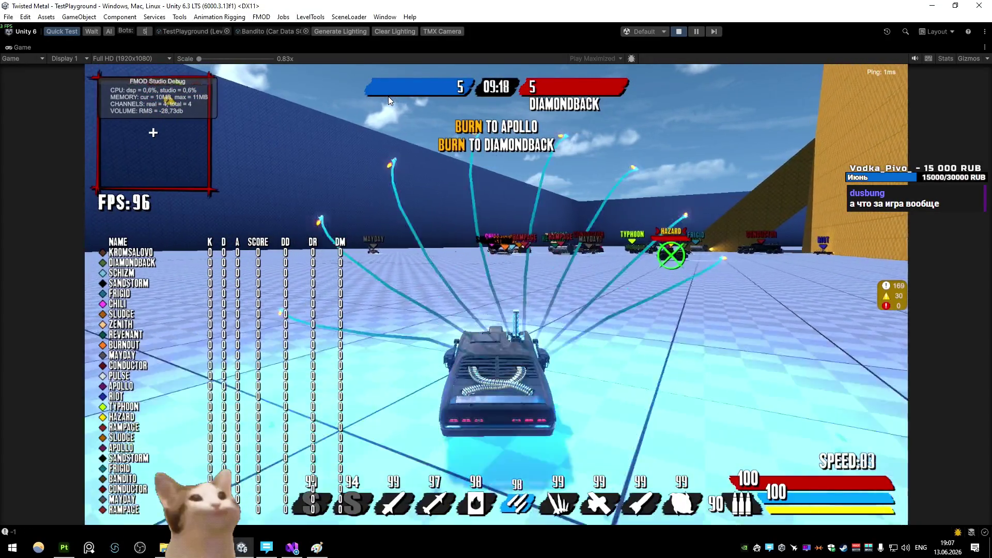
- Face the ramp, lock the reticle onto Sludge and fire the cyan arc weapon
{"action": "key", "text": "s"}
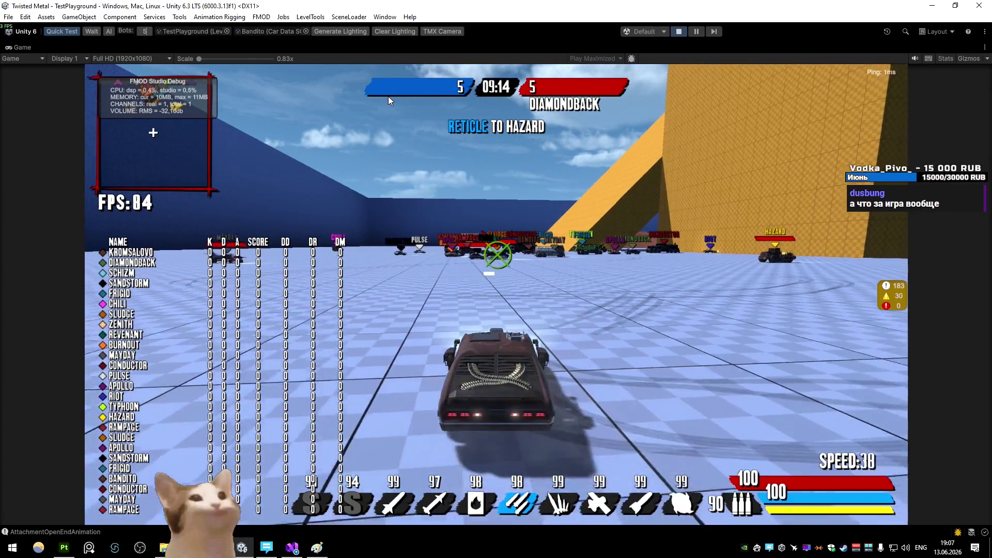
{"action": "key", "text": "w"}
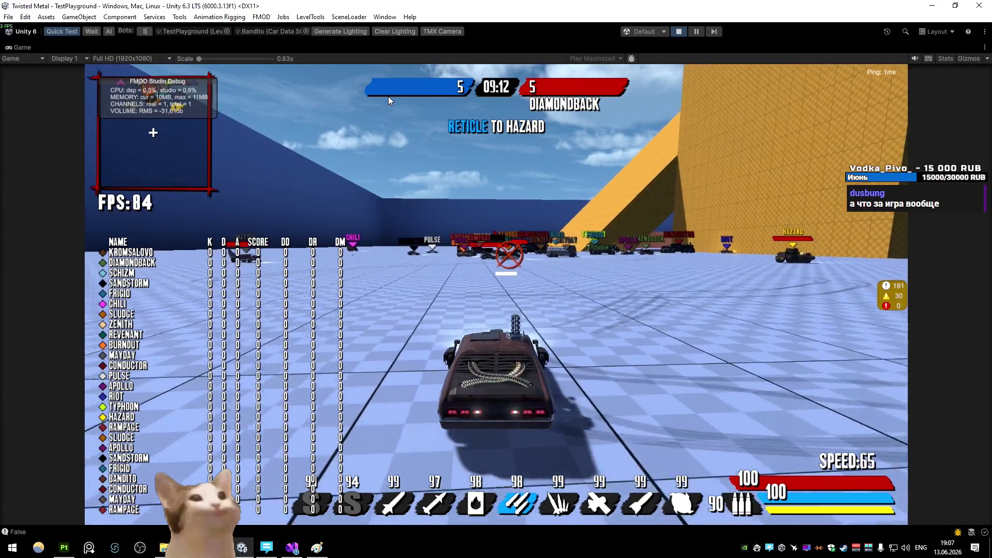
{"action": "key", "text": "a"}
{"action": "key", "text": "d"}
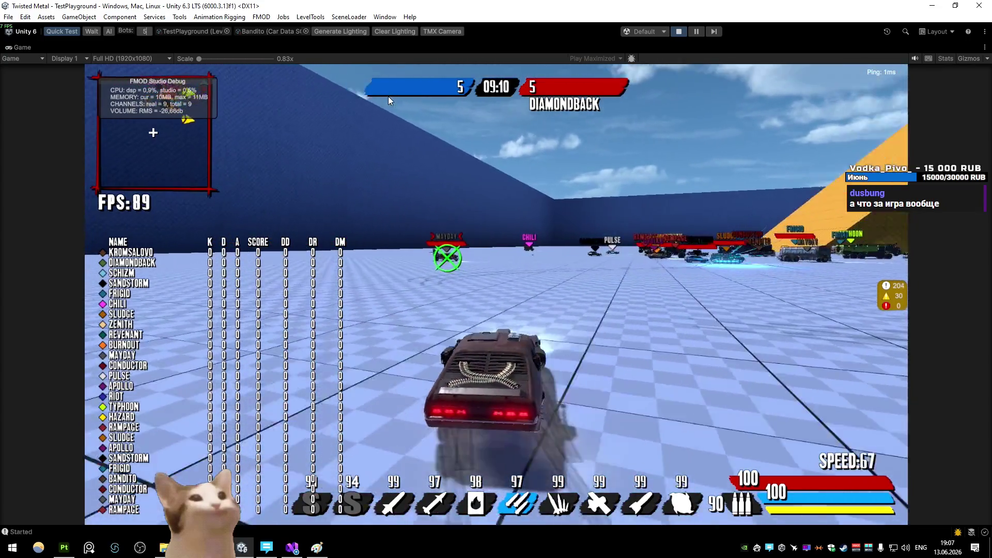
{"action": "key", "text": "s"}
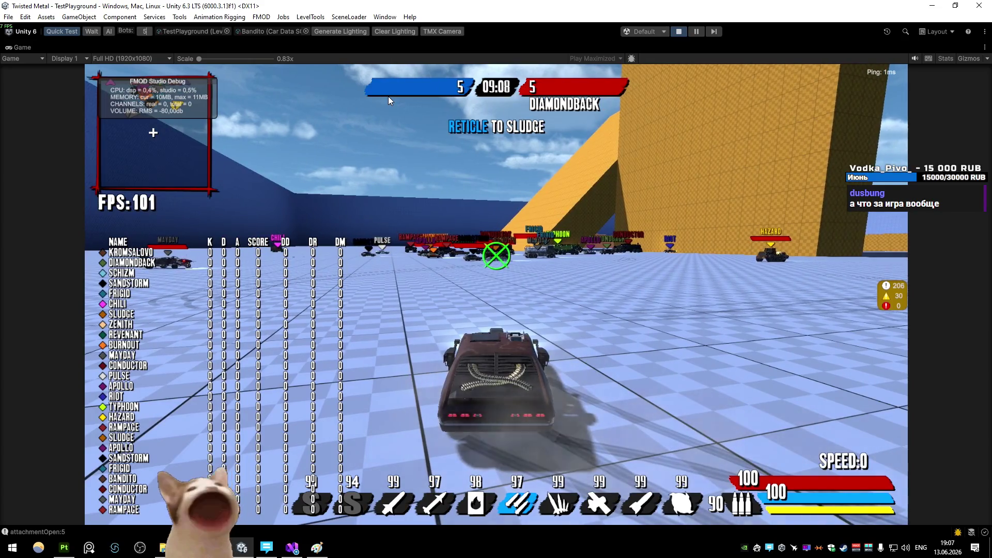
{"action": "key", "text": "w"}
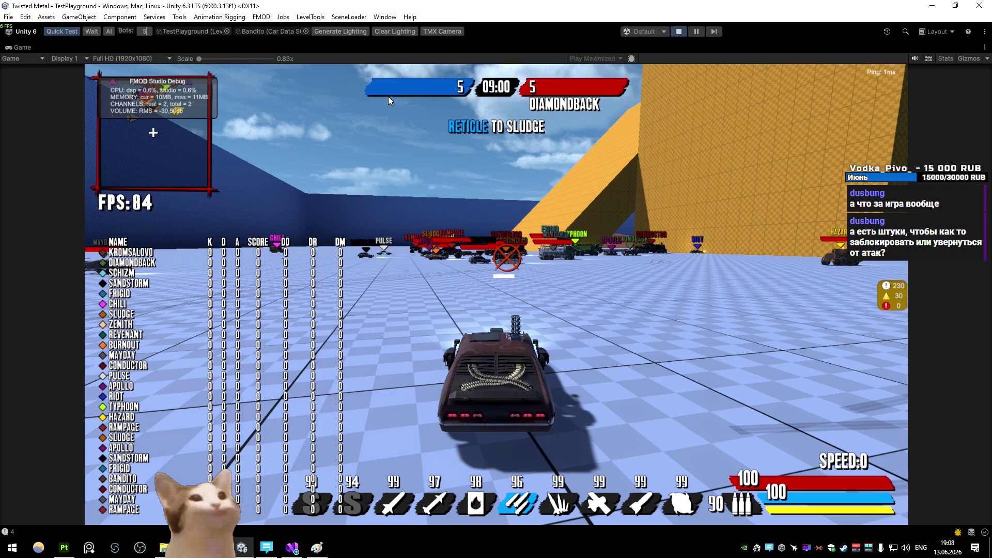
- Drive away turning left and activate the green wireframe special on the Bandito
{"action": "key", "text": "w"}
{"action": "key", "text": "a"}
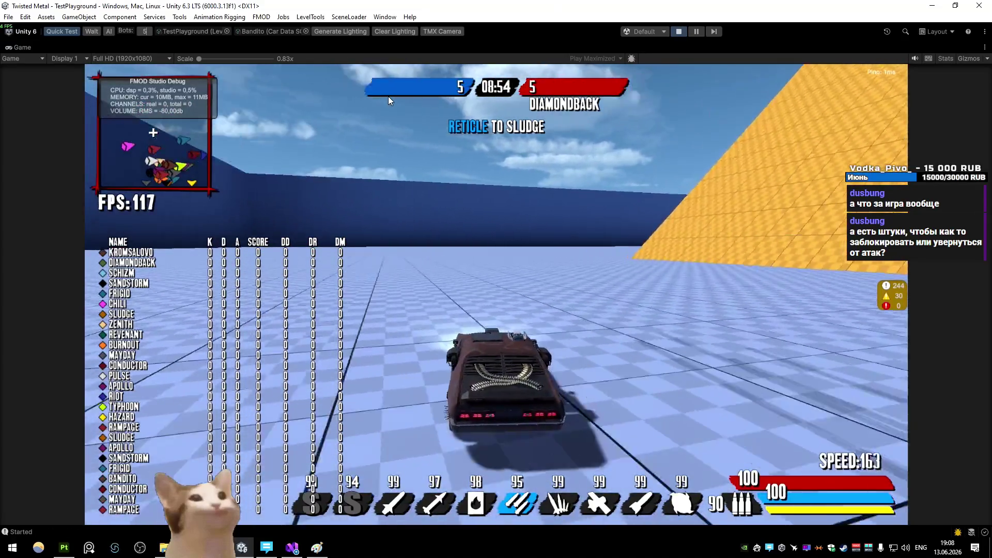
{"action": "key", "text": "e"}
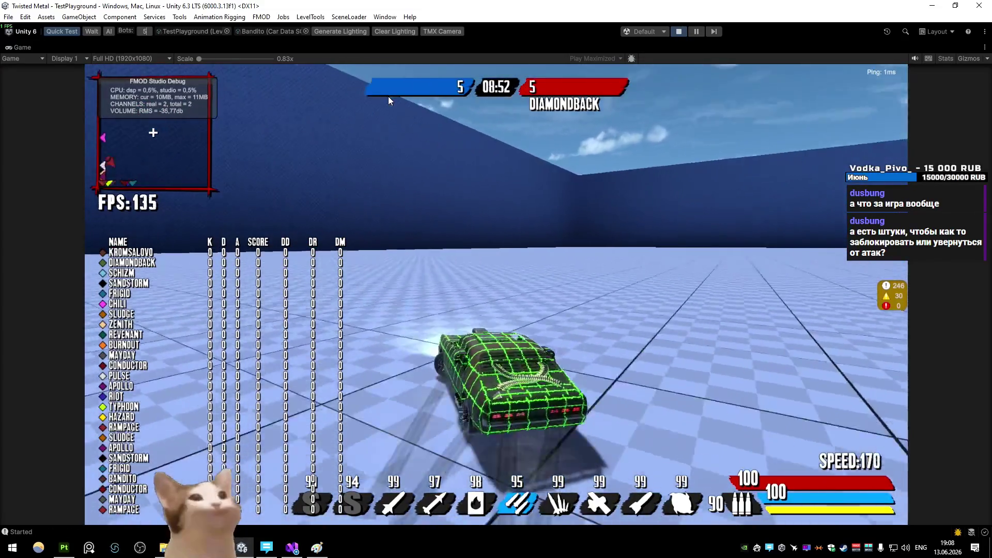
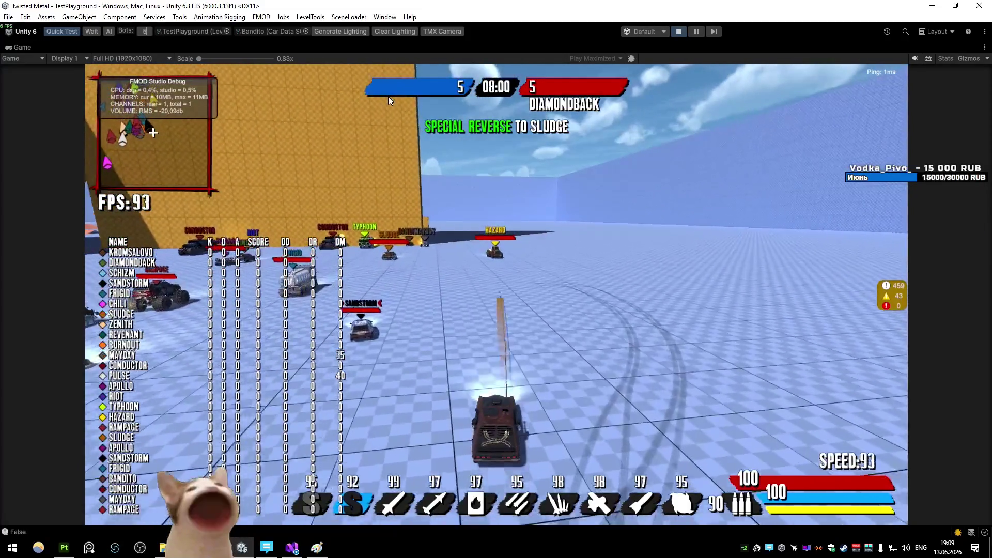
- Stop the running play test and return to the editor
{"action": "left_click", "coordinate": [679, 31]}
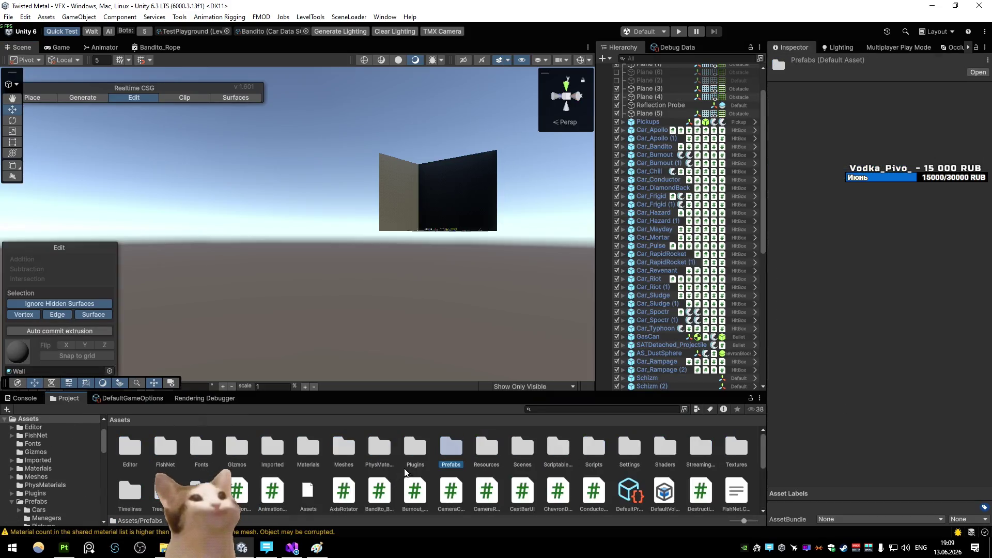
- Open the AS_Bandito prefab from Prefabs > Weapons > AltSpecials for editing
{"action": "double_click", "coordinate": [451, 448]}
{"action": "double_click", "coordinate": [343, 448]}
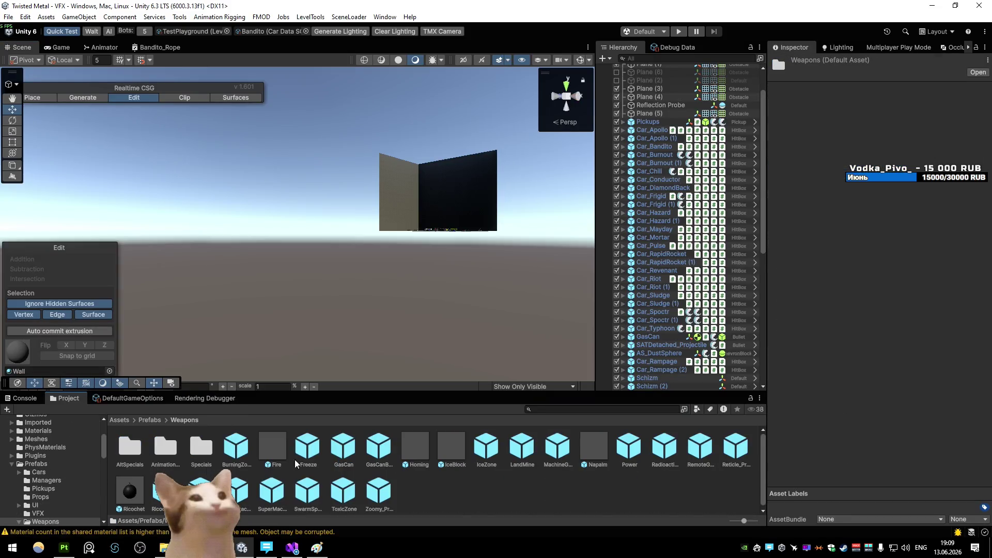
{"action": "double_click", "coordinate": [137, 455]}
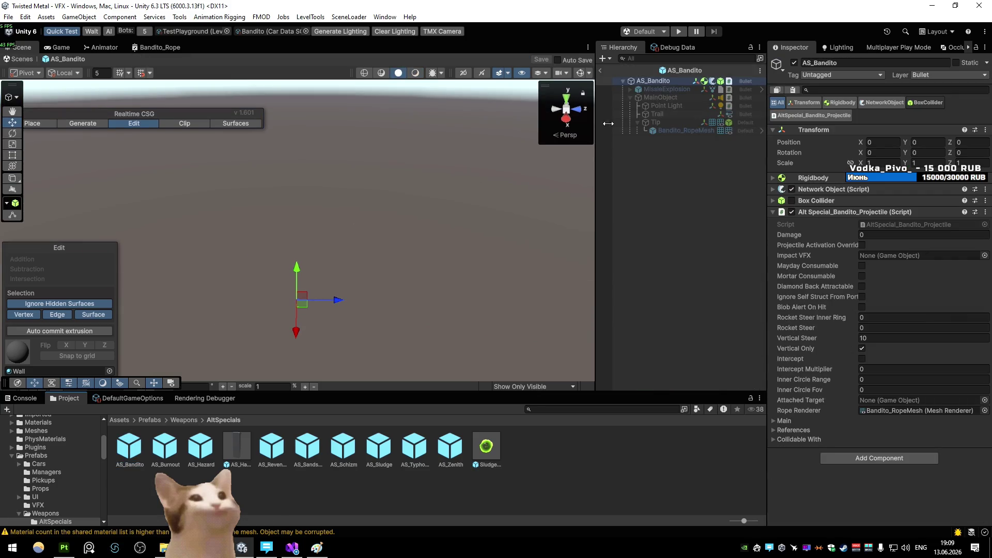
- Delete the Trail child from AS_Bandito and inspect the remaining projectile
{"action": "left_click", "coordinate": [660, 97]}
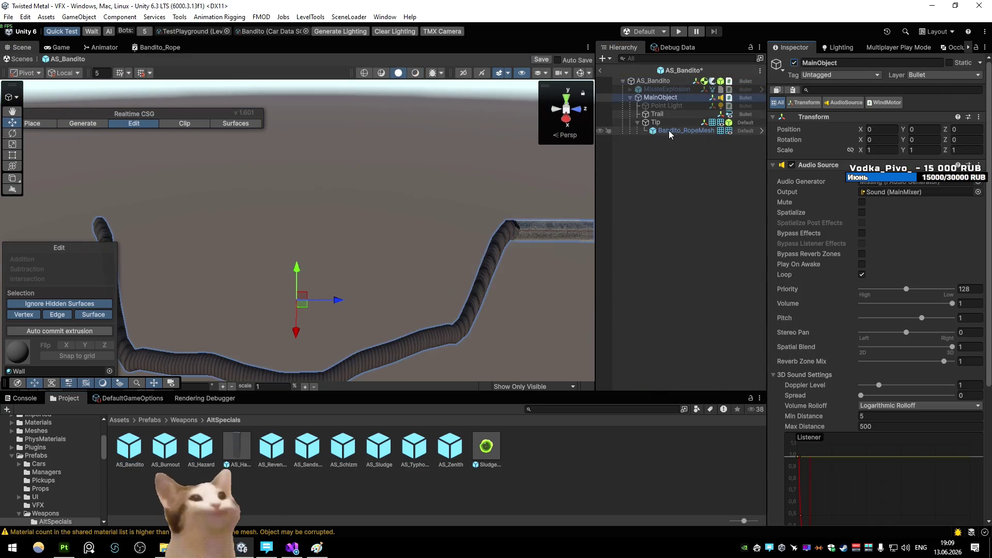
{"action": "left_click", "coordinate": [669, 116]}
{"action": "key", "text": "Delete"}
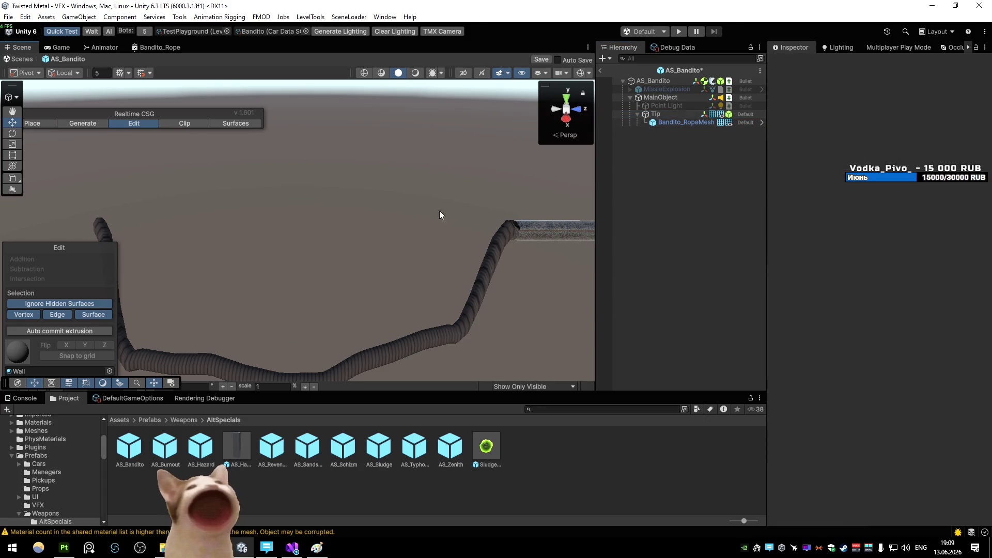
{"action": "left_click_drag", "start_coordinate": [433, 222], "coordinate": [474, 196]}
{"action": "double_click", "coordinate": [670, 81]}
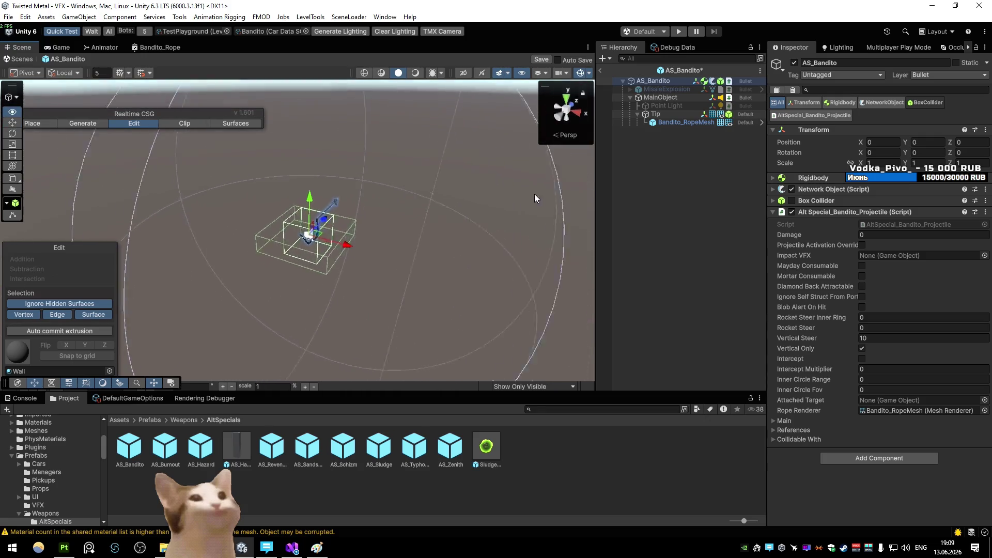
{"action": "left_click_drag", "start_coordinate": [521, 122], "coordinate": [576, 189]}
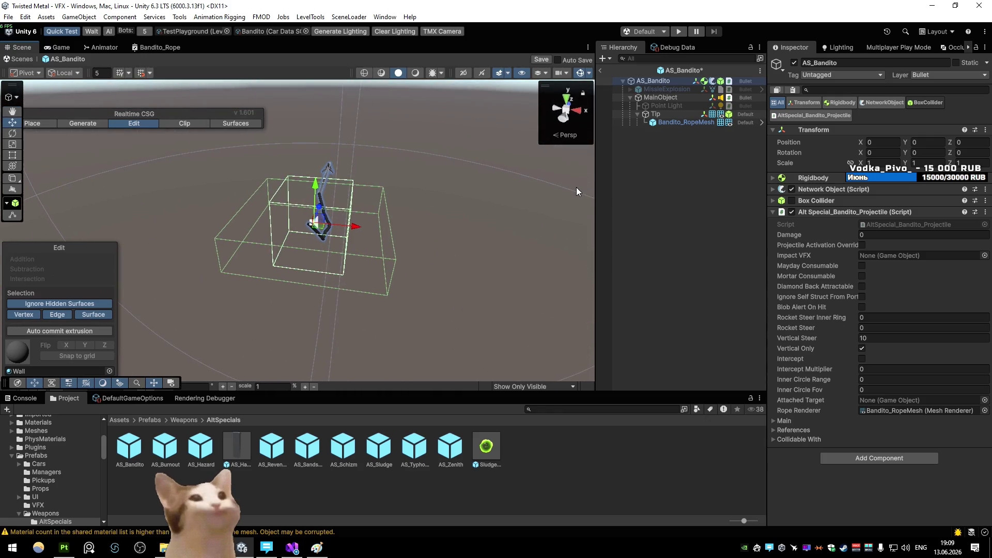
- Remove the Box Collider component from the Tip child, leaving only the root trigger collider
{"action": "left_click", "coordinate": [663, 106]}
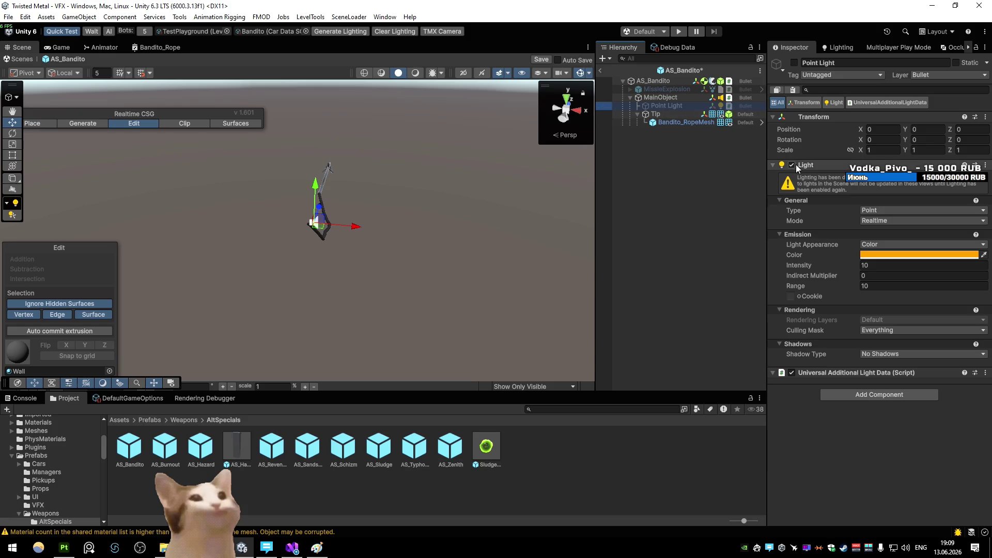
{"action": "left_click", "coordinate": [683, 113]}
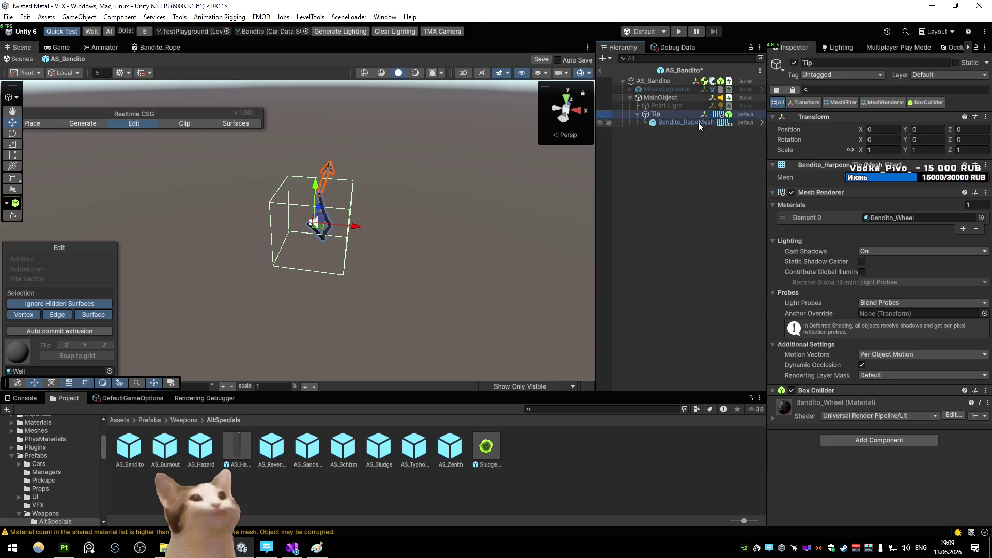
{"action": "left_click", "coordinate": [924, 102]}
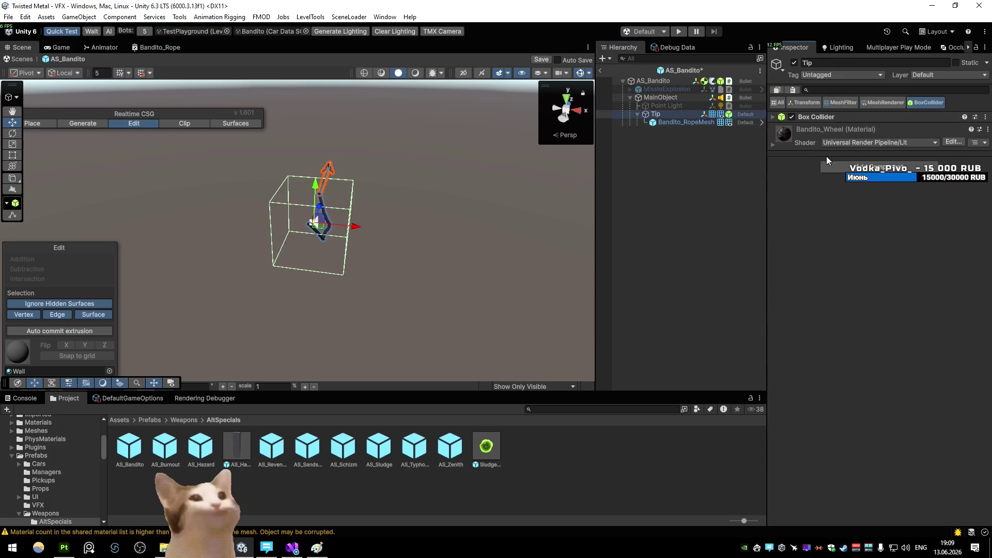
{"action": "left_click", "coordinate": [772, 117]}
{"action": "right_click", "coordinate": [820, 121]}
{"action": "left_click", "coordinate": [856, 164]}
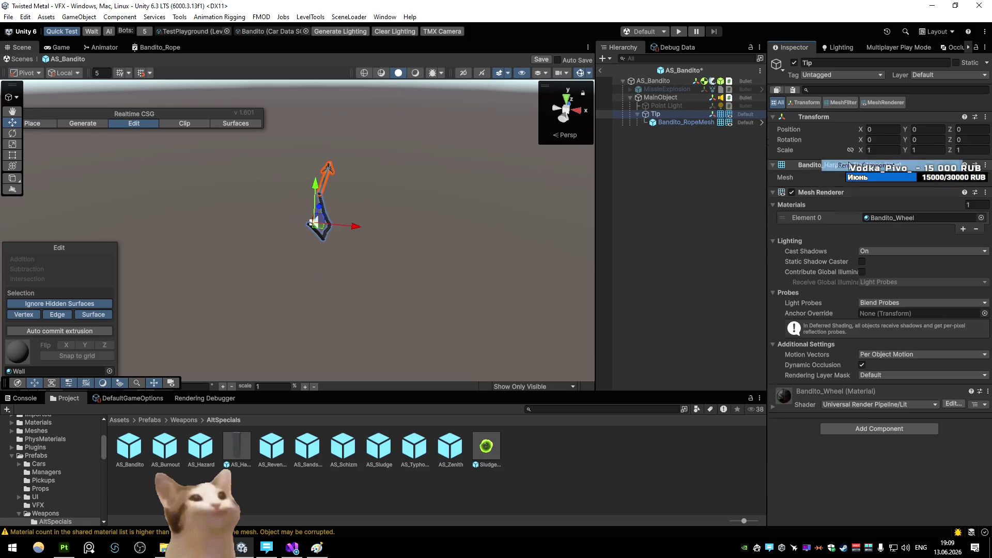
{"action": "left_click", "coordinate": [655, 81]}
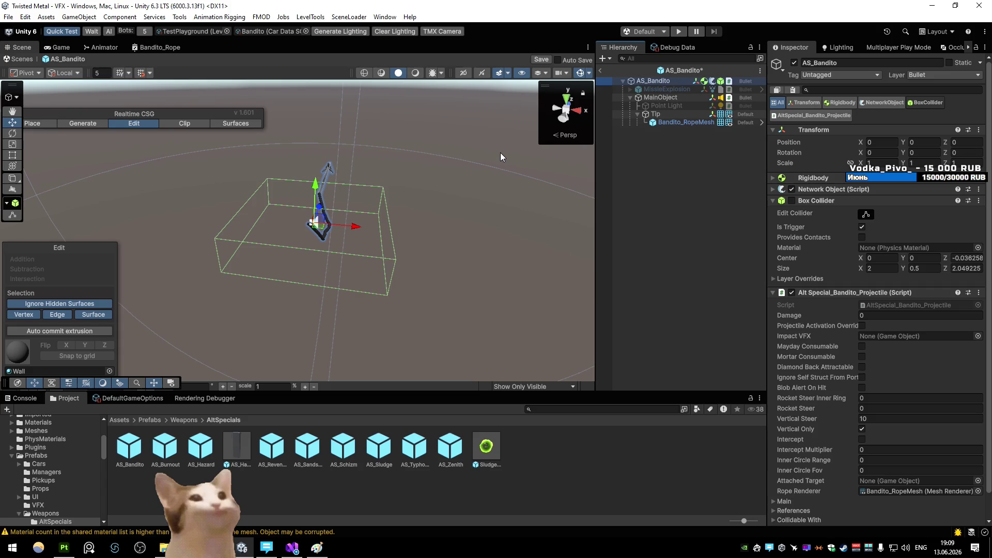
{"action": "left_click", "coordinate": [567, 101]}
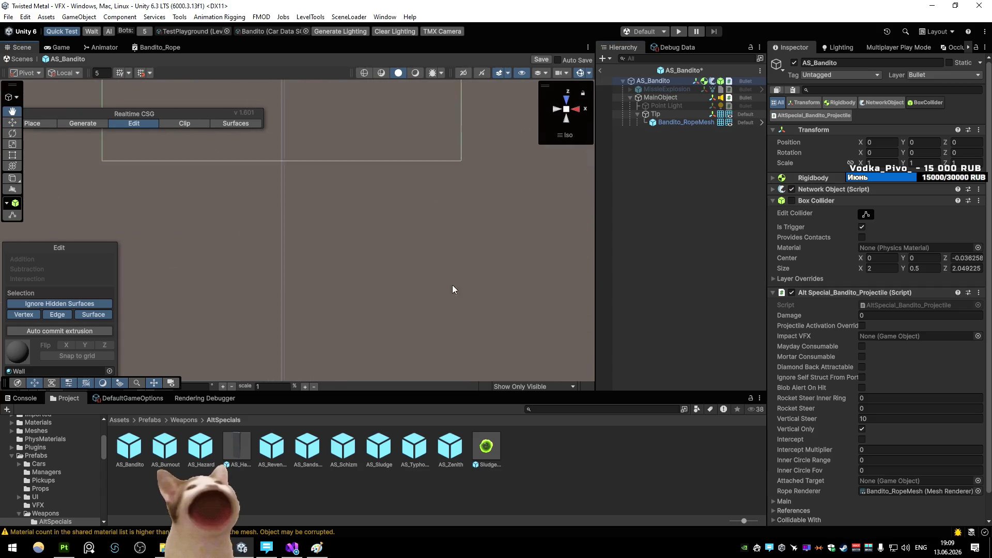
{"action": "key", "text": "f"}
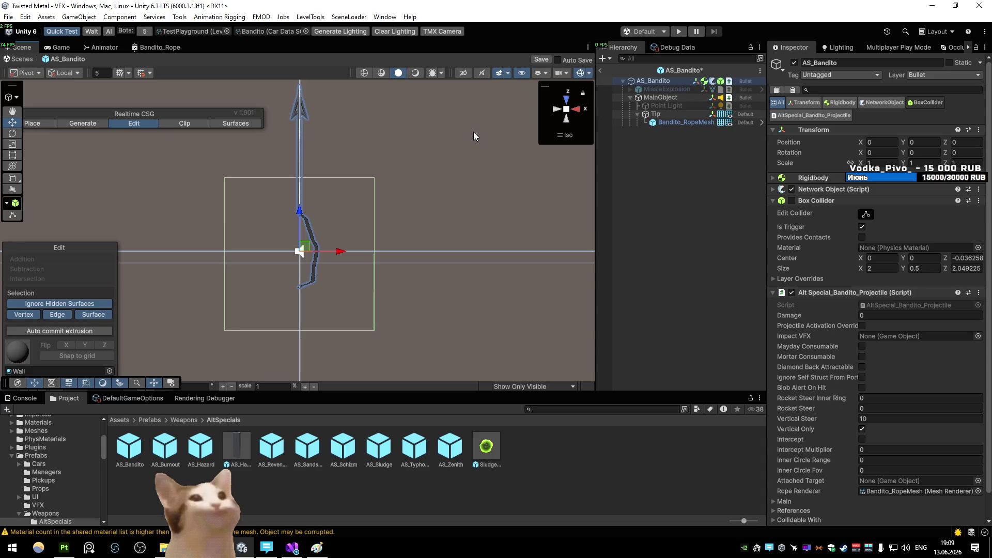
{"action": "left_click_drag", "start_coordinate": [468, 139], "coordinate": [537, 167]}
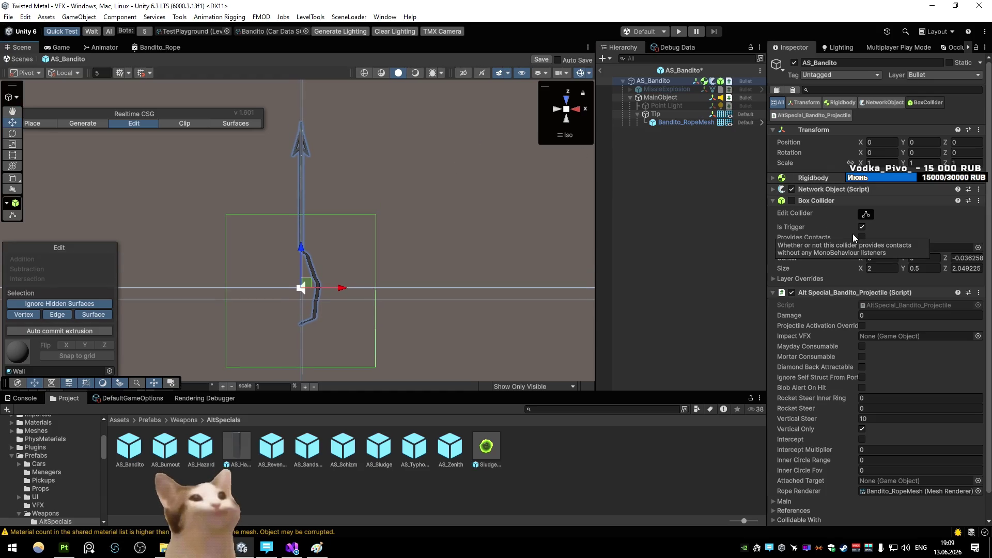
{"action": "left_click", "coordinate": [866, 214]}
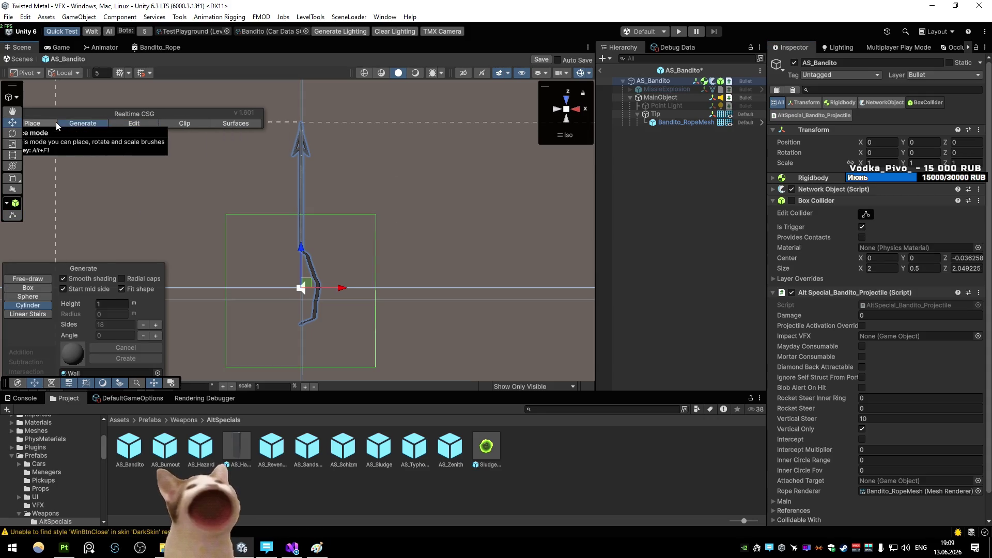
{"action": "left_click", "coordinate": [867, 215]}
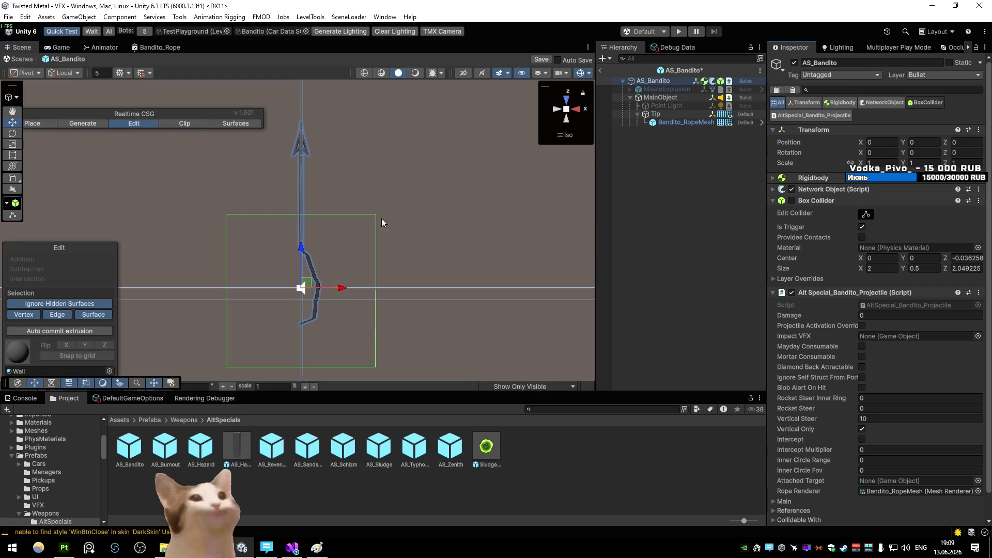
{"action": "key", "text": "w"}
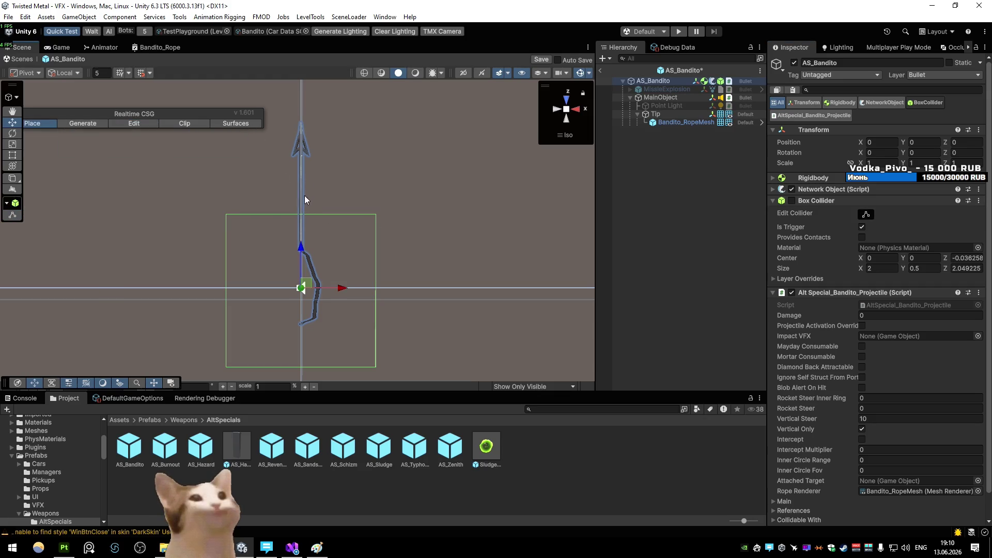
{"action": "left_click_drag", "start_coordinate": [497, 256], "coordinate": [396, 196]}
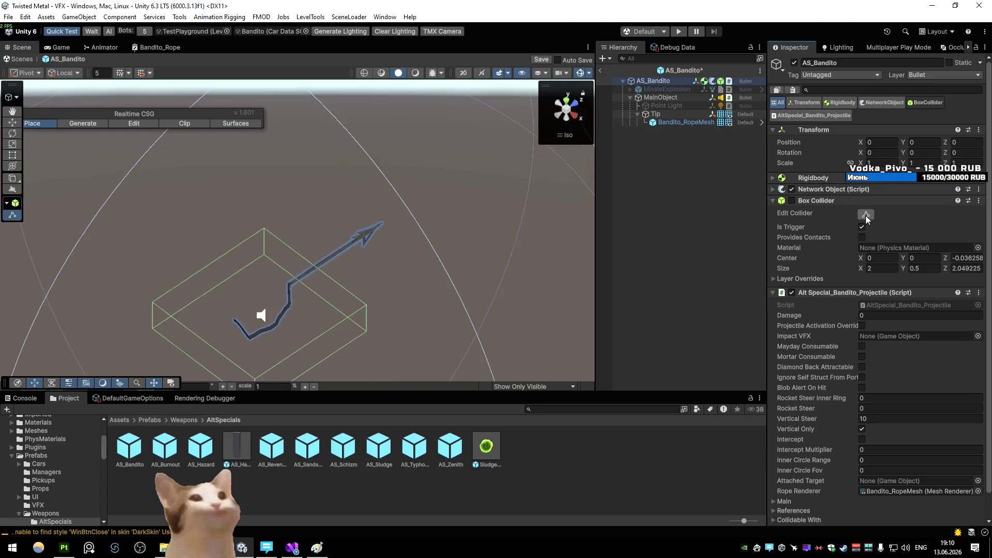
- Edit the trigger box from top view to cover shaft and tip, center Z ~1.36, size Z ~1.75
{"action": "left_click", "coordinate": [133, 123]}
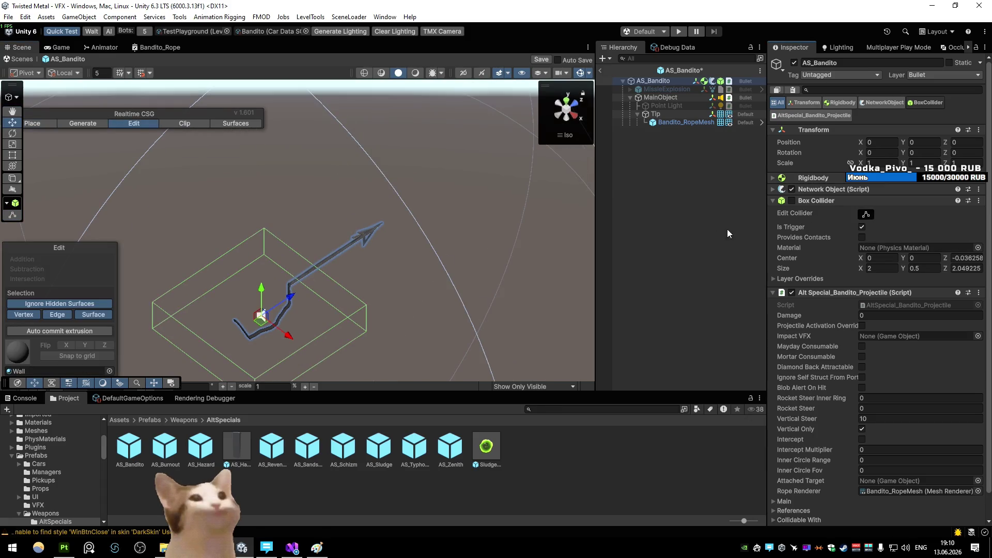
{"action": "left_click_drag", "start_coordinate": [319, 279], "coordinate": [377, 247]}
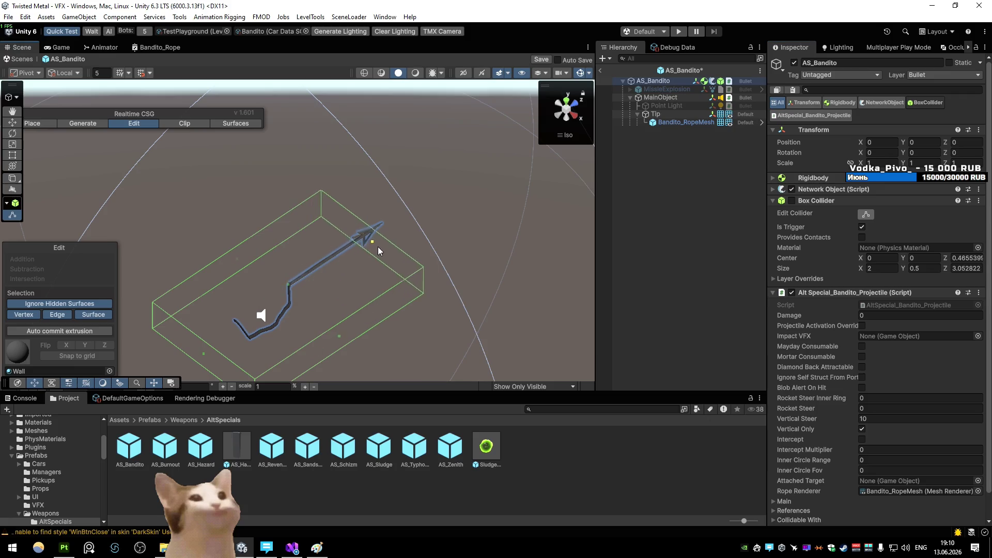
{"action": "left_click", "coordinate": [565, 108]}
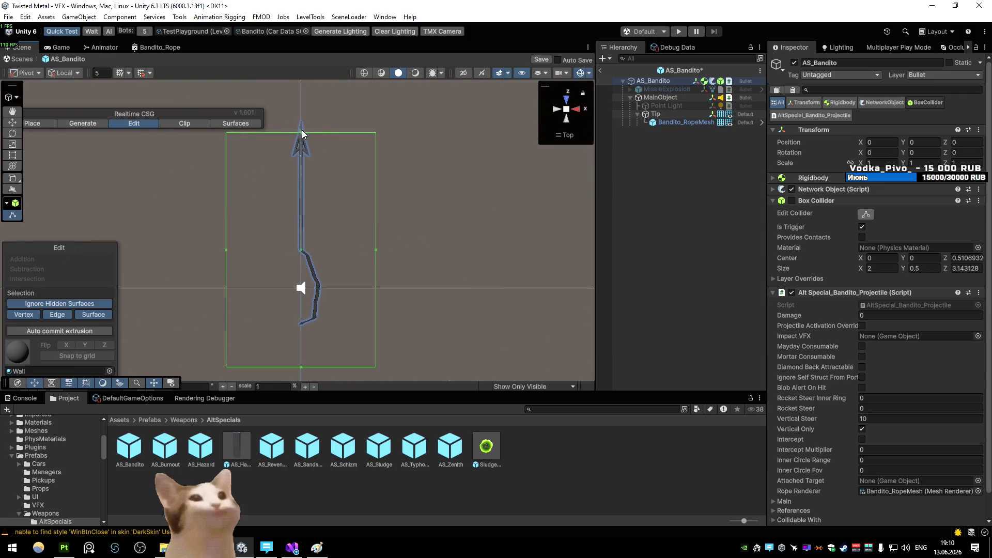
{"action": "left_click_drag", "start_coordinate": [302, 131], "coordinate": [304, 130]}
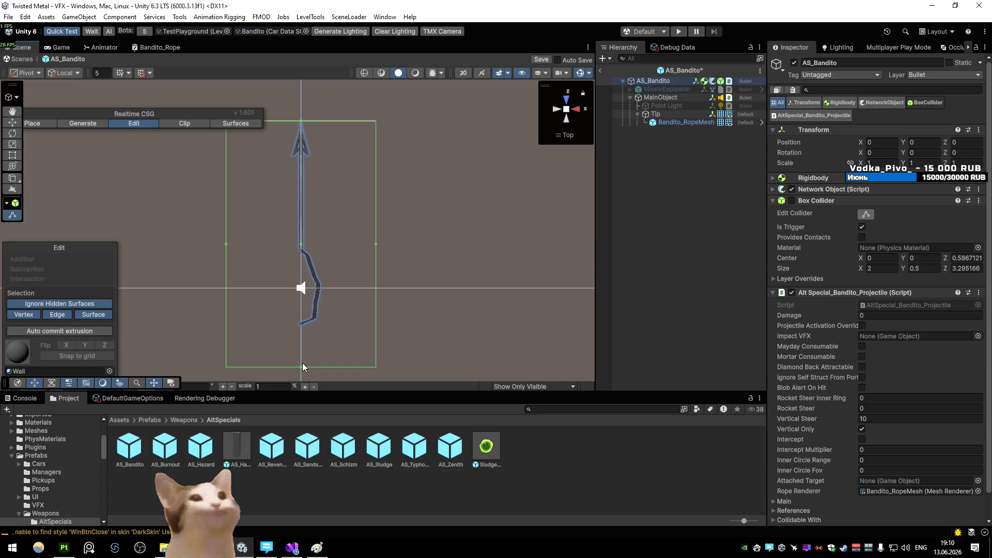
{"action": "left_click_drag", "start_coordinate": [301, 367], "coordinate": [307, 256]}
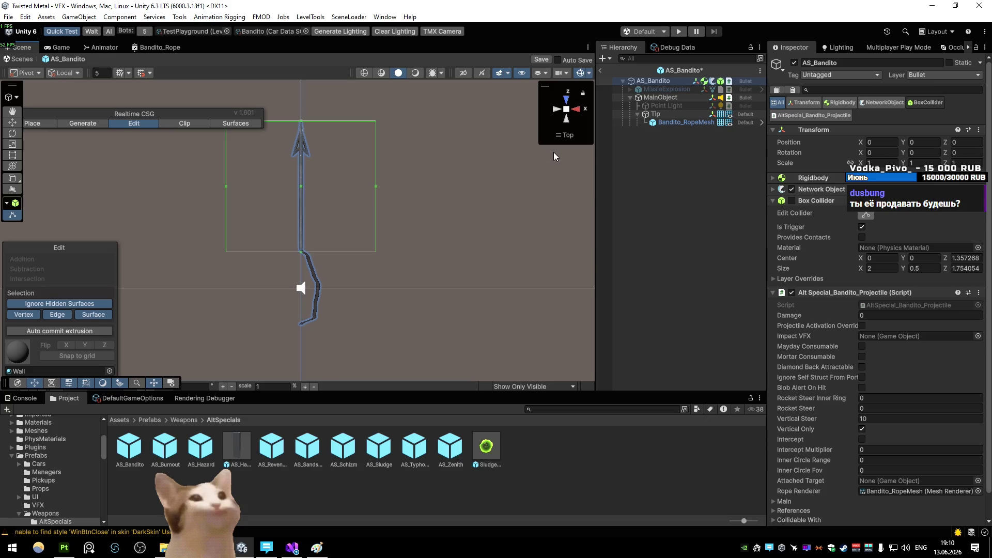
- Leave prefab editing, saving the AS_Bandito changes, and return to the test scene
{"action": "left_click", "coordinate": [670, 99]}
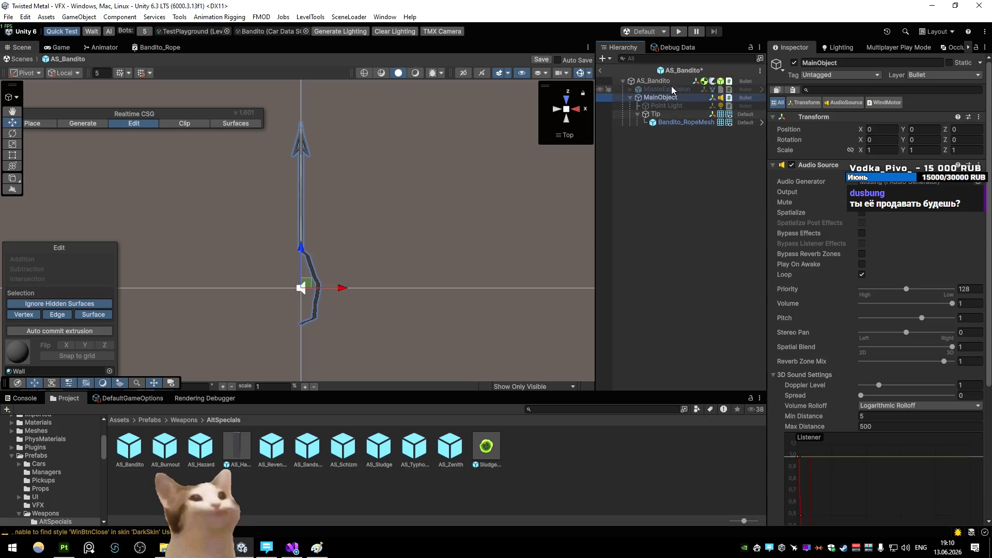
{"action": "left_click", "coordinate": [794, 64]}
{"action": "left_click", "coordinate": [600, 70]}
{"action": "left_click", "coordinate": [463, 286]}
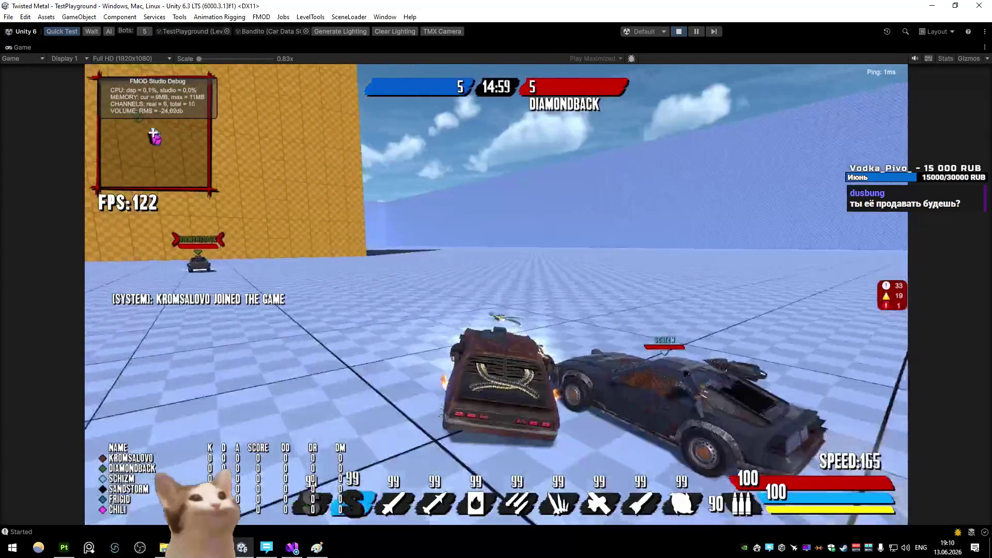
- Drive the Bandito from the chase camera around the arena and spin to face the opponents
{"action": "key", "text": "a"}
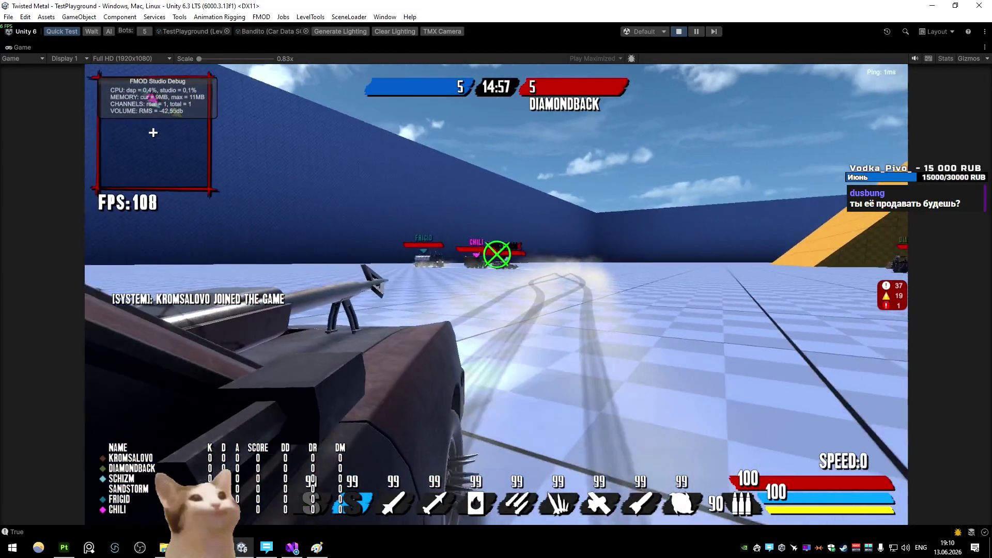
{"action": "key", "text": "c"}
{"action": "key", "text": "w"}
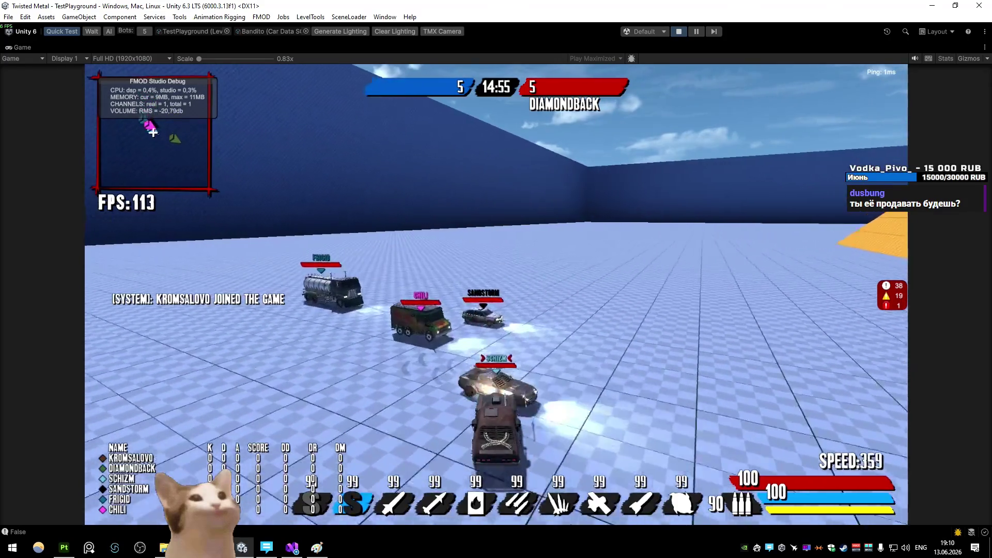
{"action": "key", "text": "d"}
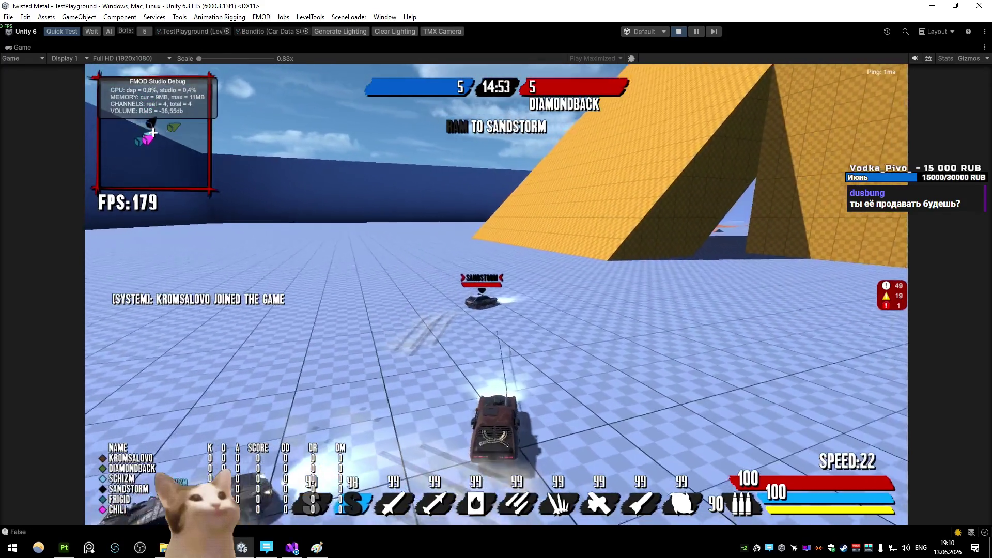
{"action": "key", "text": "w"}
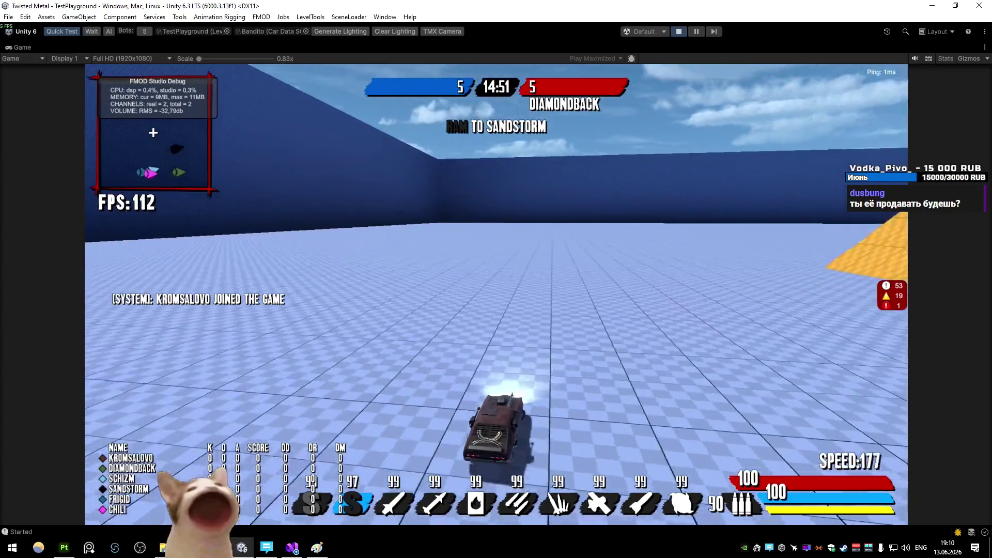
{"action": "key", "text": "c"}
{"action": "key", "text": "s"}
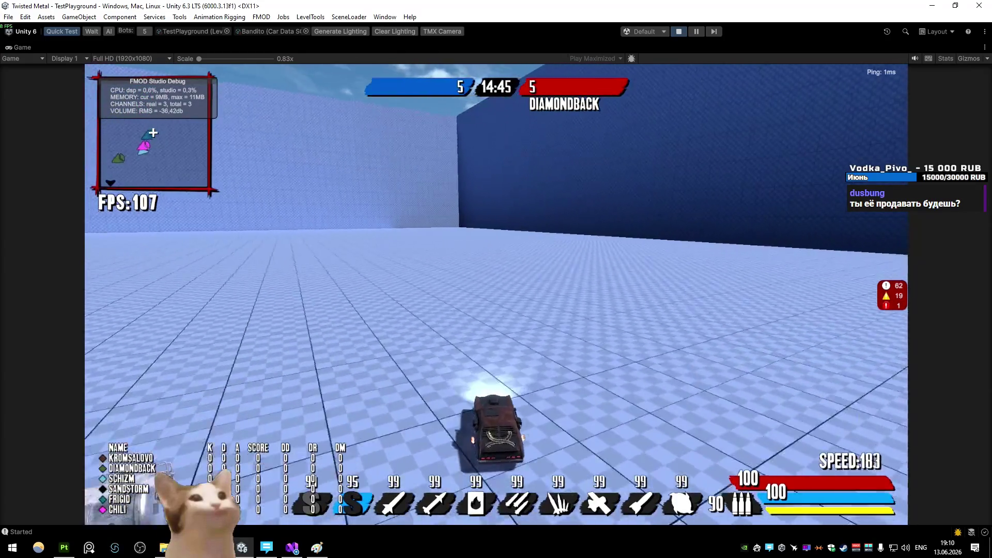
{"action": "key", "text": "a"}
{"action": "key", "text": "s"}
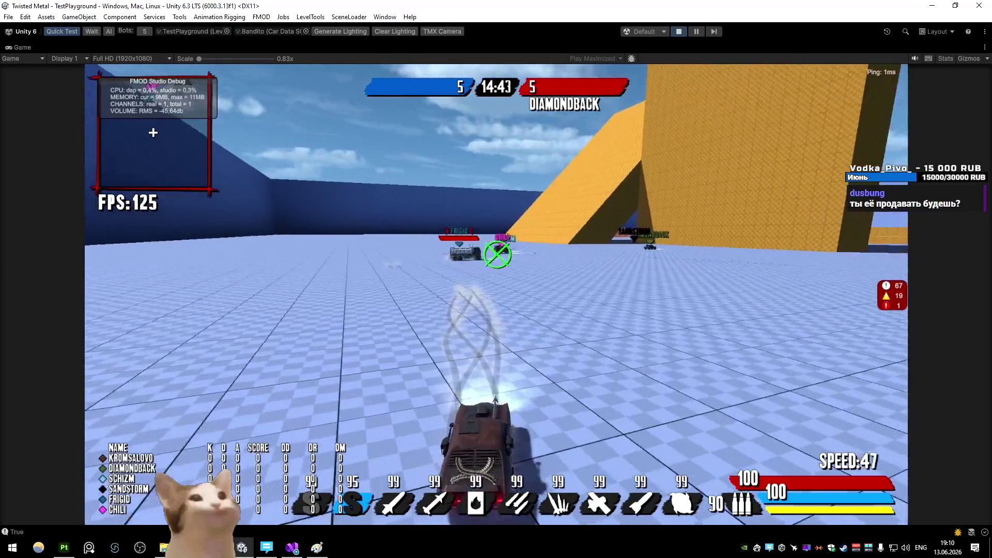
{"action": "key", "text": "w"}
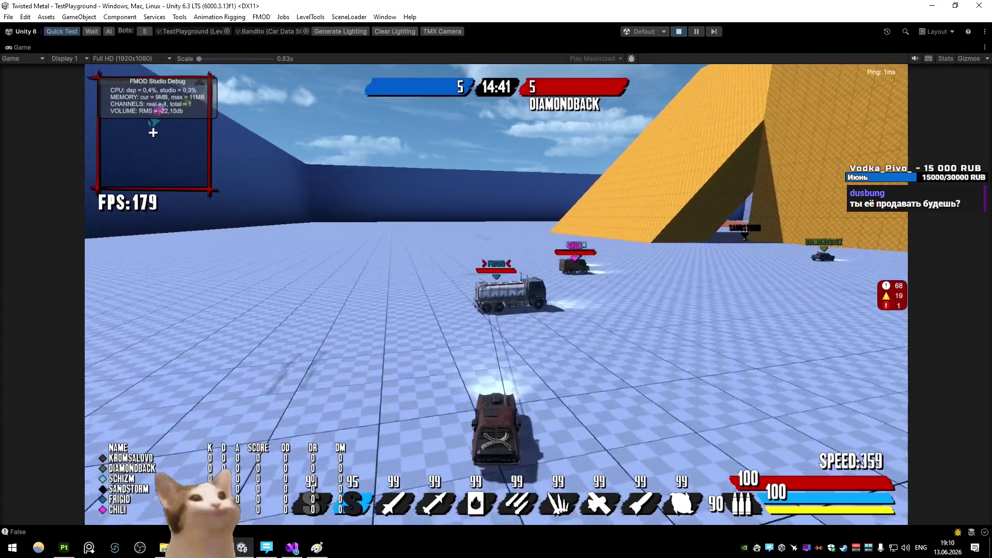
{"action": "key", "text": "w"}
{"action": "key", "text": "a"}
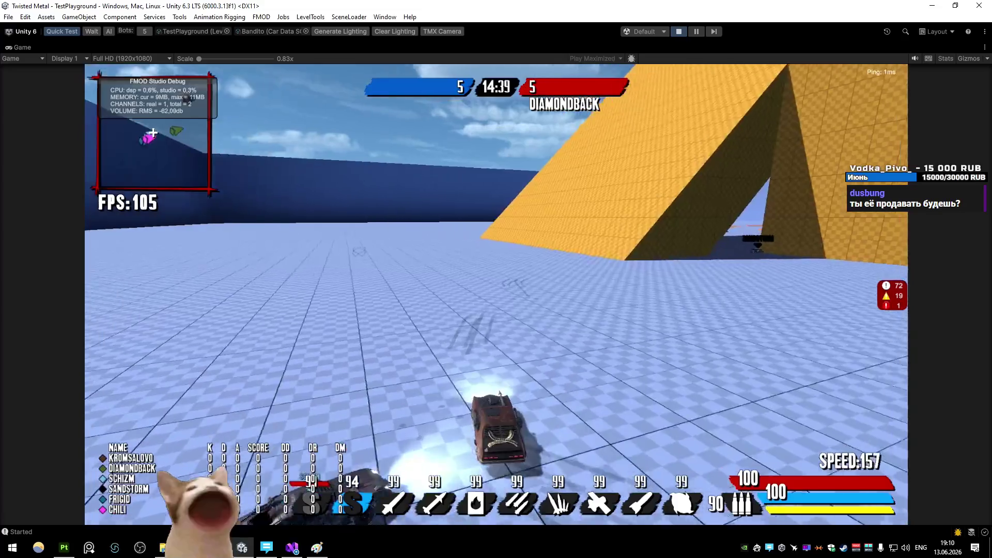
{"action": "key", "text": "a"}
{"action": "key", "text": "s"}
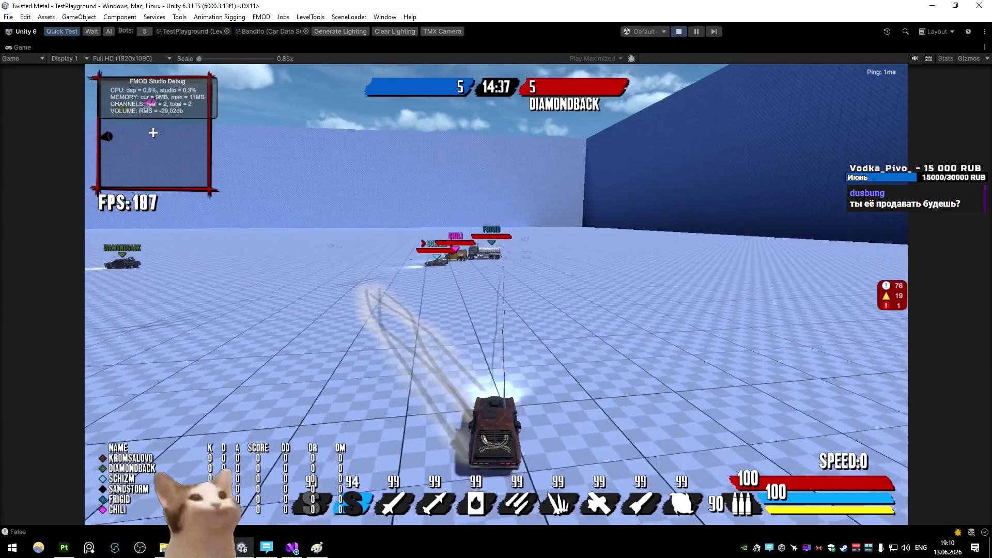
- Drift around the ramps to line up the opponents and fire the selected weapon at them
{"action": "key", "text": "w"}
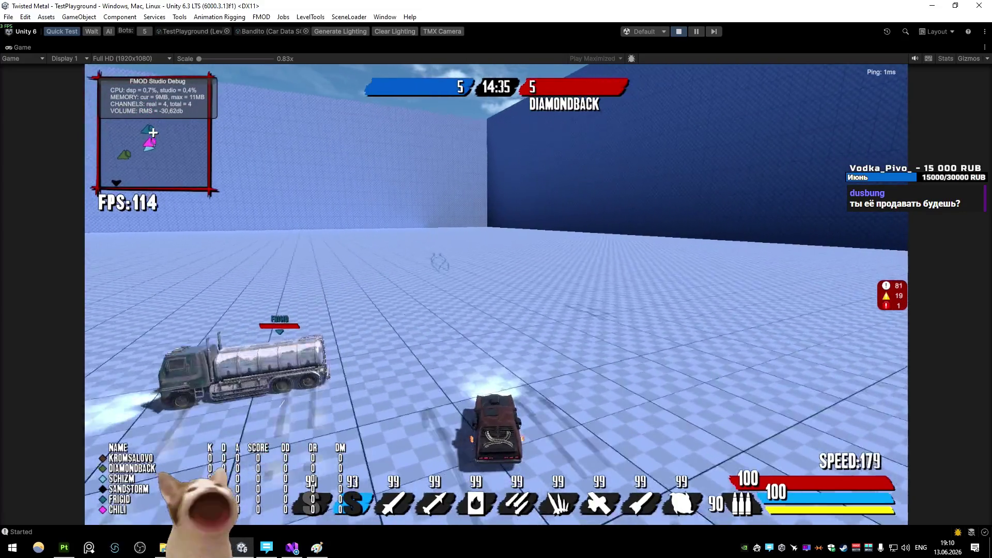
{"action": "key", "text": "s"}
{"action": "key", "text": "d"}
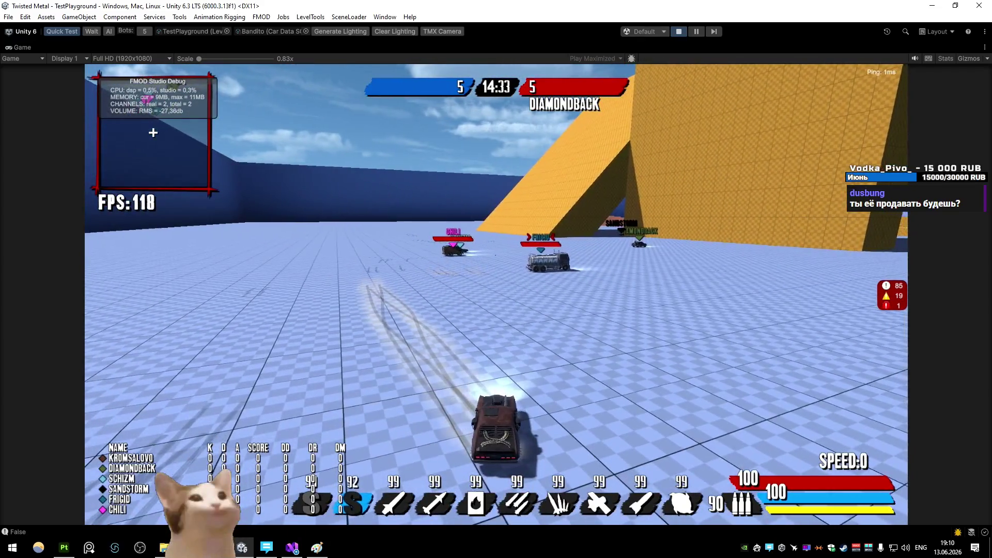
{"action": "key", "text": "d"}
{"action": "key", "text": "w"}
{"action": "key", "text": "a"}
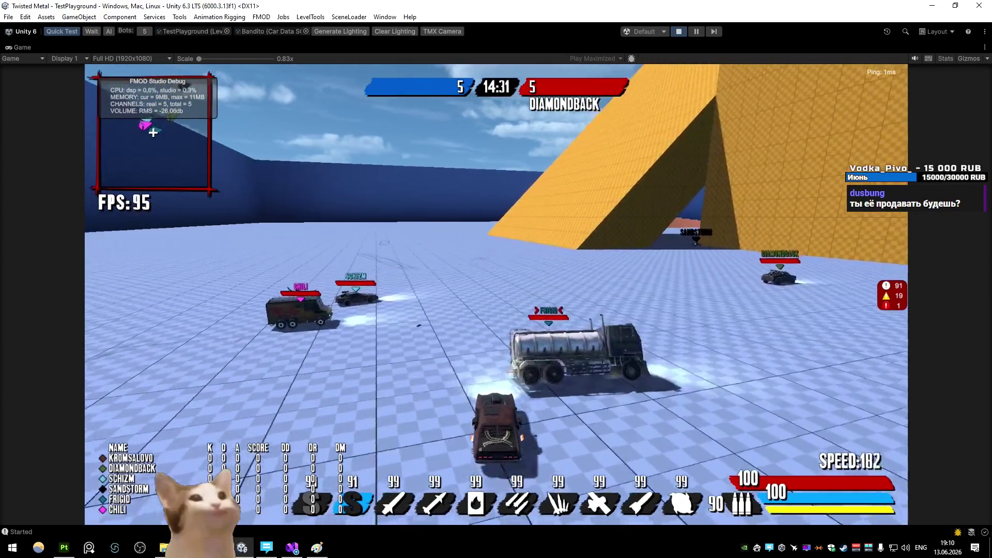
{"action": "key", "text": "d"}
{"action": "key", "text": "s"}
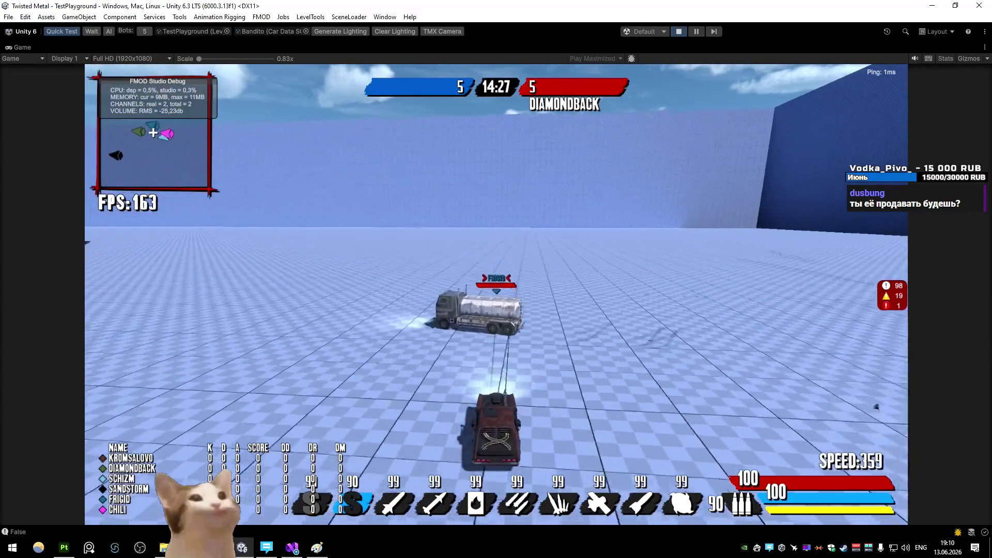
{"action": "key", "text": "d"}
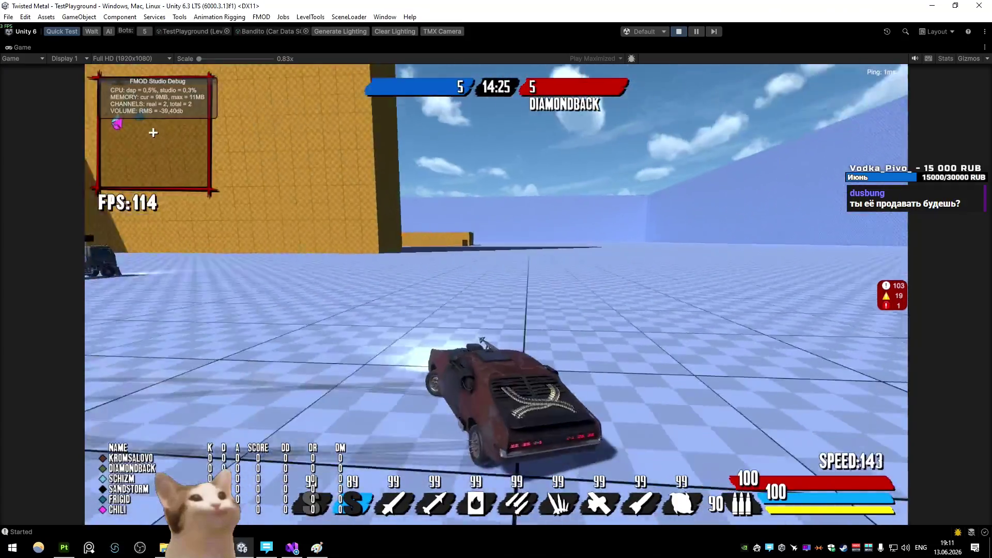
{"action": "key", "text": "s"}
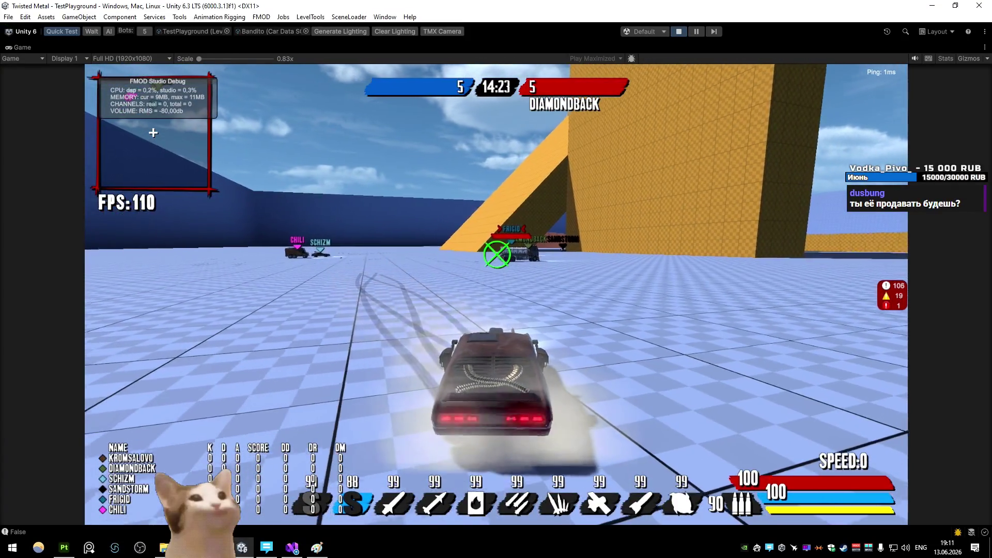
{"action": "key", "text": "w"}
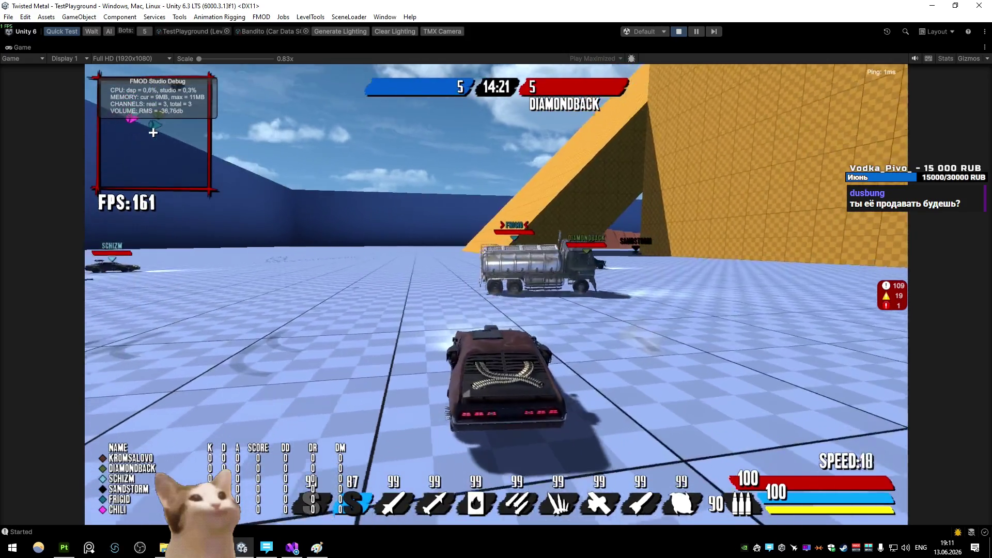
{"action": "key", "text": "a"}
{"action": "key", "text": "d"}
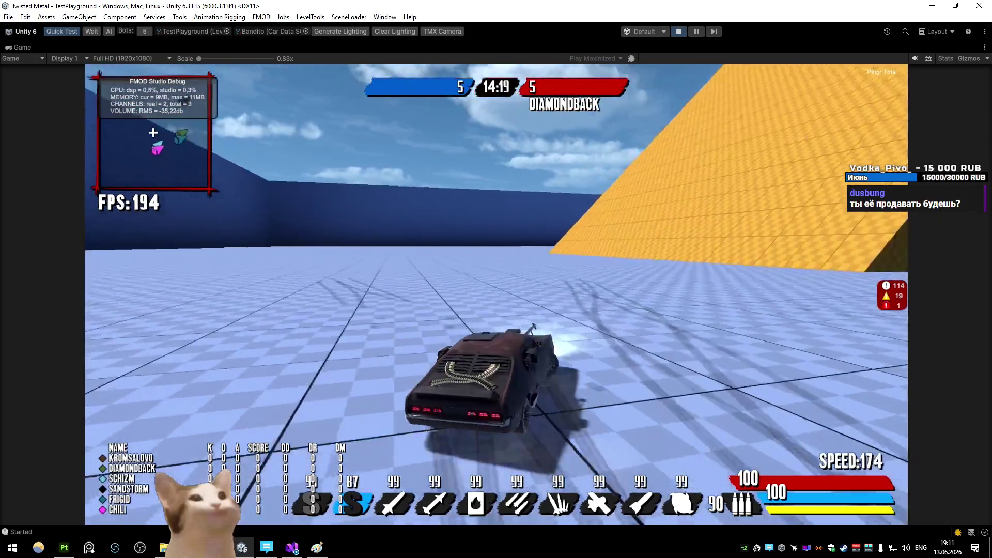
{"action": "key", "text": "s"}
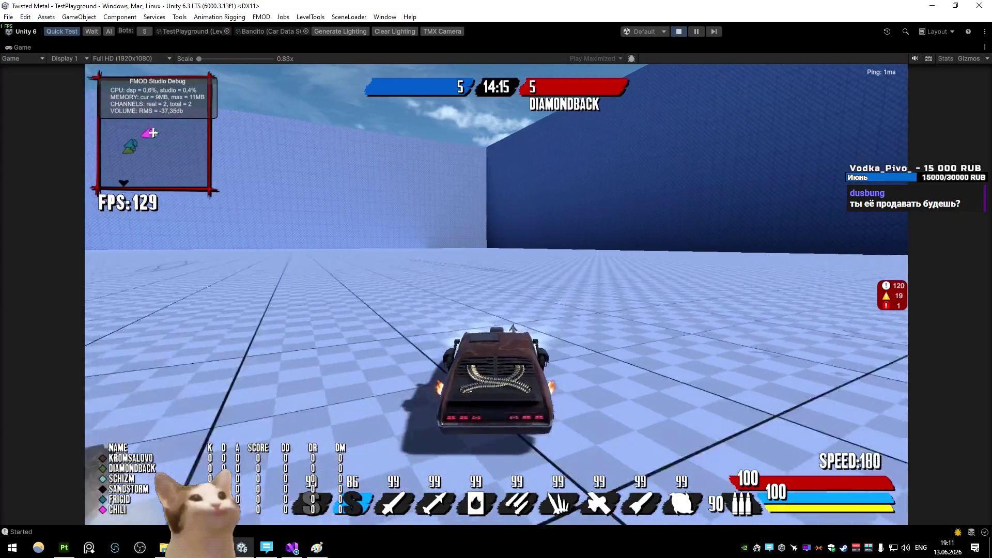
{"action": "key", "text": "d"}
{"action": "key", "text": "s"}
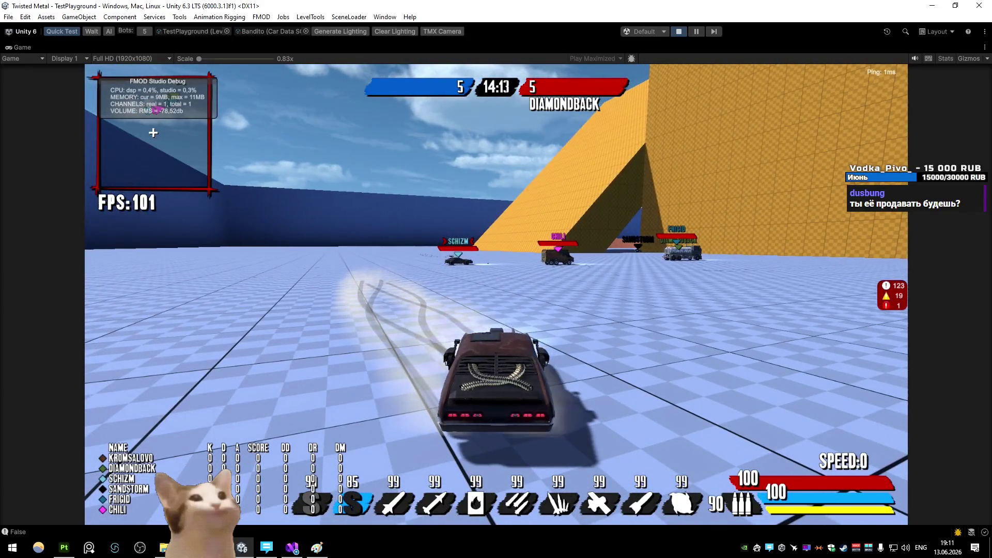
{"action": "left_click", "coordinate": [882, 194]}
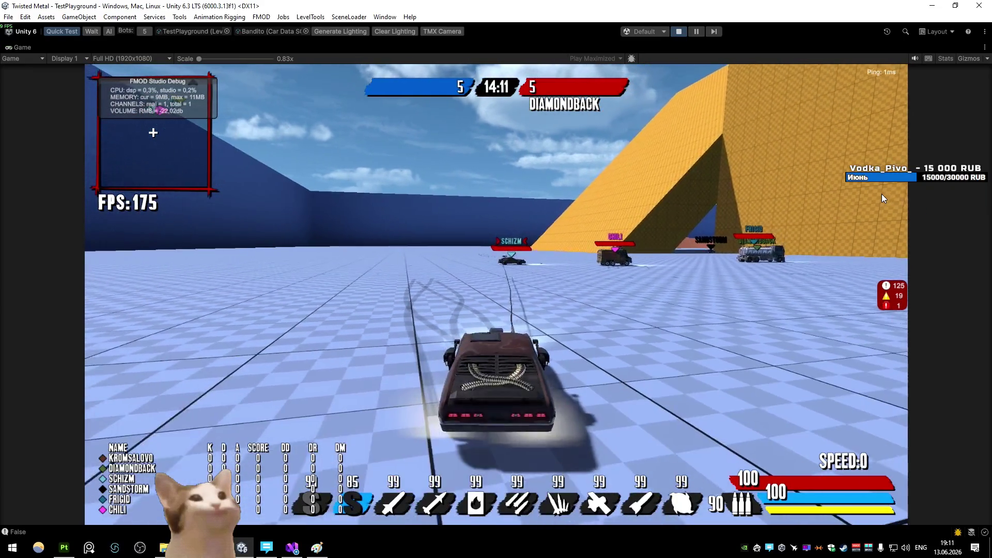
- Drive past the green bus and blue walls, skidding back toward the enemy cars
{"action": "key", "text": "w"}
{"action": "key", "text": "a"}
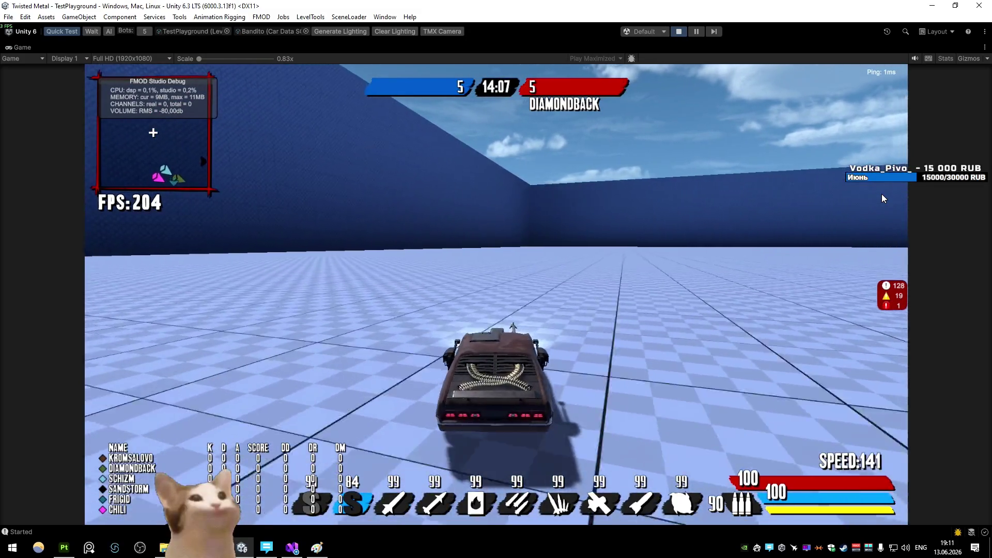
{"action": "key", "text": "d"}
{"action": "key", "text": "s"}
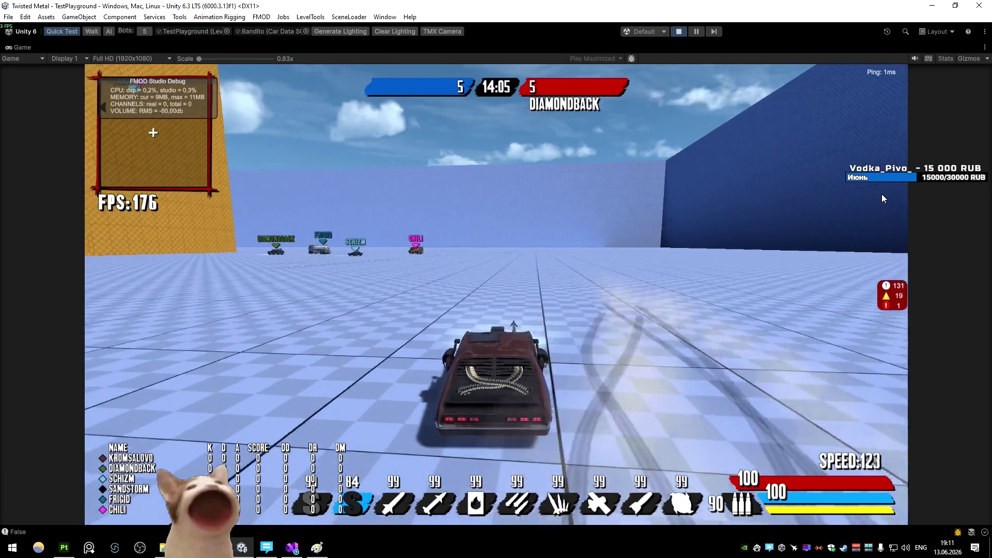
{"action": "key", "text": "w"}
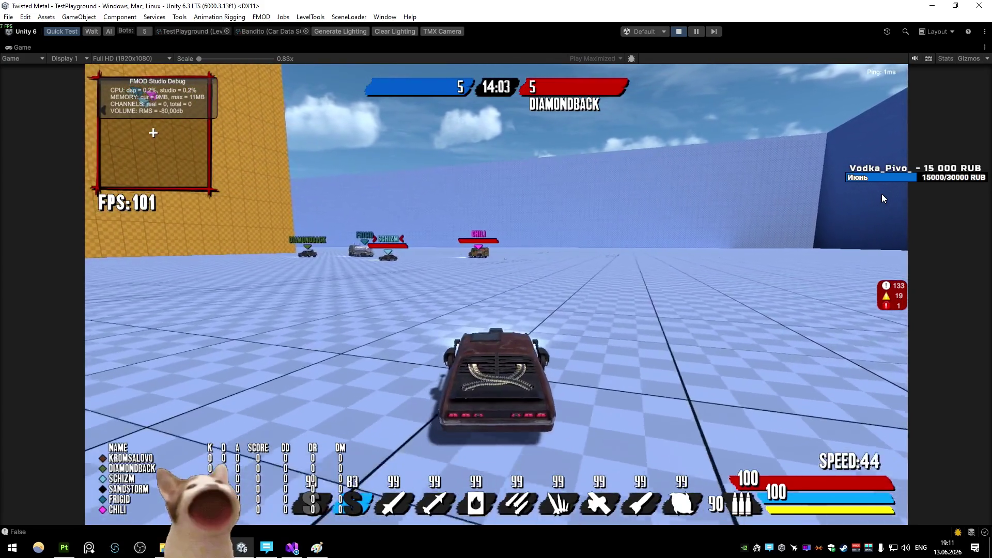
{"action": "key", "text": "s"}
{"action": "key", "text": "s"}
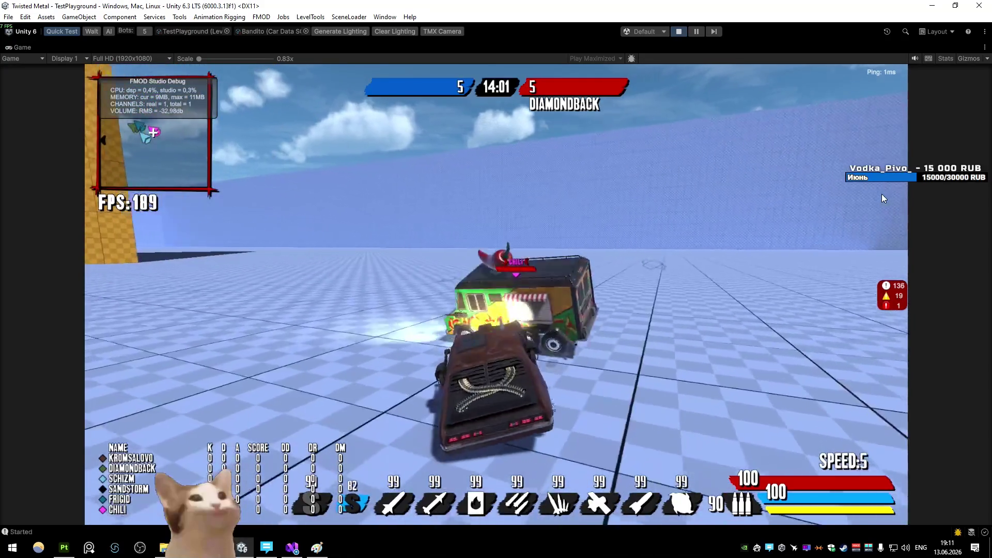
{"action": "key", "text": "a"}
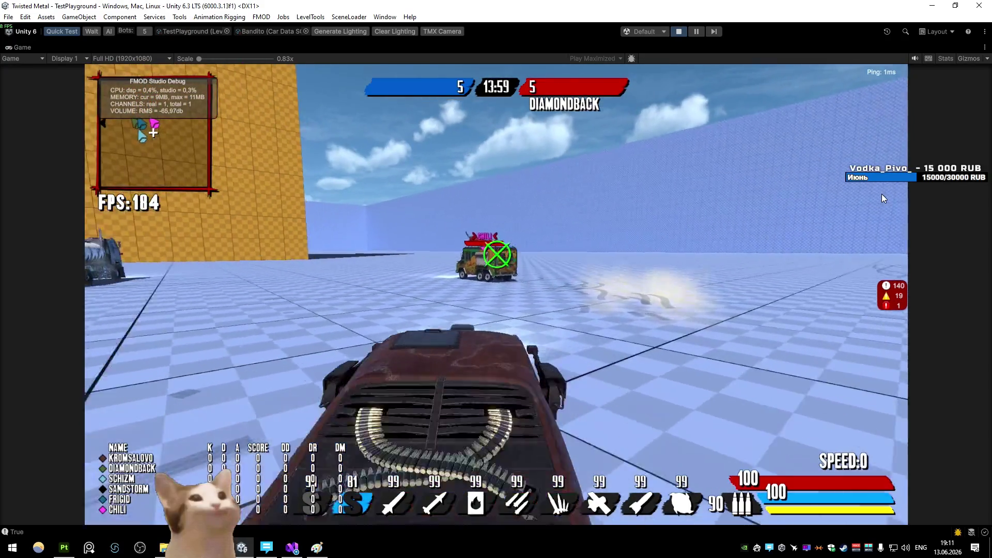
{"action": "key", "text": "w"}
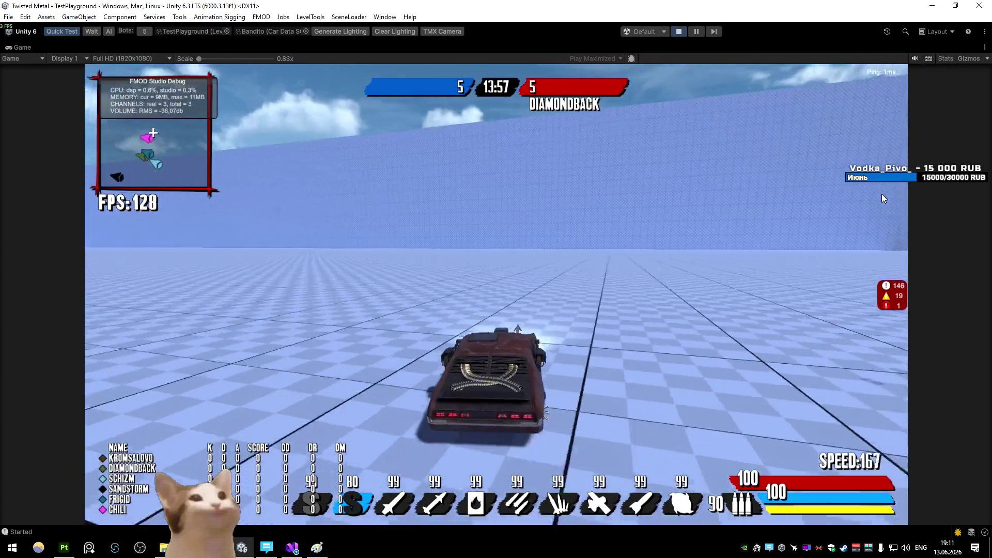
{"action": "key", "text": "d"}
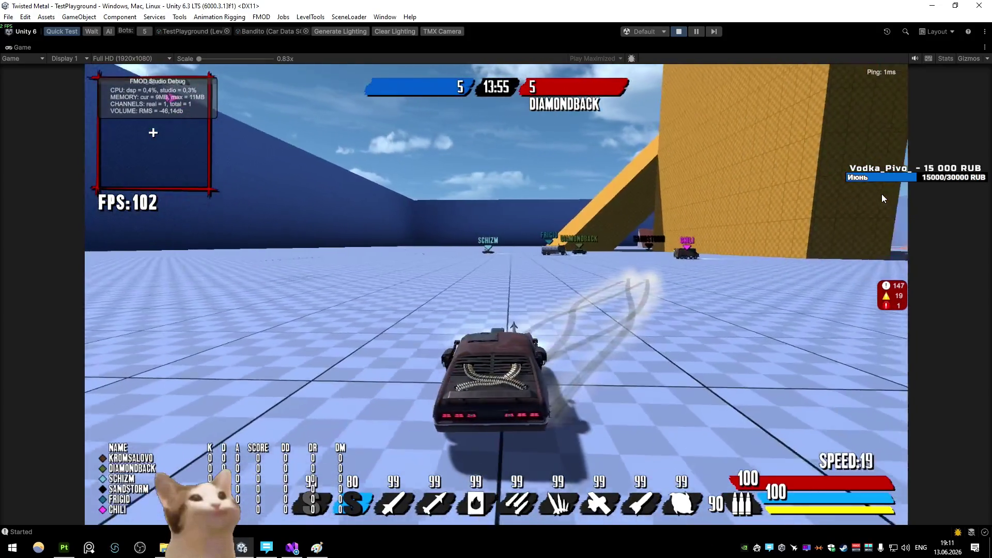
{"action": "key", "text": "a"}
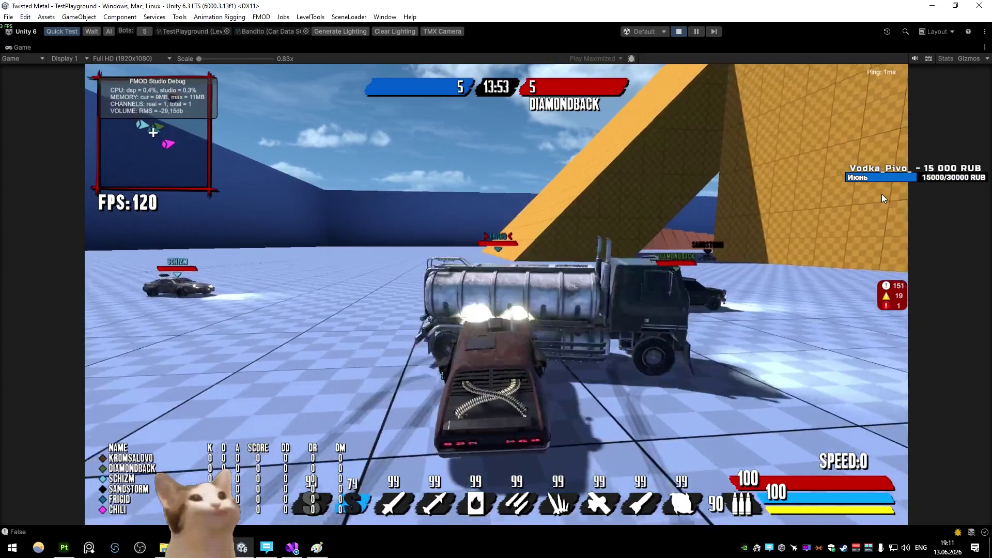
{"action": "key", "text": "d"}
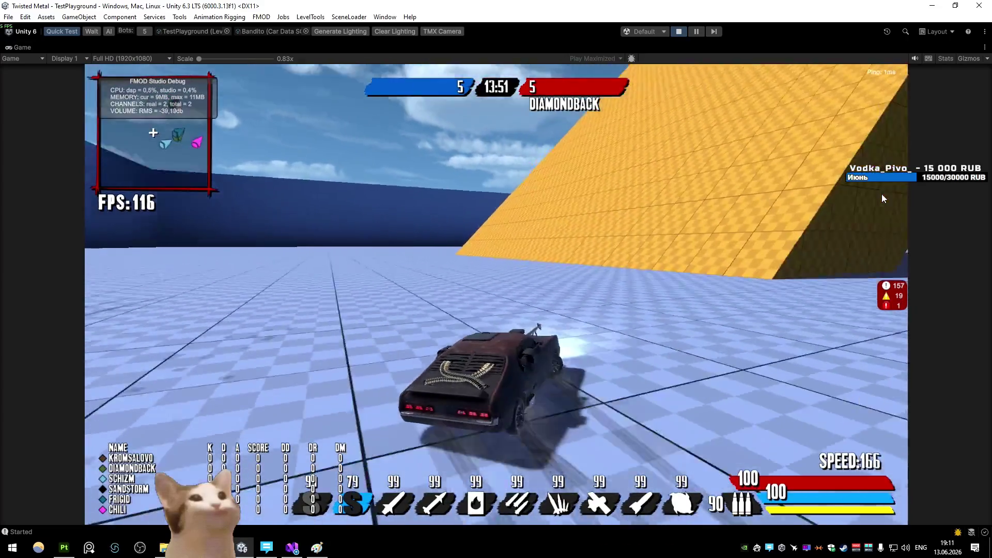
{"action": "key", "text": "s"}
{"action": "key", "text": "w"}
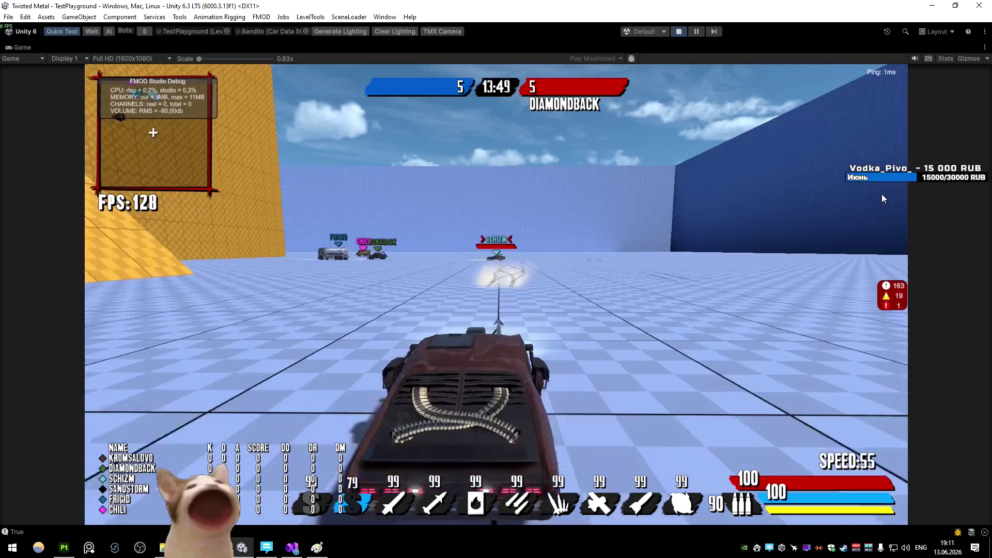
{"action": "key", "text": "s"}
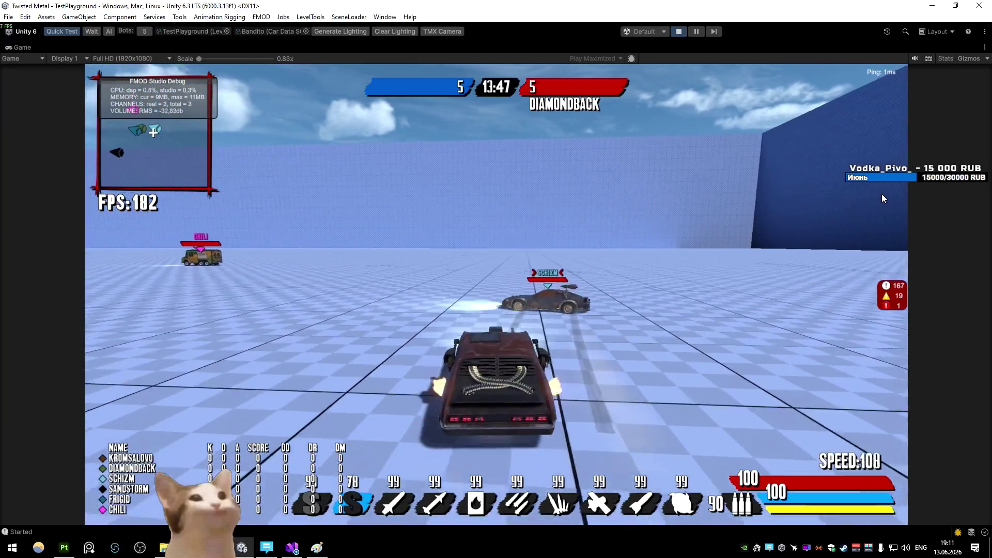
{"action": "key", "text": "d"}
{"action": "key", "text": "a"}
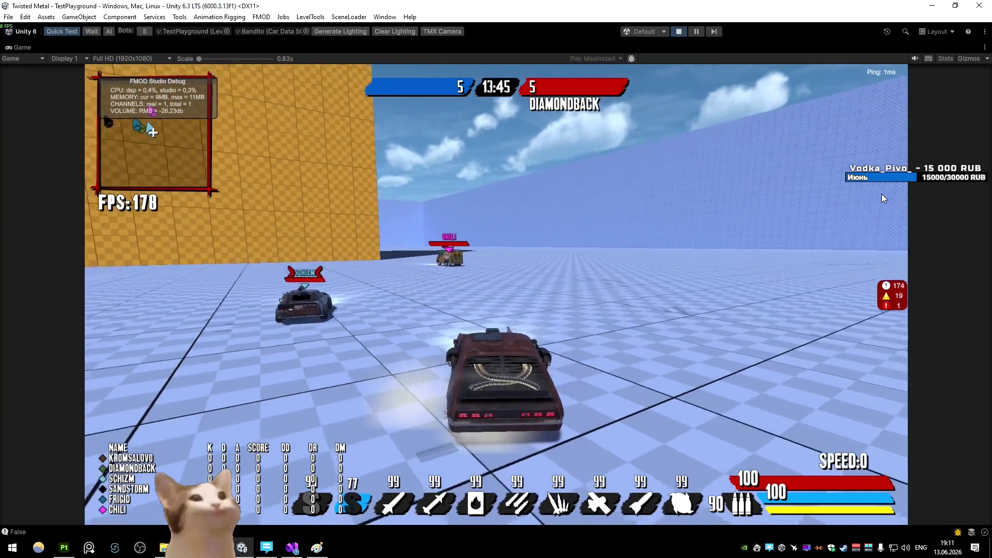
{"action": "key", "text": "w"}
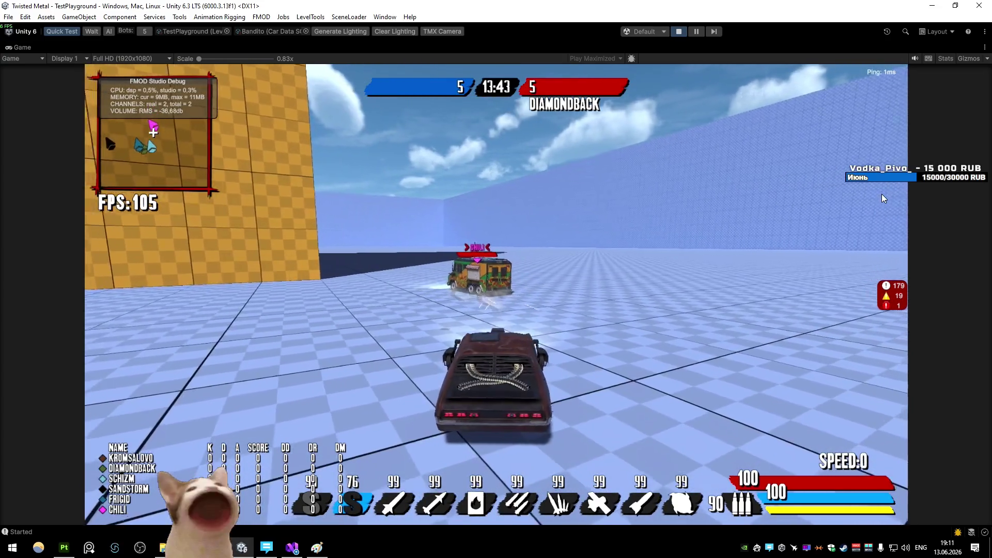
- Boost down the arena, brake into a slide and fire the harpoon special at Schizm
{"action": "key", "text": "d"}
{"action": "key", "text": "a"}
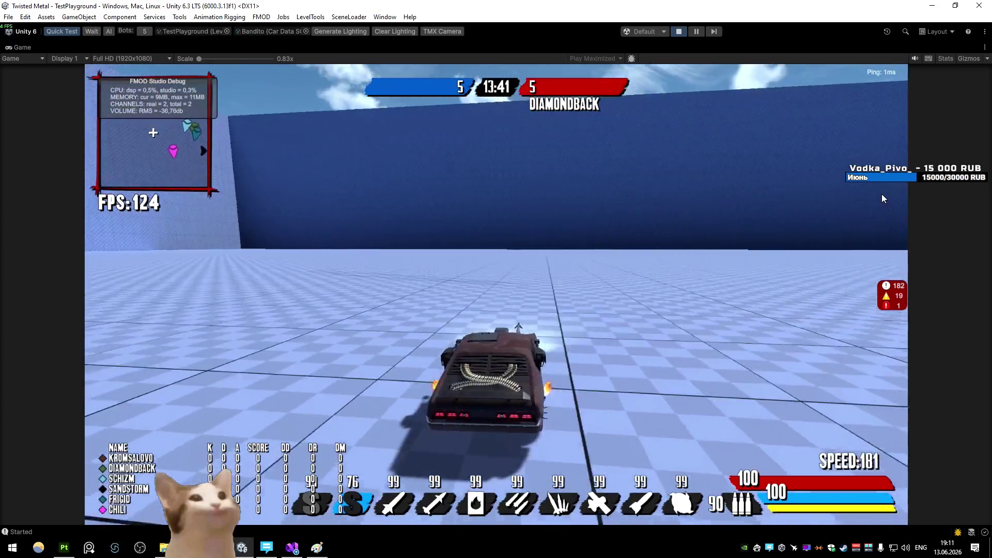
{"action": "key", "text": "w"}
{"action": "key", "text": "d"}
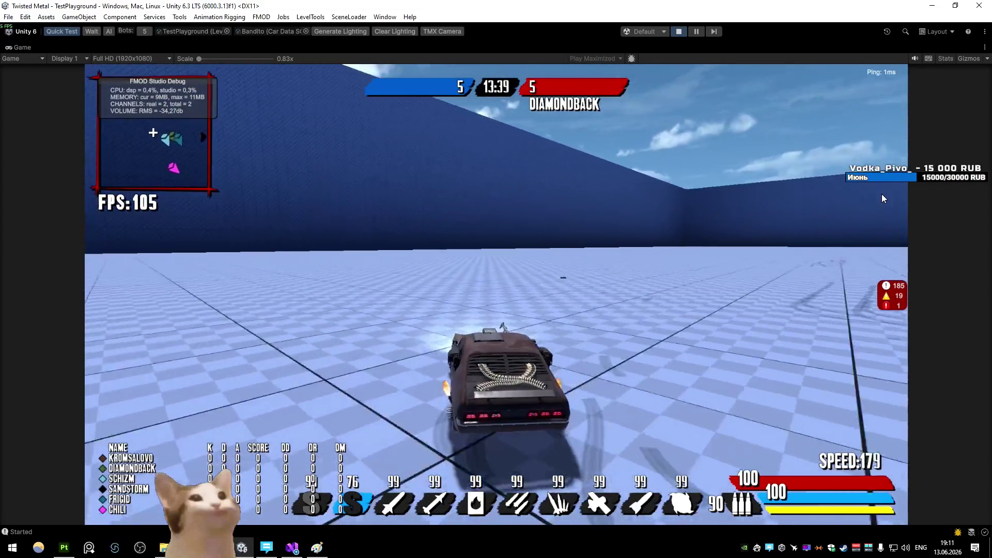
{"action": "key", "text": "a"}
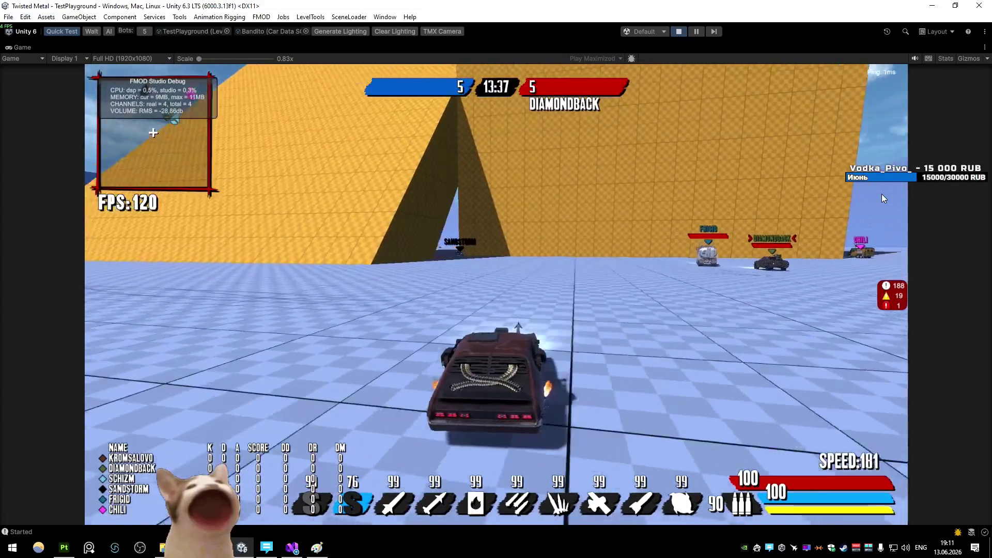
{"action": "key", "text": "w"}
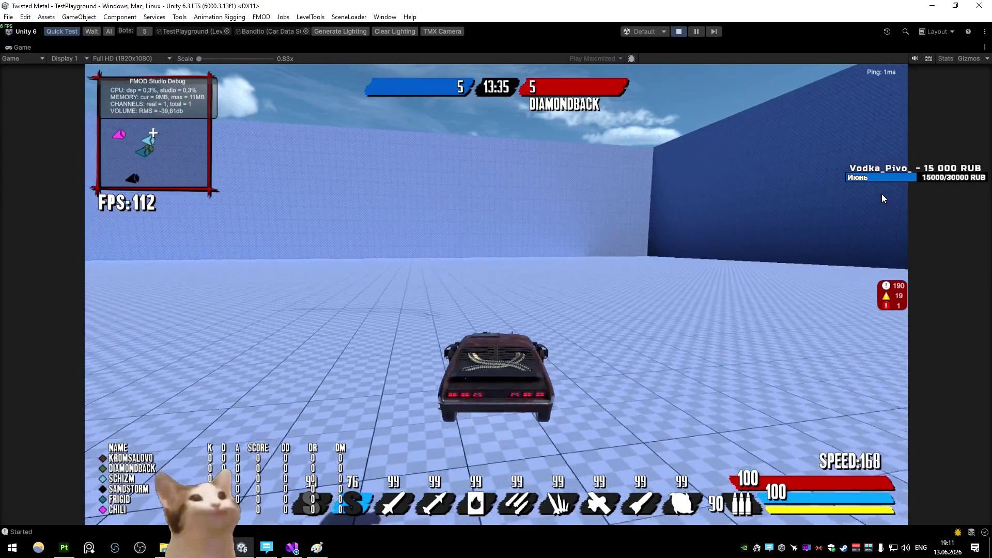
{"action": "key", "text": "d"}
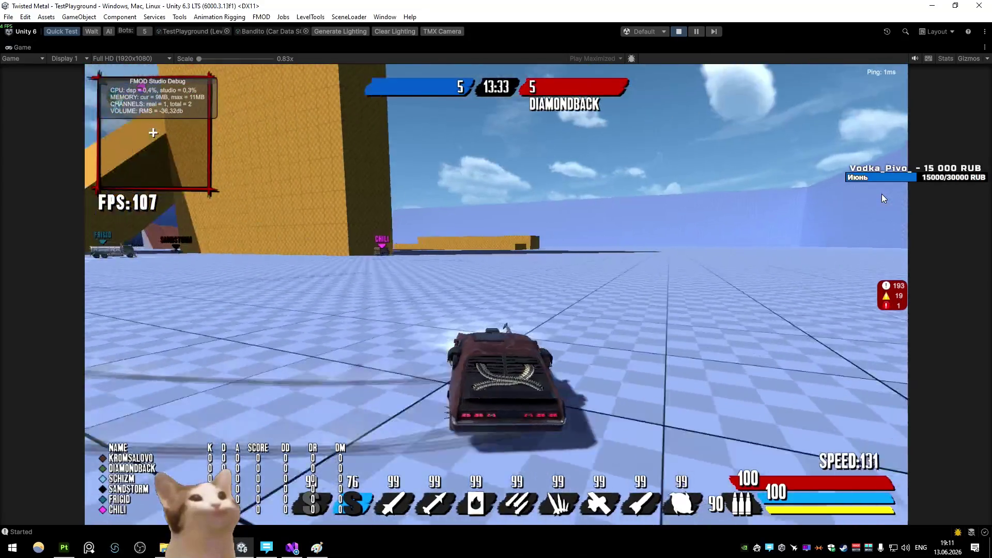
{"action": "key", "text": "a"}
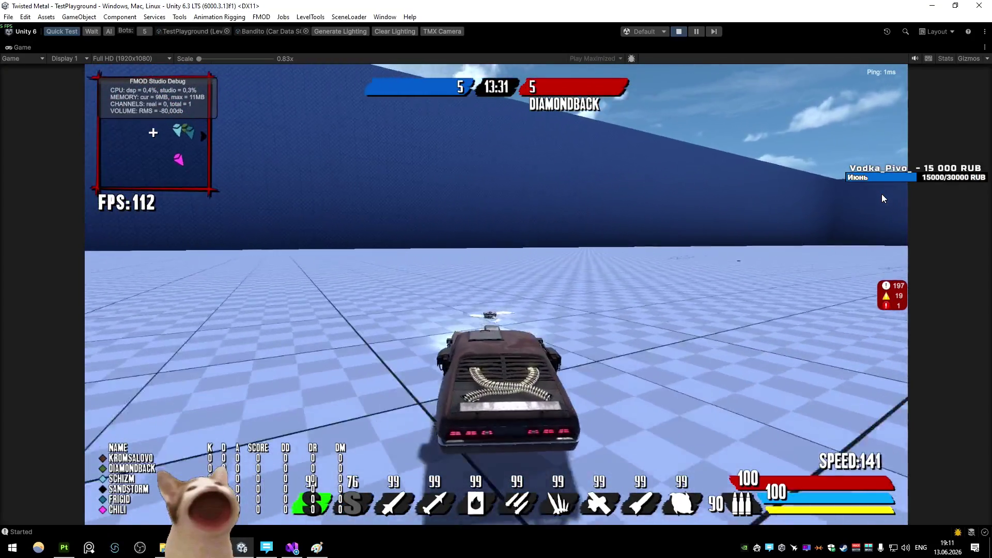
{"action": "key", "text": "s"}
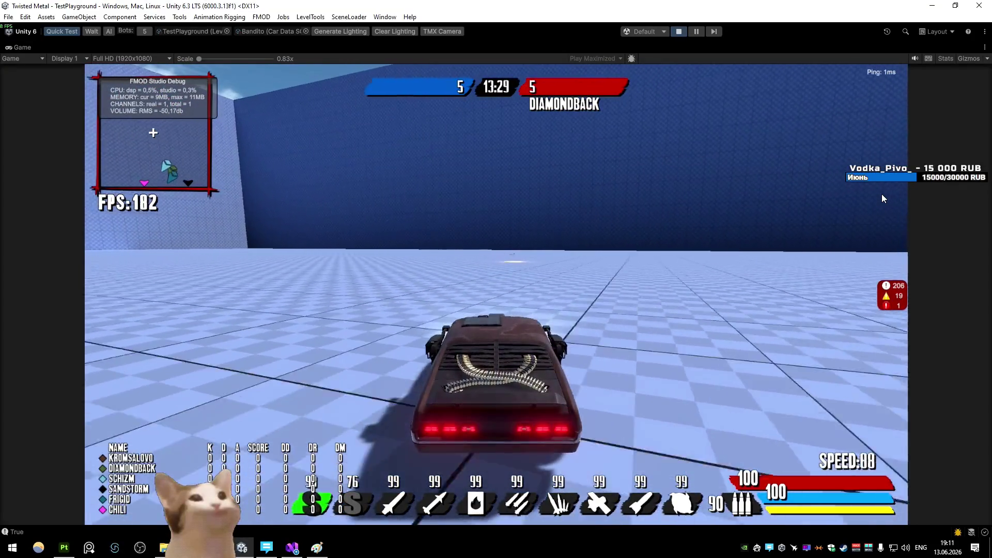
{"action": "key", "text": "w"}
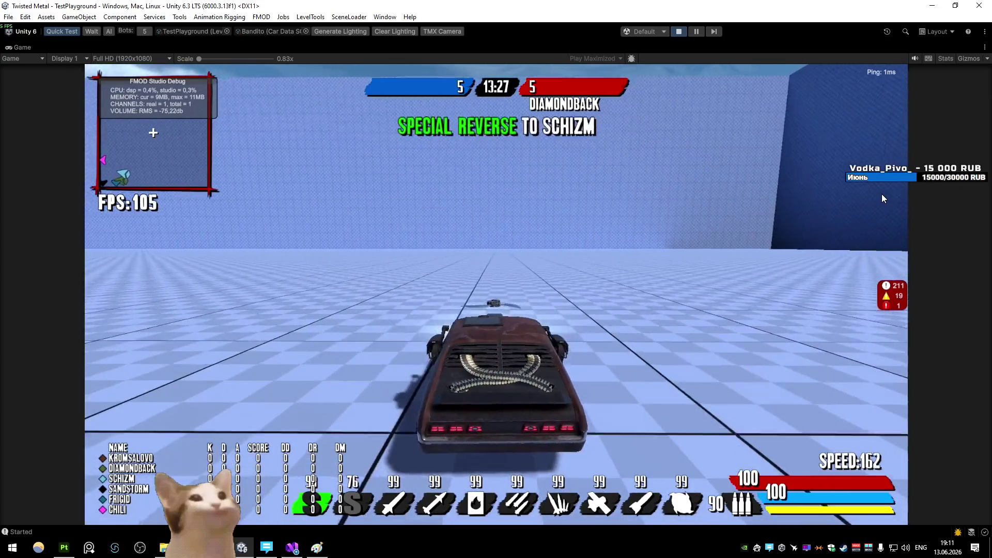
- Spin the car around, switch back to the special weapon and drift into a right turn
{"action": "key", "text": "a"}
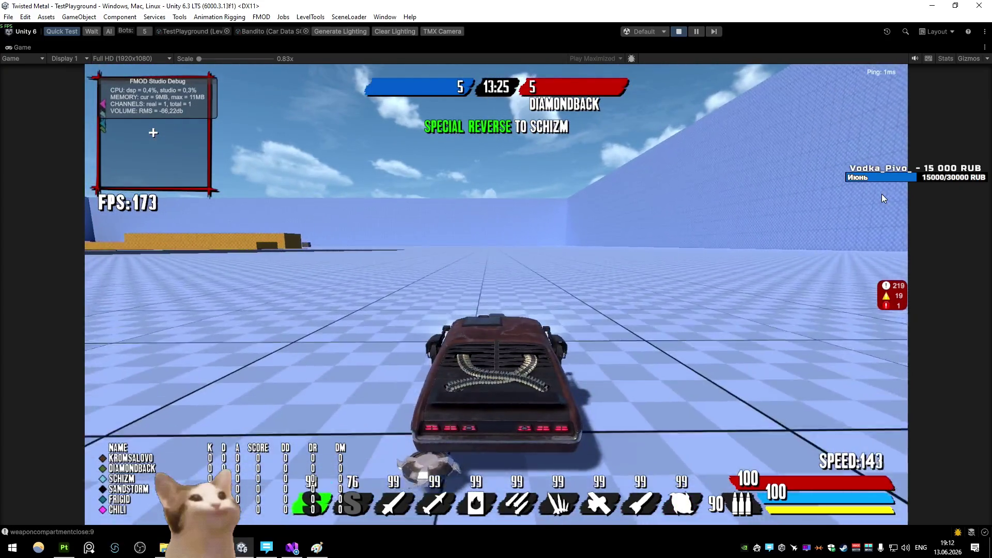
{"action": "key", "text": "s"}
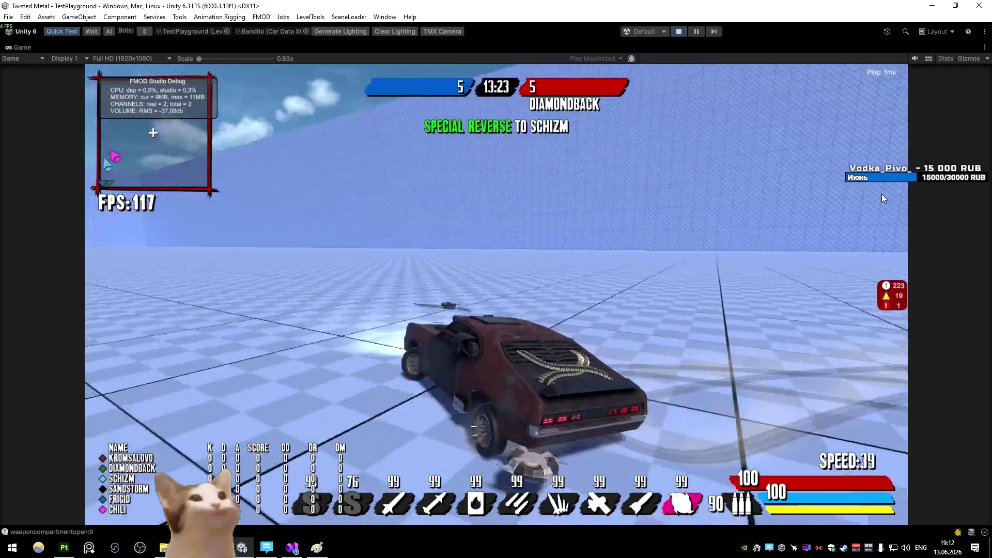
{"action": "key", "text": "9"}
{"action": "key", "text": "w"}
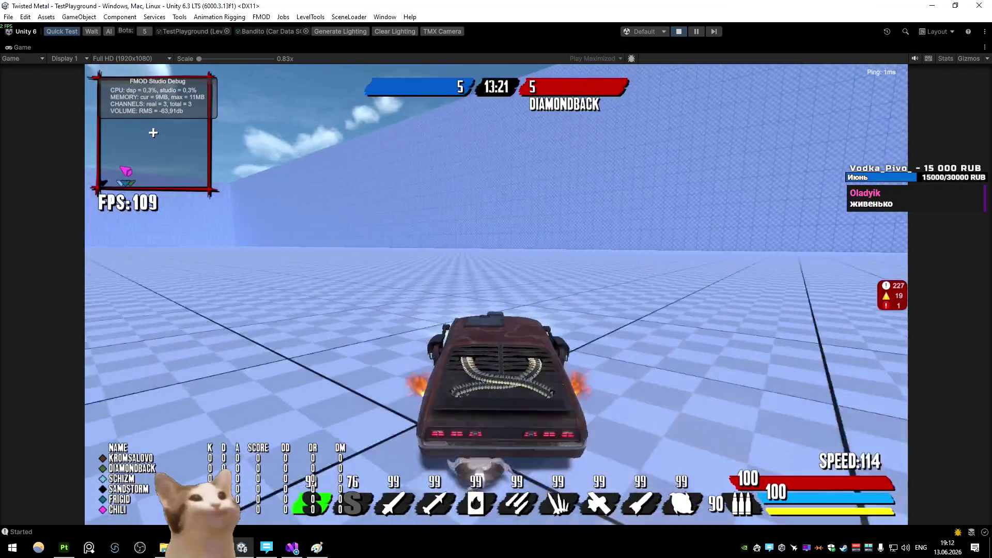
{"action": "key", "text": "a"}
{"action": "key", "text": "d"}
{"action": "key", "text": "2"}
{"action": "key", "text": "d"}
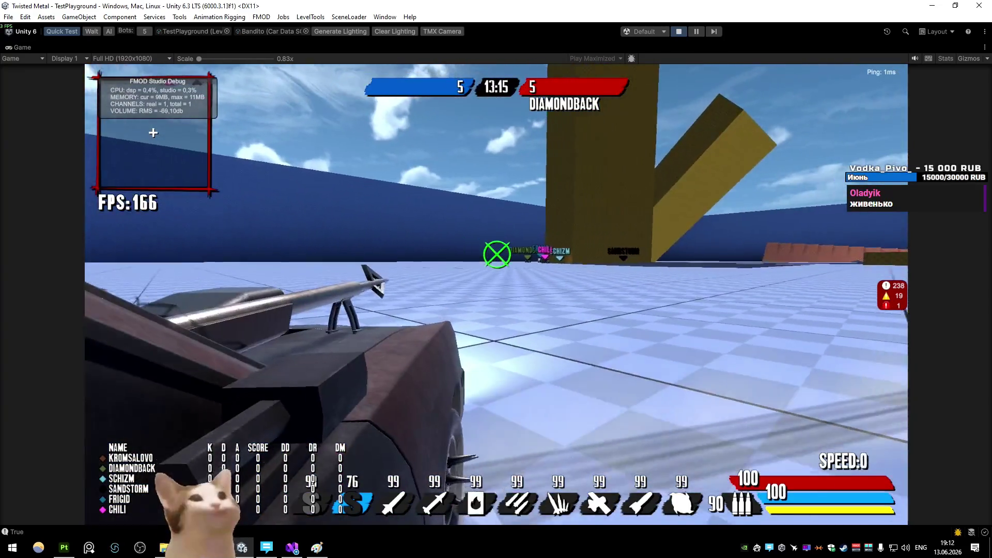
- Unmaximize the Game view and fly the Scene camera close to the Bandito
{"action": "right_click", "coordinate": [22, 47]}
{"action": "left_click", "coordinate": [36, 75]}
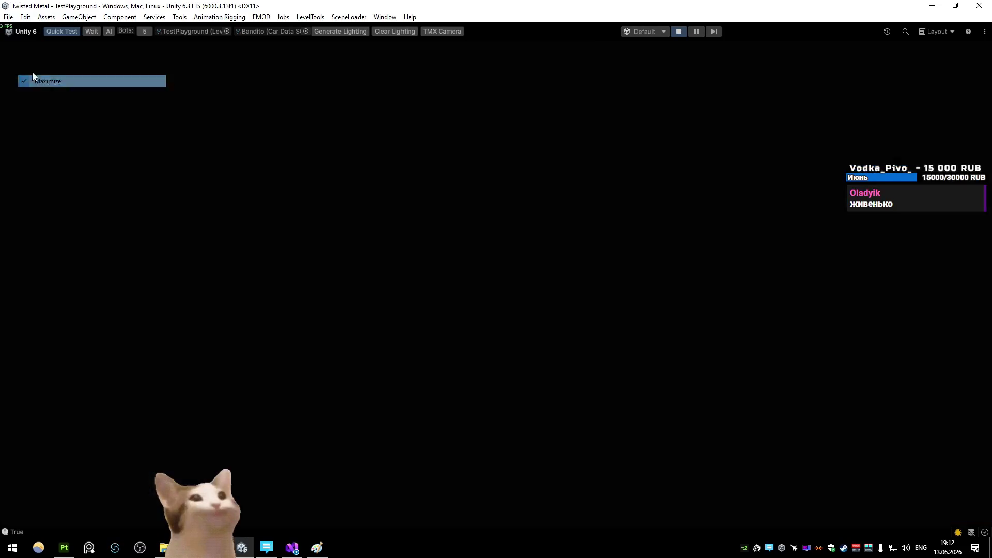
{"action": "left_click_drag", "start_coordinate": [614, 193], "coordinate": [584, 76]}
{"action": "mouse_move", "coordinate": [466, 173]}
{"action": "left_mouse_down"}
{"action": "mouse_move", "coordinate": [460, 132]}
{"action": "mouse_move", "coordinate": [465, 149]}
{"action": "mouse_move", "coordinate": [432, 179]}
{"action": "mouse_move", "coordinate": [234, 258]}
{"action": "left_mouse_up"}
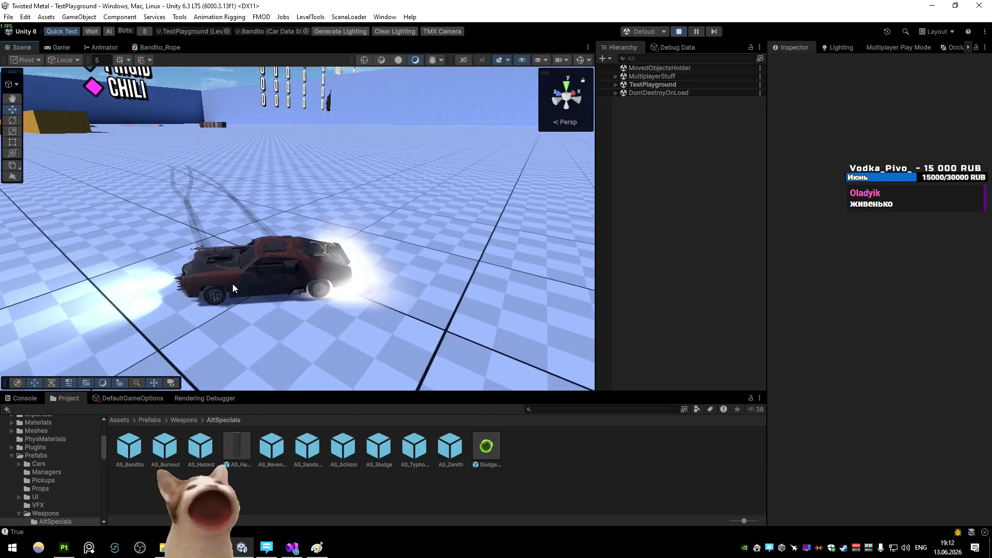
{"action": "mouse_move", "coordinate": [327, 216]}
{"action": "left_mouse_down"}
{"action": "mouse_move", "coordinate": [221, 244]}
{"action": "mouse_move", "coordinate": [234, 215]}
{"action": "mouse_move", "coordinate": [394, 204]}
{"action": "mouse_move", "coordinate": [255, 215]}
{"action": "left_mouse_up"}
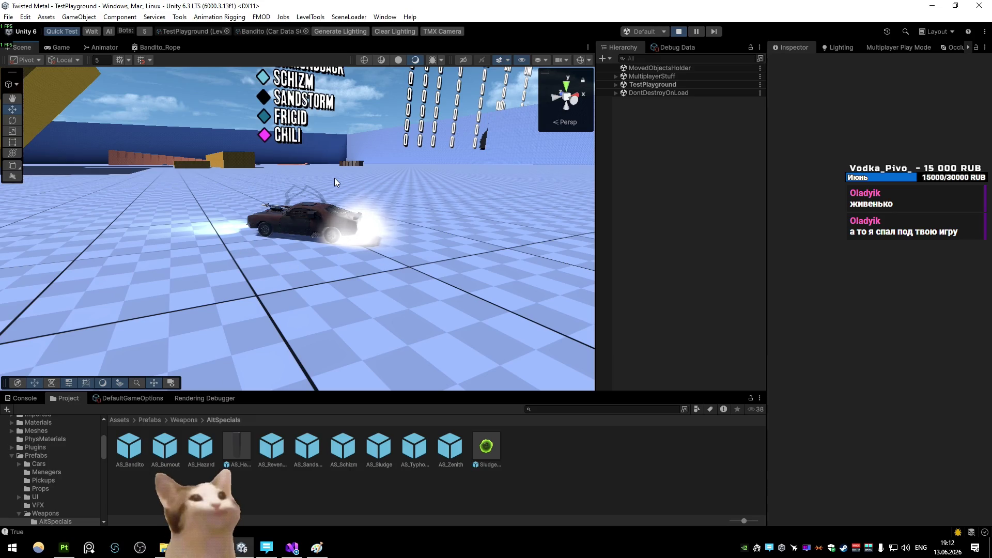
- Switch between Scene and Game views, then make the Game view fill the editor
{"action": "left_click", "coordinate": [60, 46]}
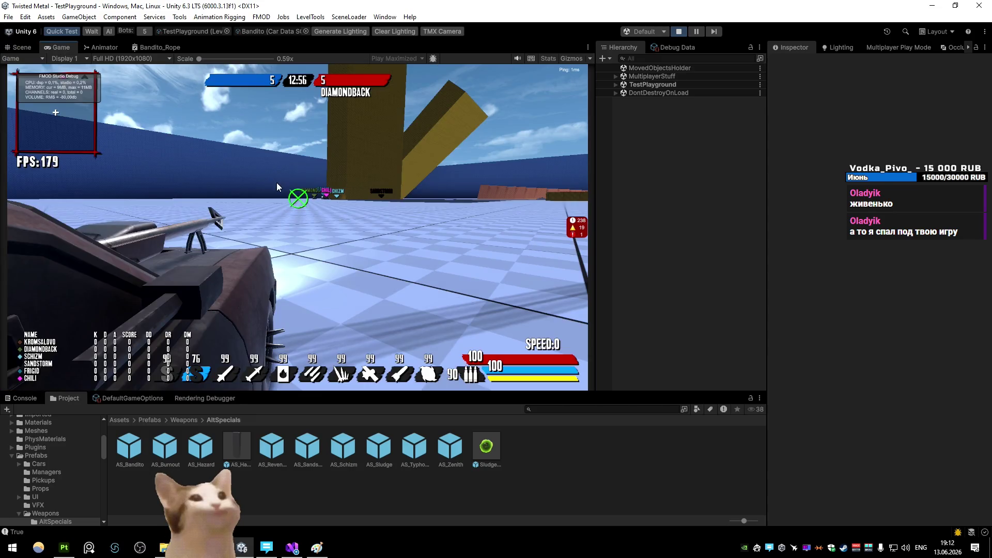
{"action": "left_click", "coordinate": [21, 47]}
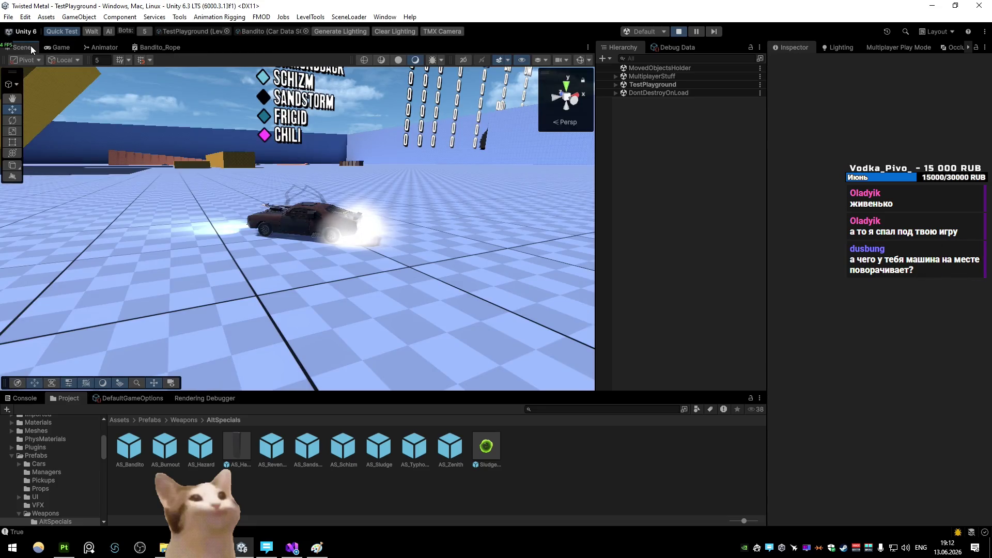
{"action": "left_click", "coordinate": [61, 47]}
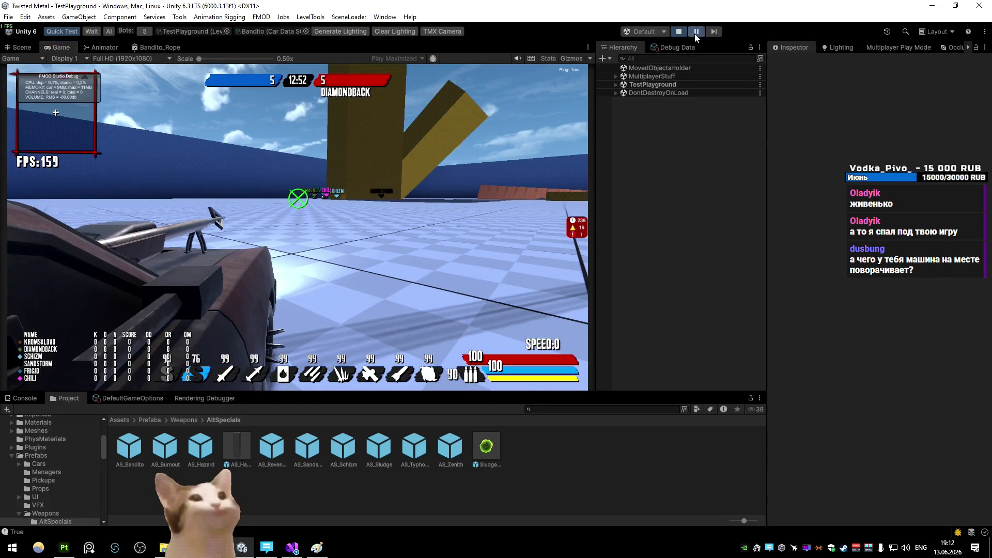
{"action": "key", "text": "shift+space"}
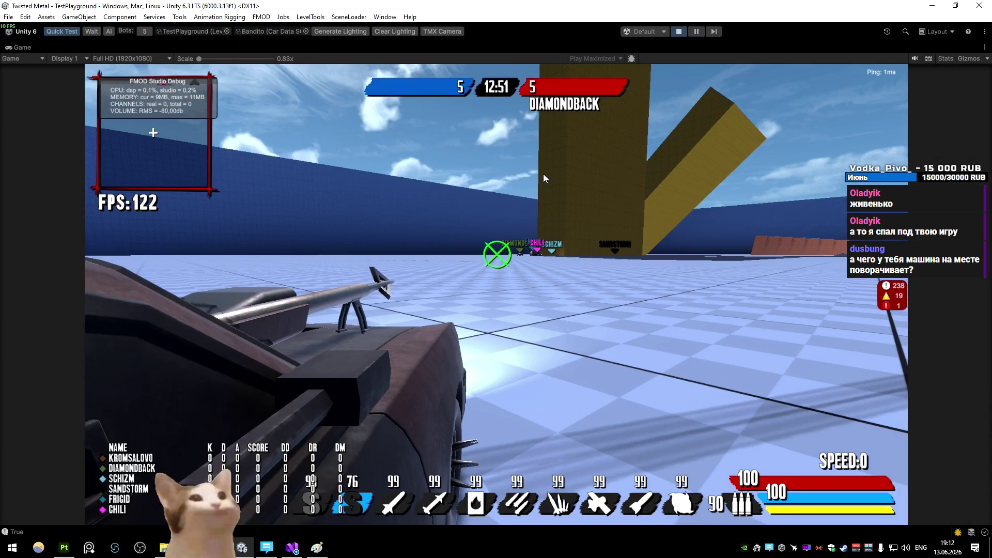
- Switch to the chase camera and drive and drift the Bandito around the arena
{"action": "key", "text": "v"}
{"action": "key", "text": "w"}
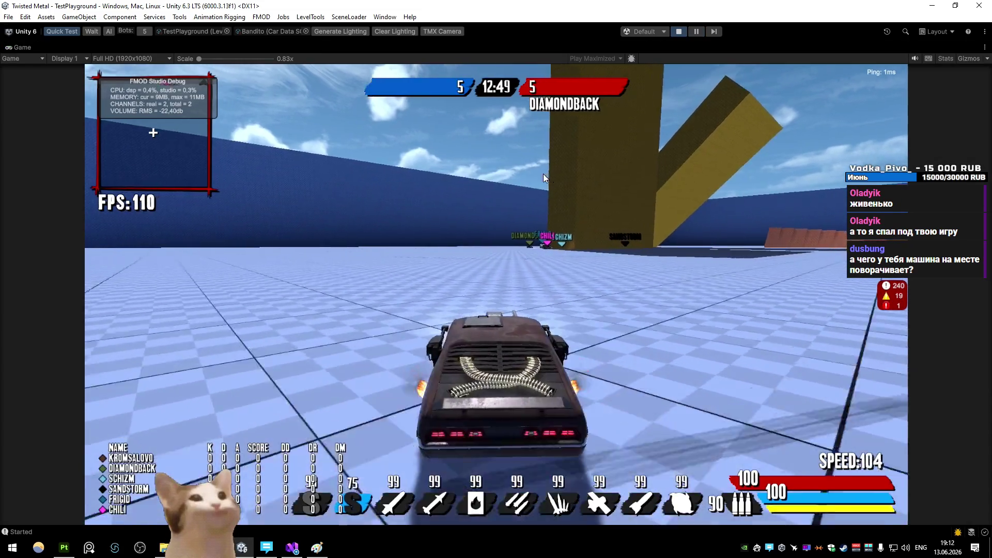
{"action": "key", "text": "d"}
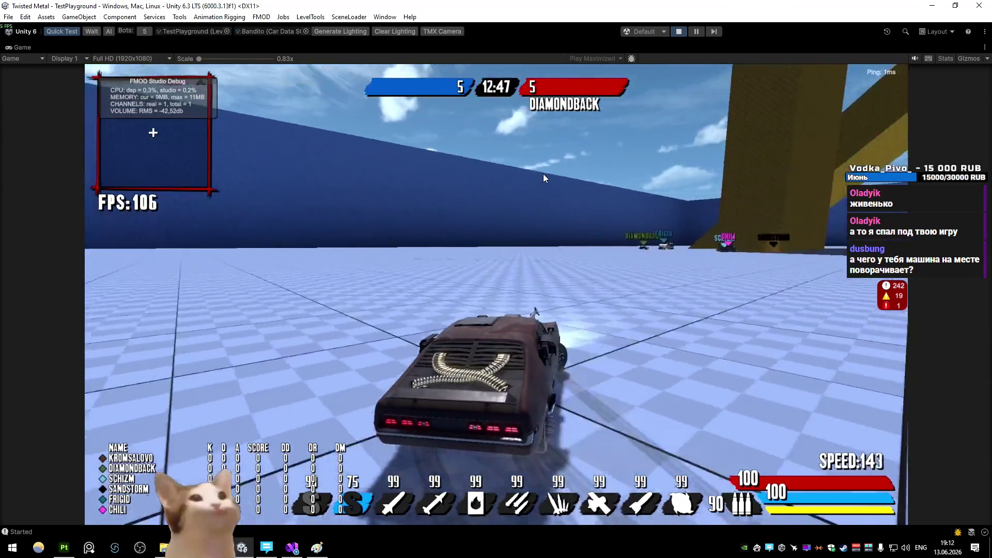
{"action": "key", "text": "w"}
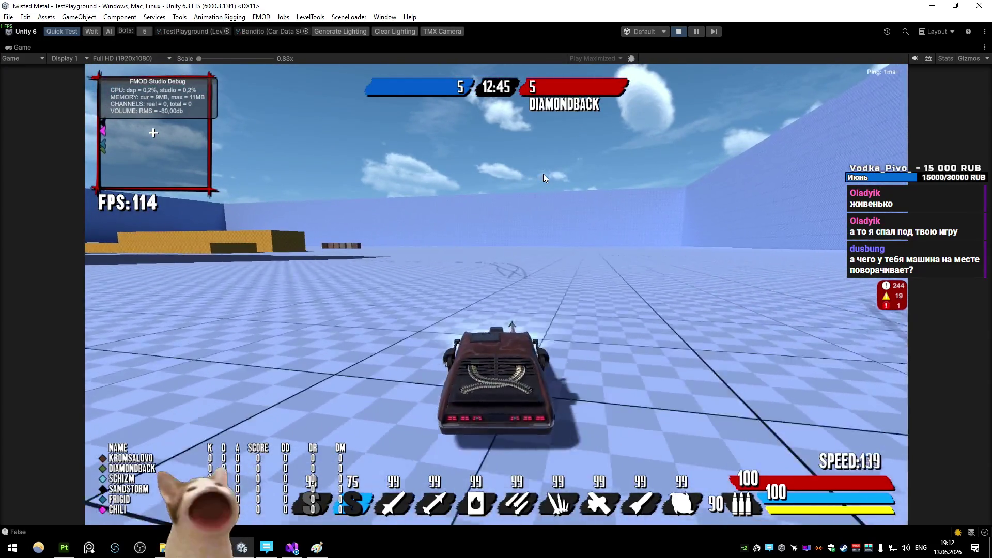
{"action": "key", "text": "a"}
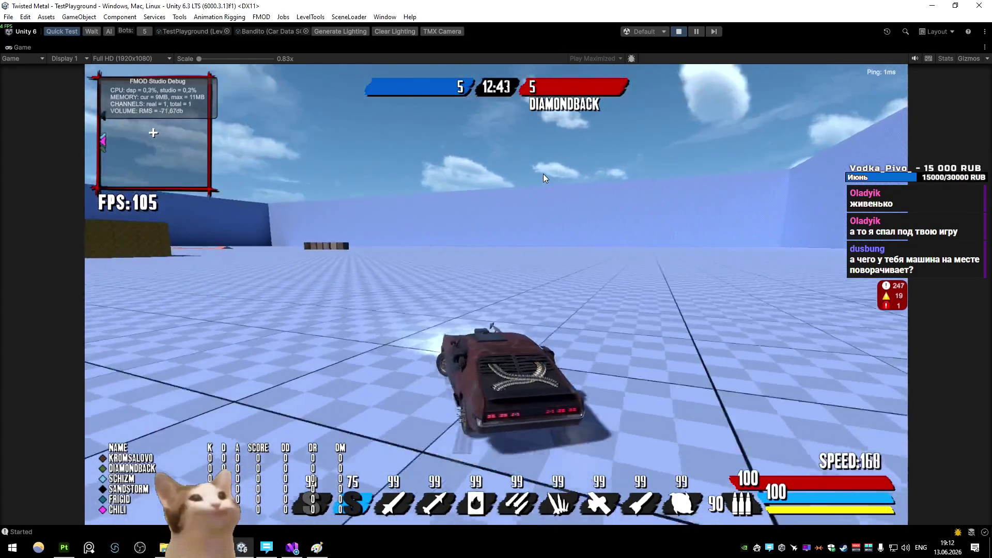